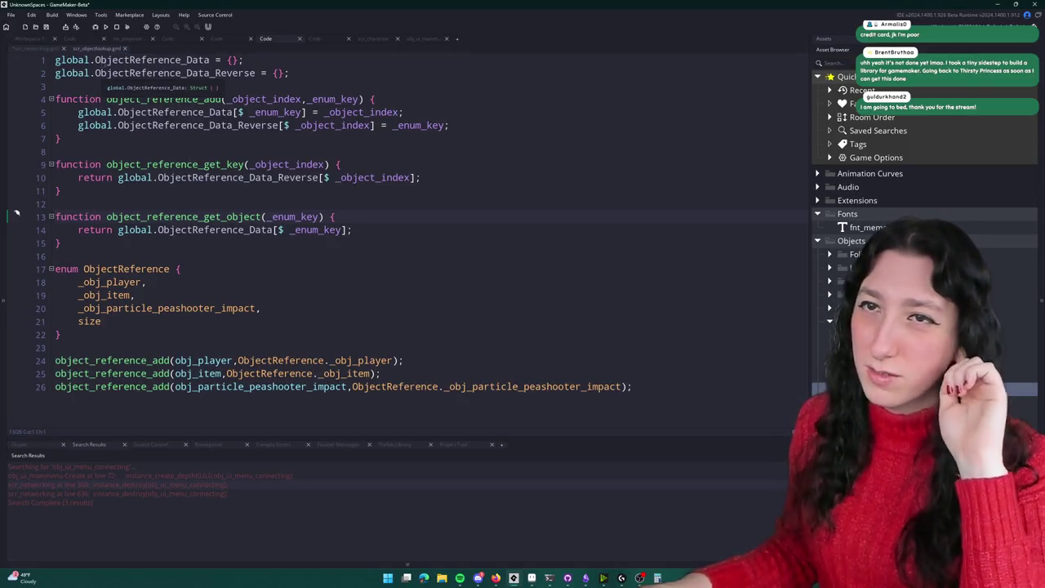
Step: Close the object lookup script and review the buffer_read and object_reference_get_object calls on line 631
middle_click(102, 48)
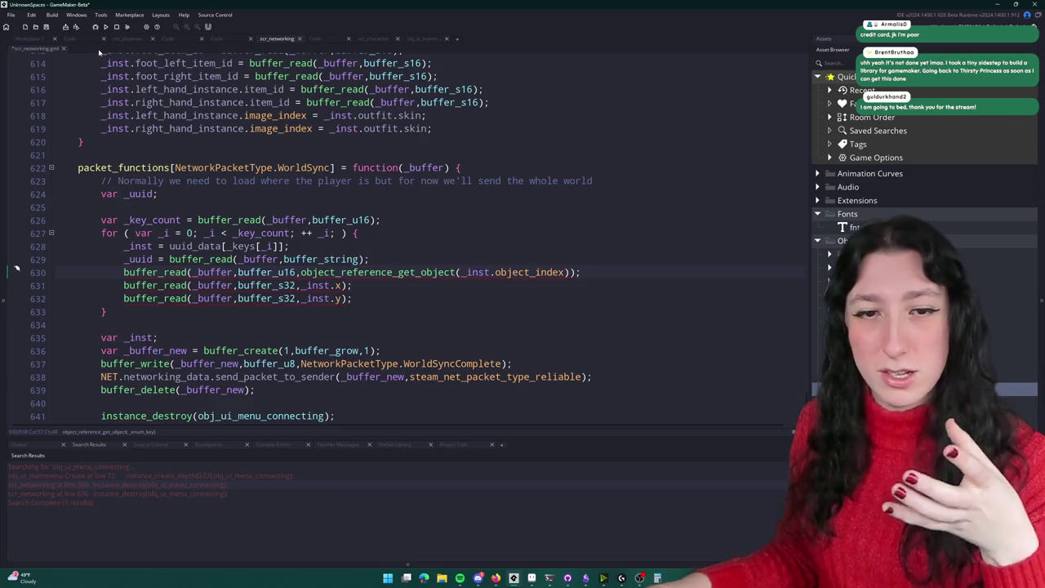
scroll(47, 109, "up", 1)
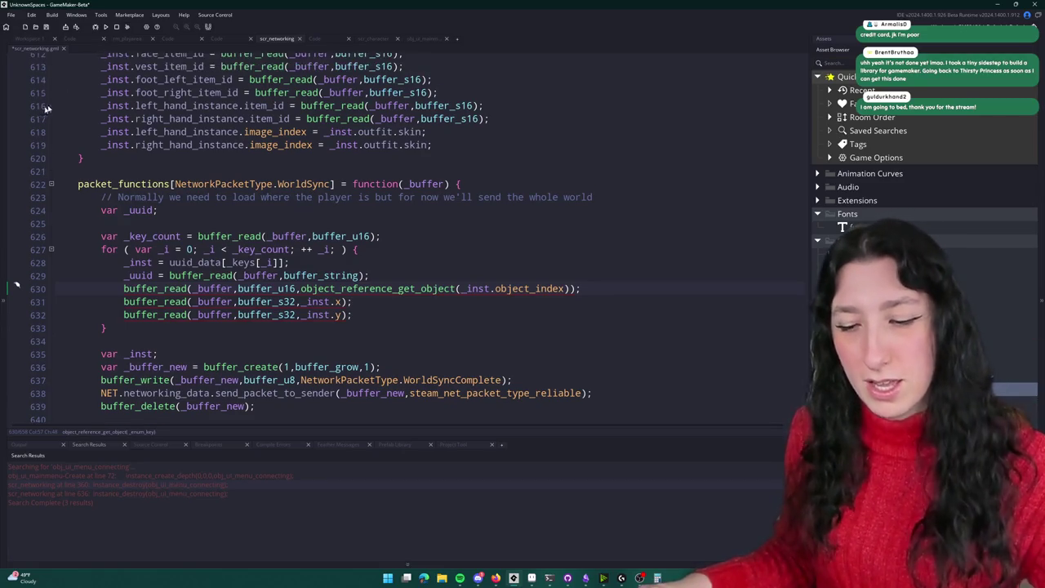
left_click(615, 292)
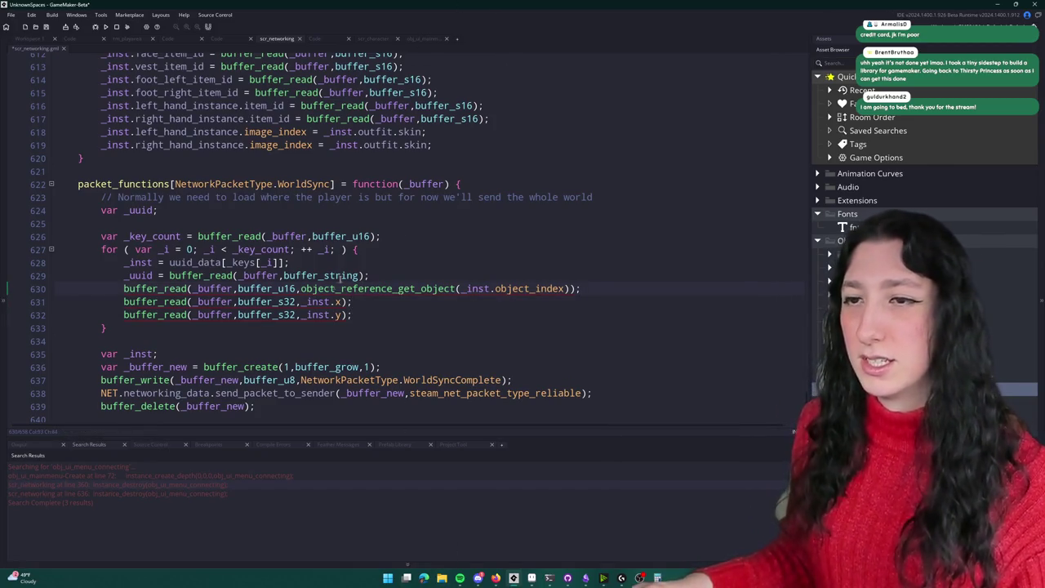
left_click(319, 301)
left_click(460, 288)
left_click_drag(301, 289, 367, 290)
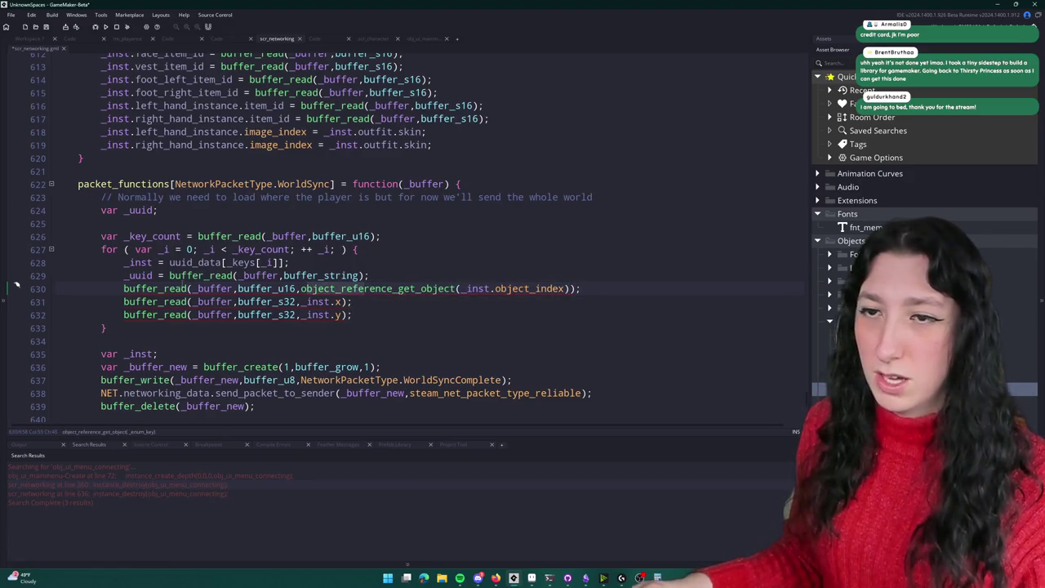
left_click(123, 288)
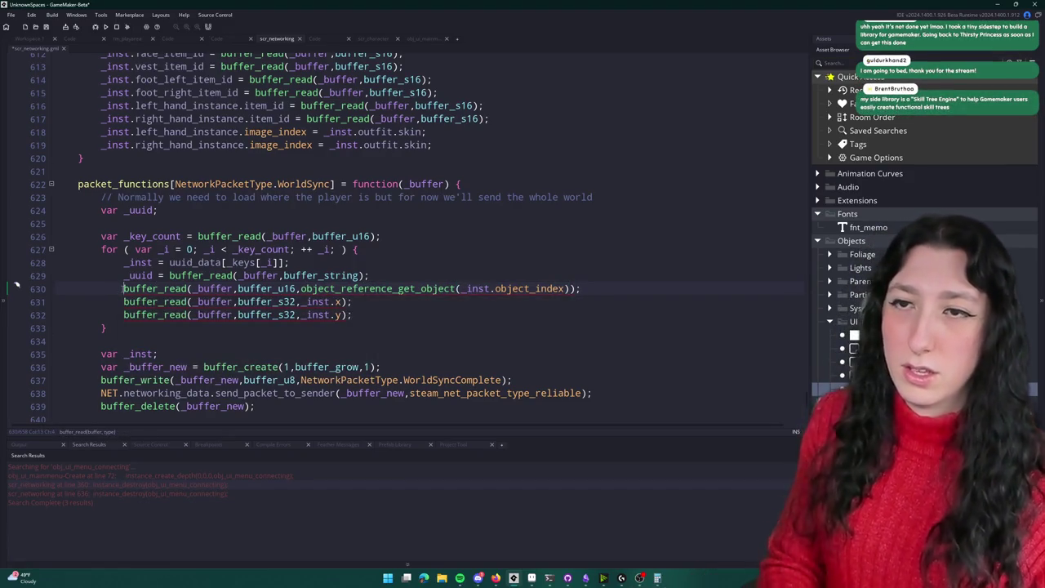
Step: Duplicate the var _uuid declaration and rename the copy to var _object_index
left_click(186, 214)
key("ctrl+d")
double_click(139, 223)
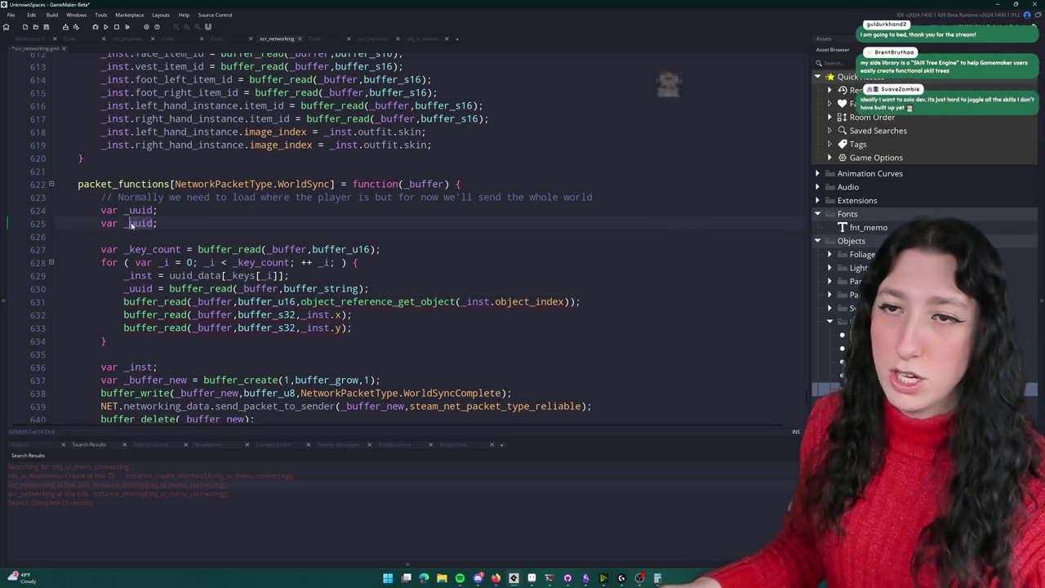
type("_object_inde")
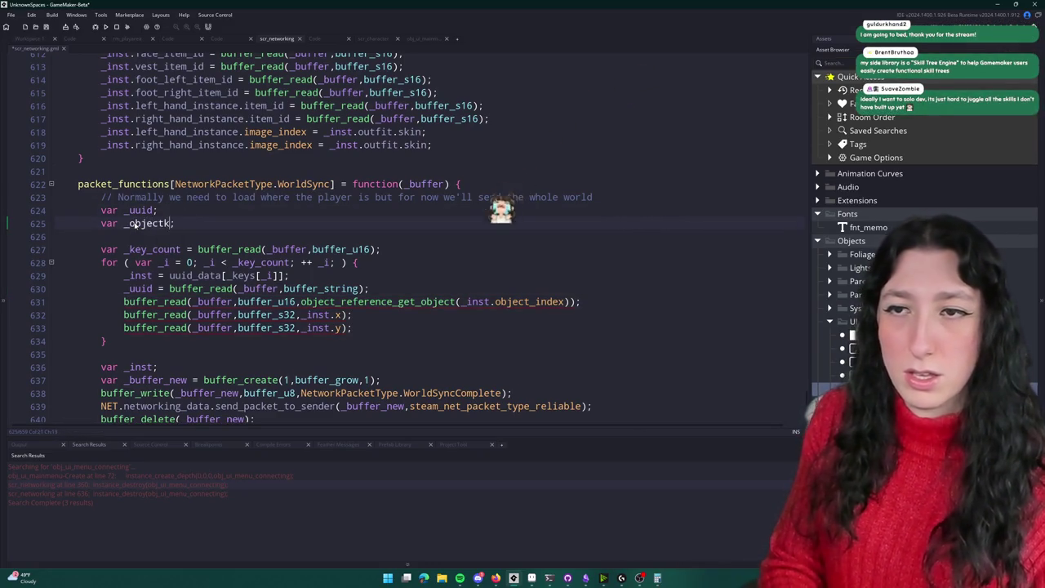
type("x")
Step: Prefix line 631 with '_object_index = object_reference_get_key(' and open the lookup script definition
double_click(155, 223)
key("ctrl+c")
left_click(124, 302)
key("ctrl+v")
type("=")
type(" object_referenec_get")
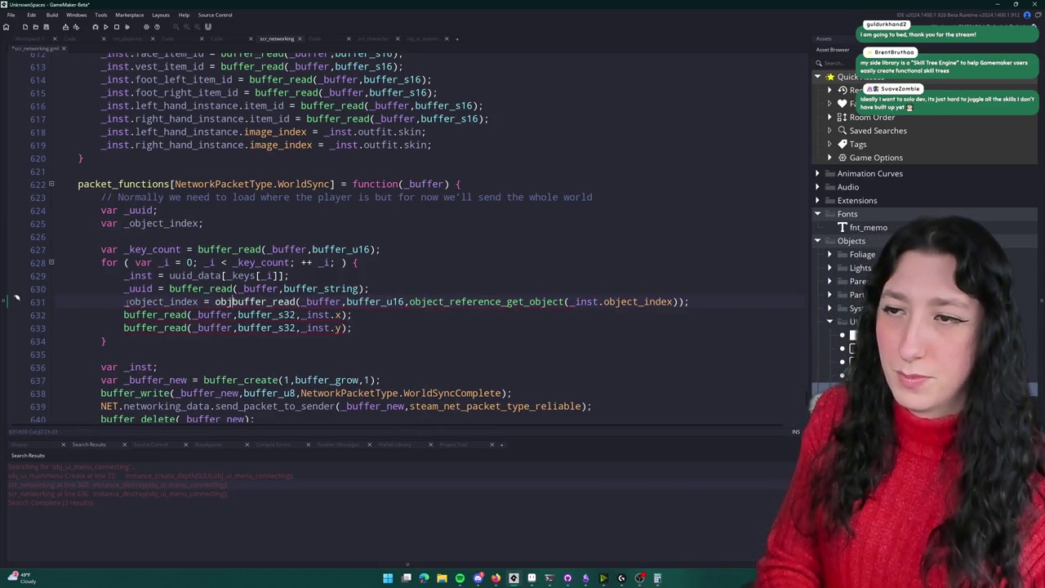
key("BackSpace")
key("BackSpace")
key("BackSpace")
type("ce_get_key(")
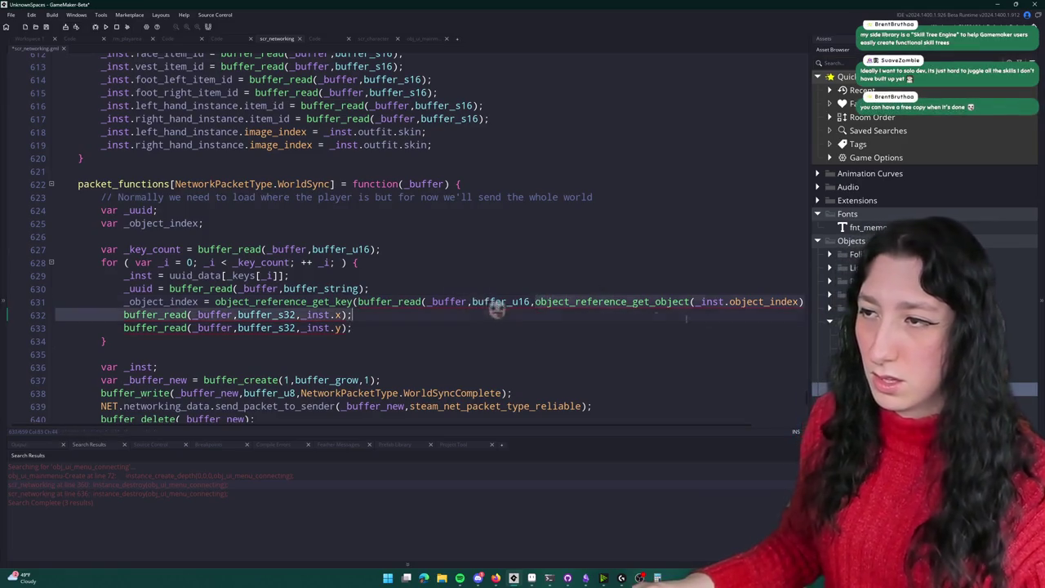
key("End")
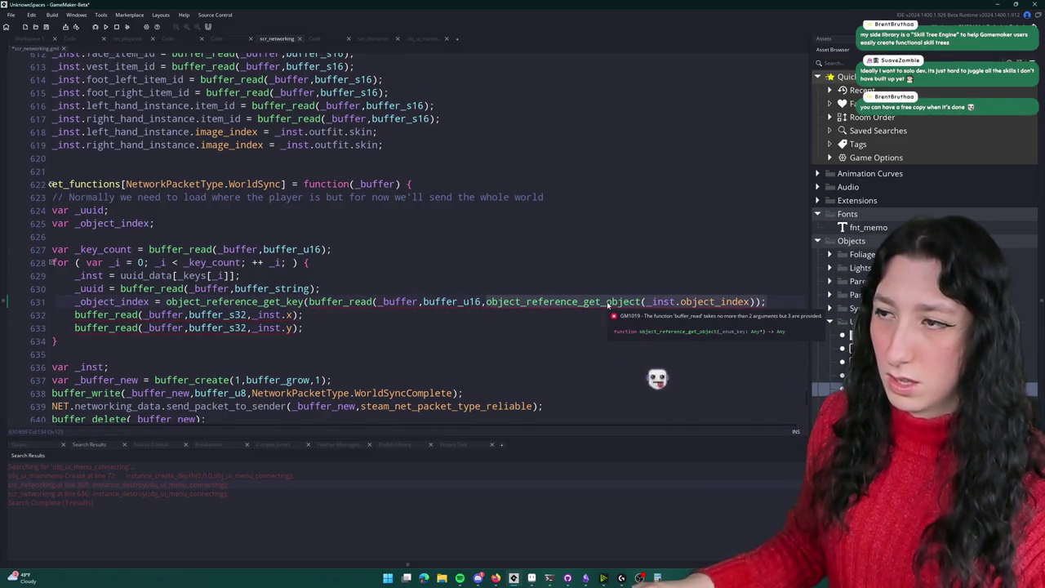
middle_click(607, 304)
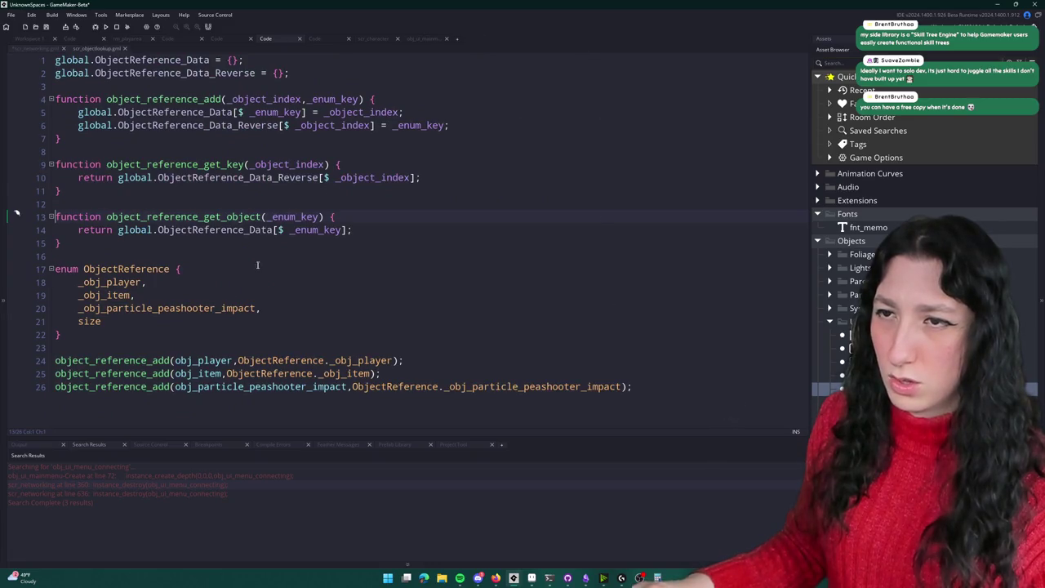
Step: Check object_reference_get_key's definition, then search object_reference_get_object uses, reaching line 100
left_click(245, 164)
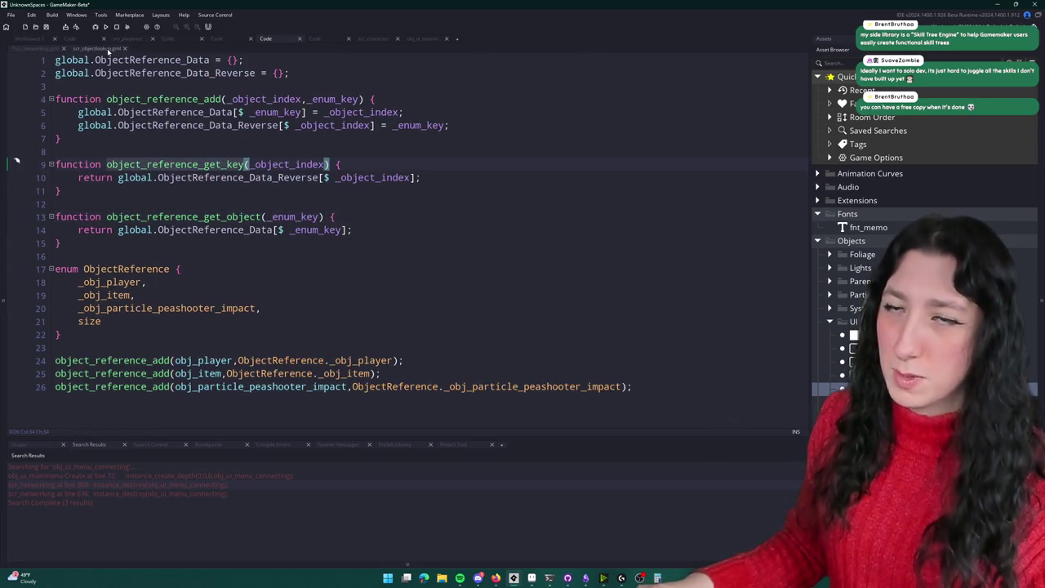
middle_click(107, 51)
double_click(590, 302)
key("ctrl+f")
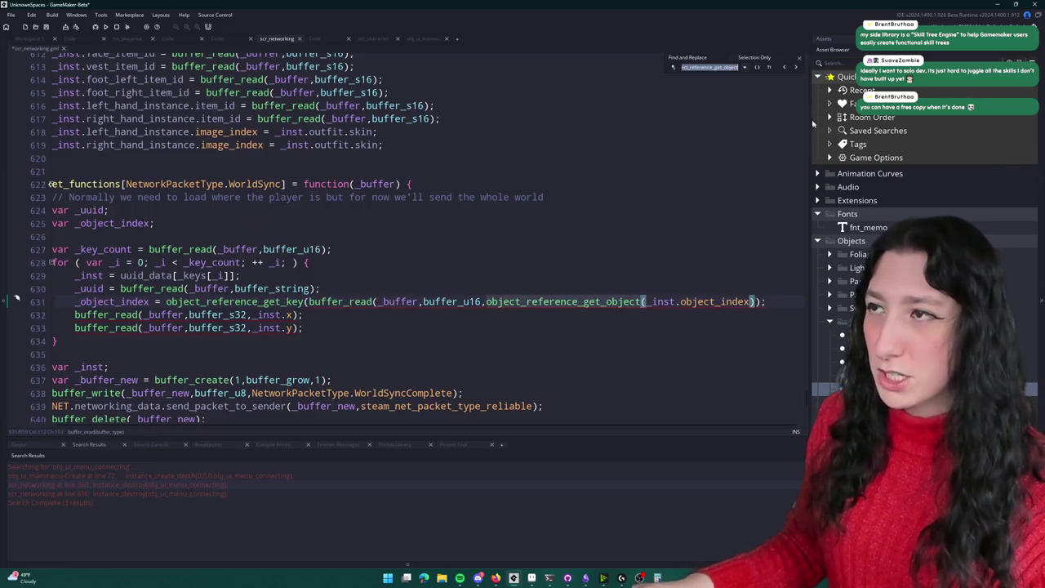
key("Return")
left_click(278, 87)
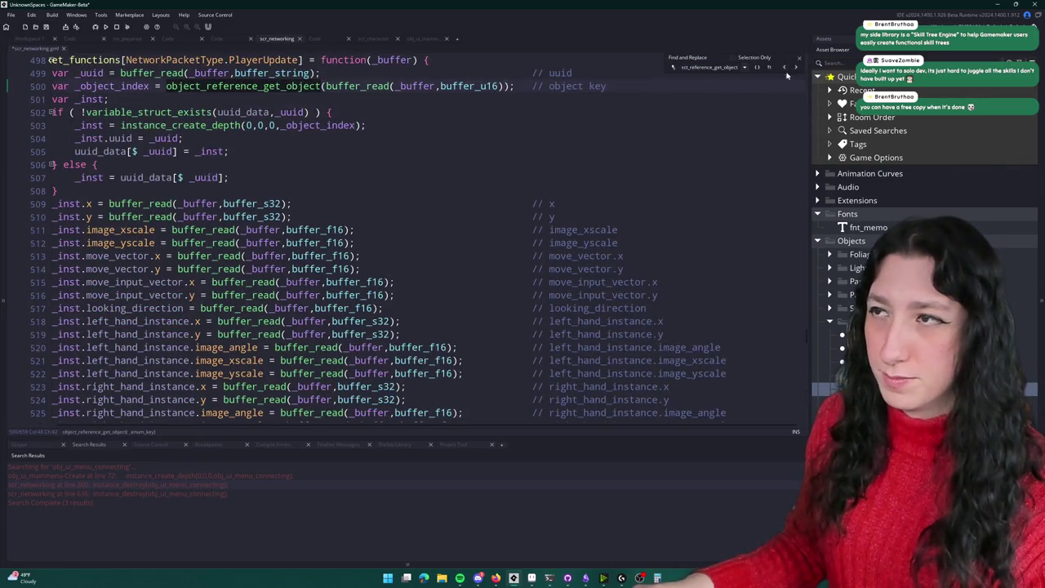
scroll(337, 152, "up", 2)
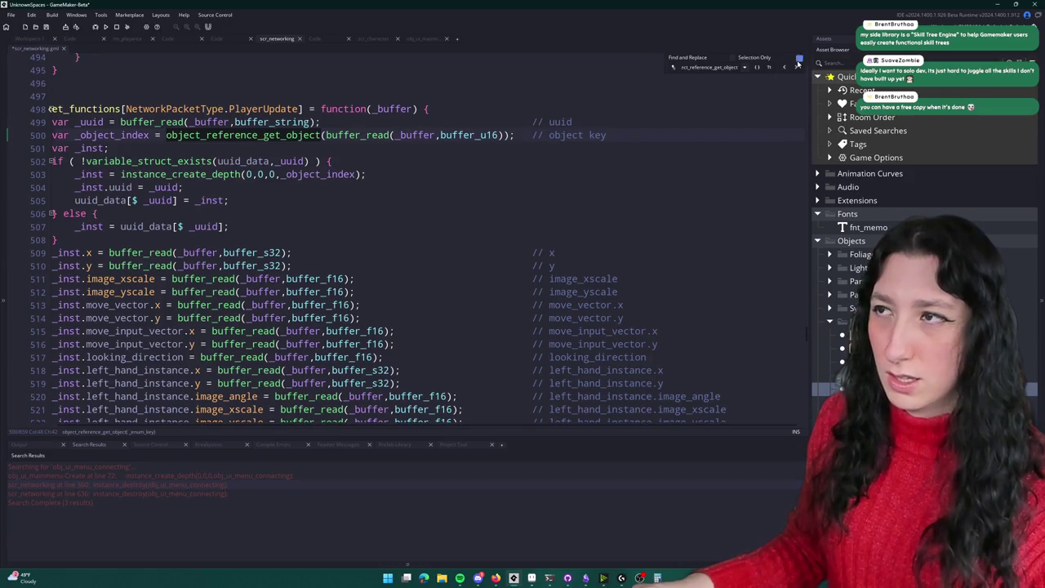
left_click(799, 64)
scroll(339, 238, "up", 5)
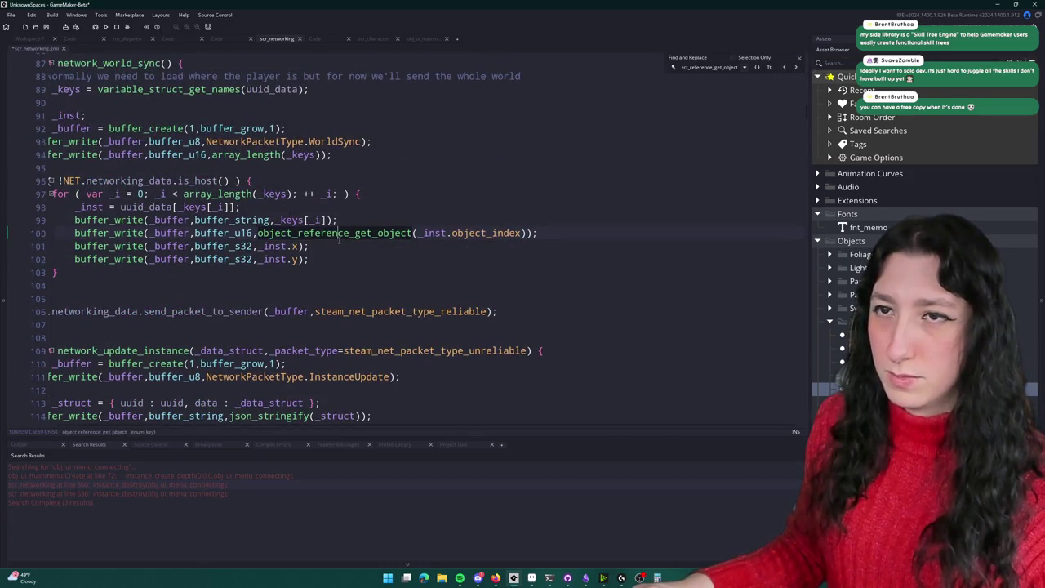
Step: Replace object_reference_get_object with object_reference_get_key on line 100 of network_world_sync
double_click(303, 234)
type("object_reference_get_key")
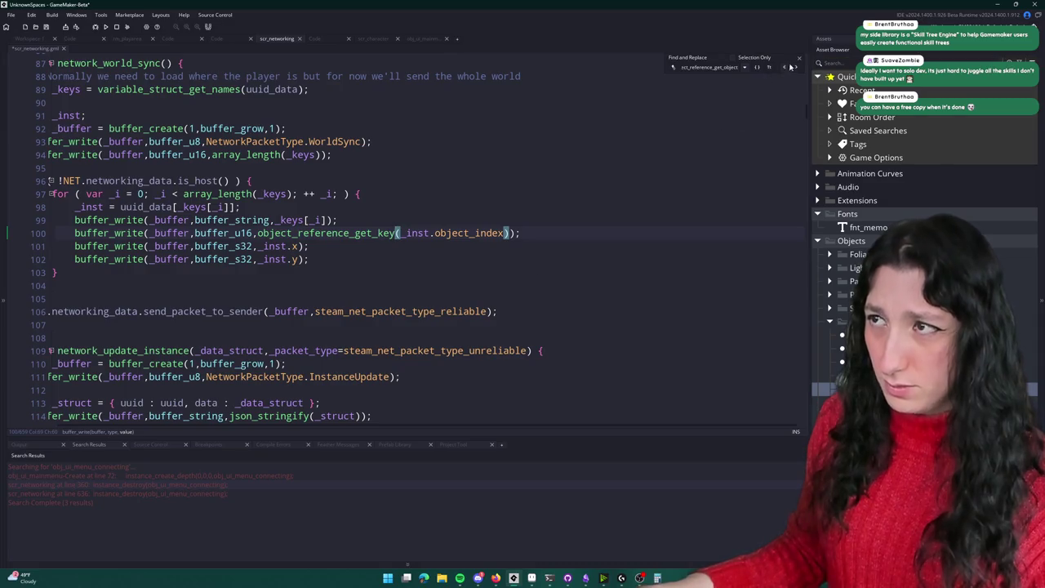
scroll(327, 204, "left", 2)
left_click(181, 63)
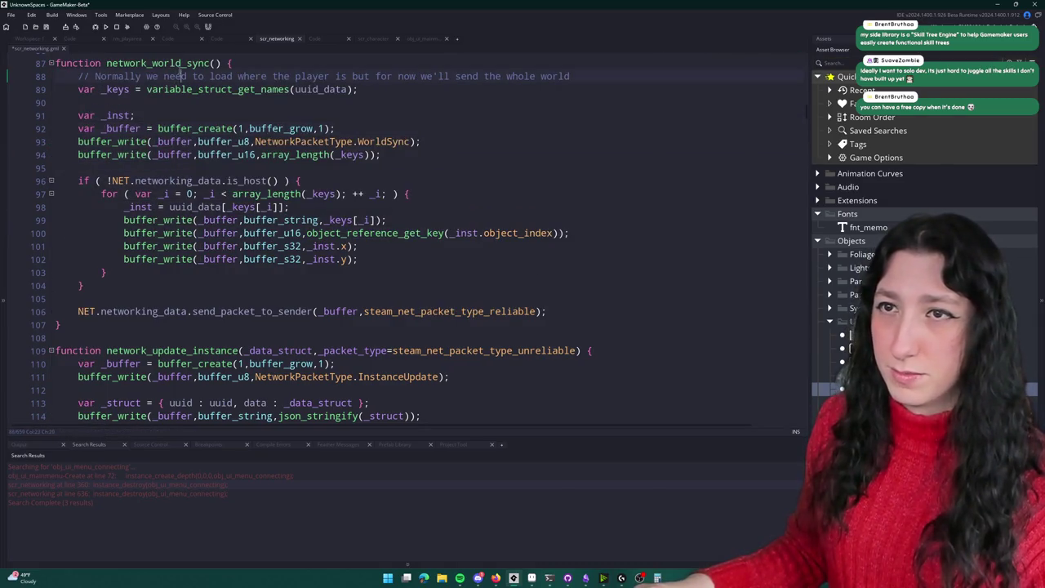
key("End")
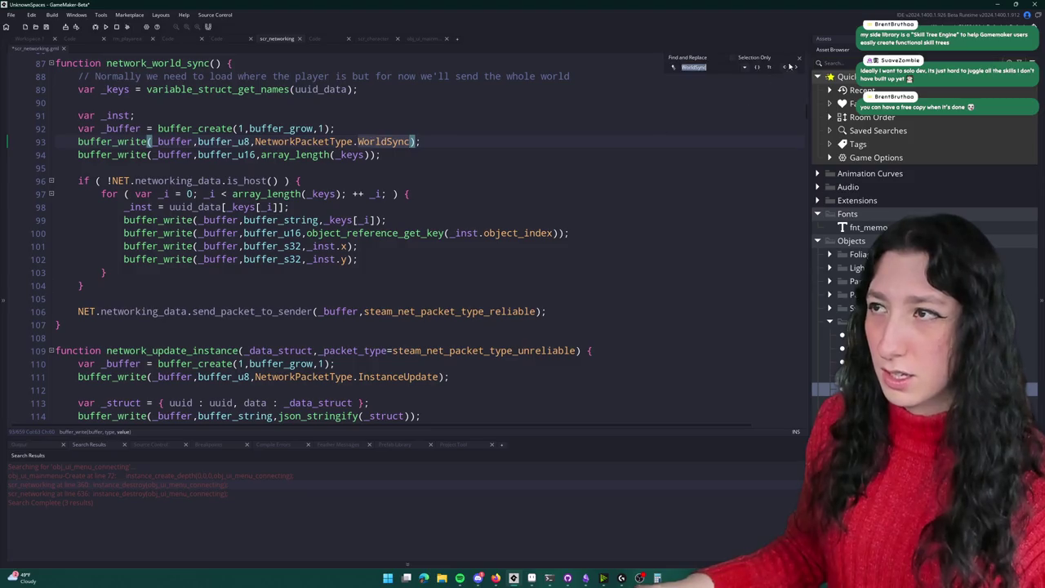
Step: Search for WorldSync to return to the WorldSync packet handler
double_click(385, 142)
key("ctrl+f")
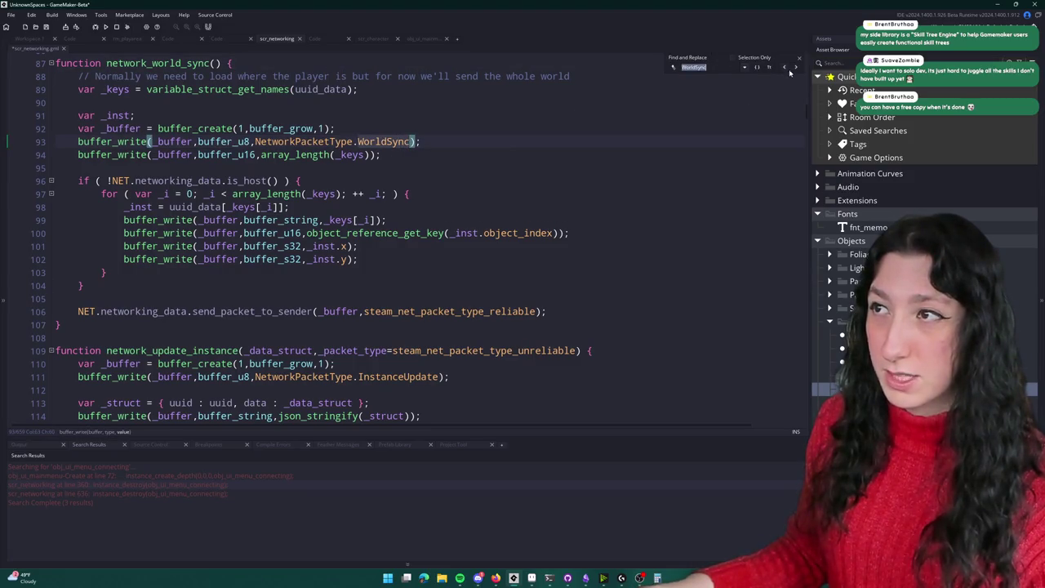
left_click(793, 71)
left_click(798, 59)
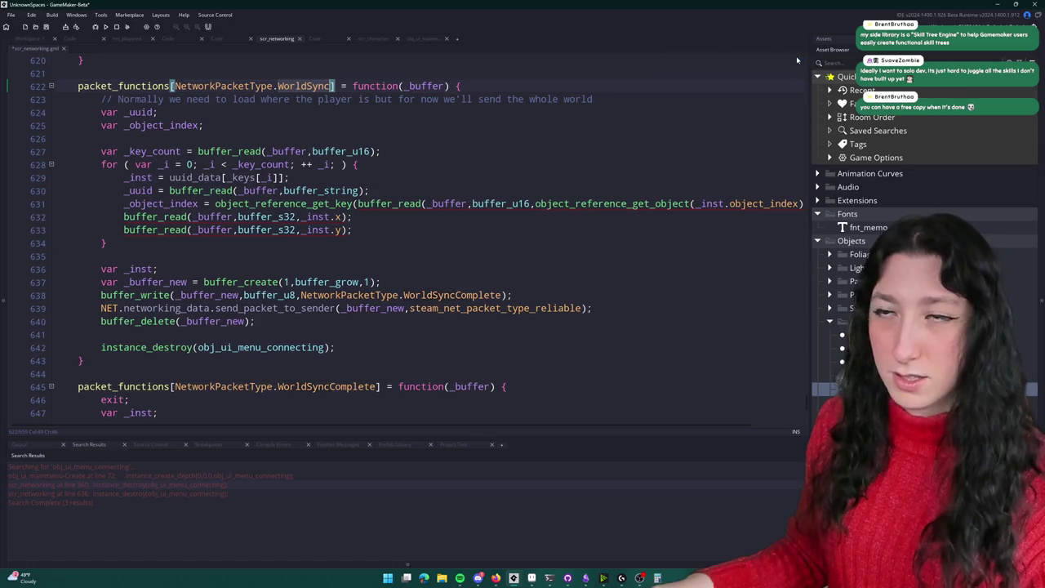
Step: Hide the docks with F12 and delete the leftover object_reference_get_object argument on line 631
left_click(570, 225)
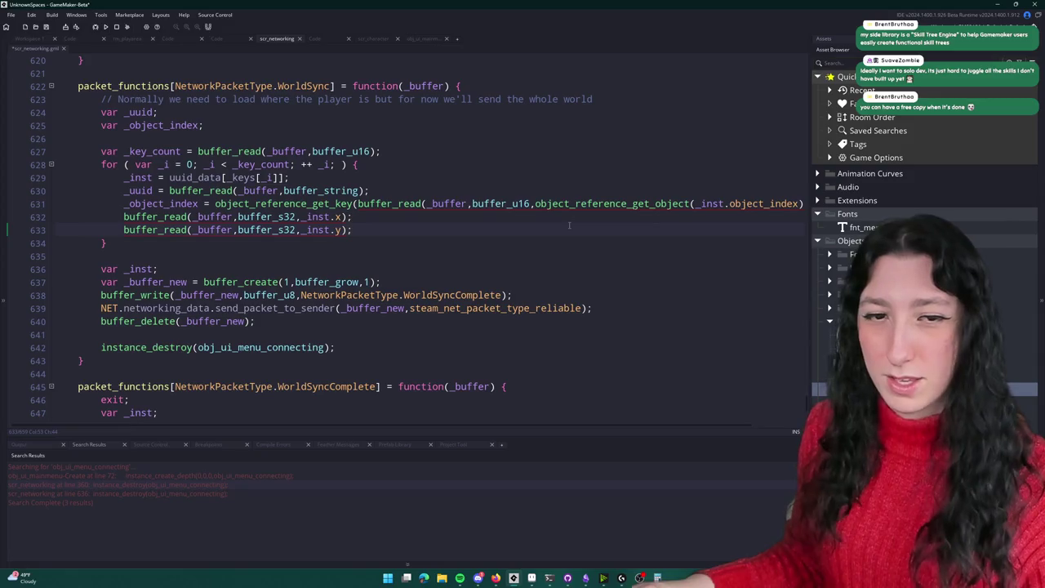
key("F12")
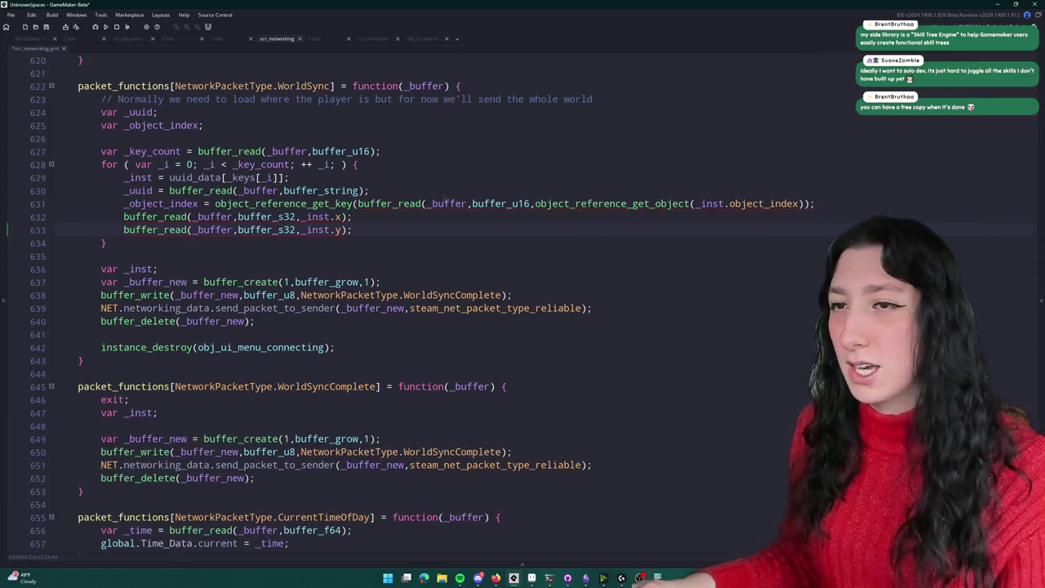
left_click(532, 204)
left_click_drag(794, 200, 807, 204)
key("BackSpace")
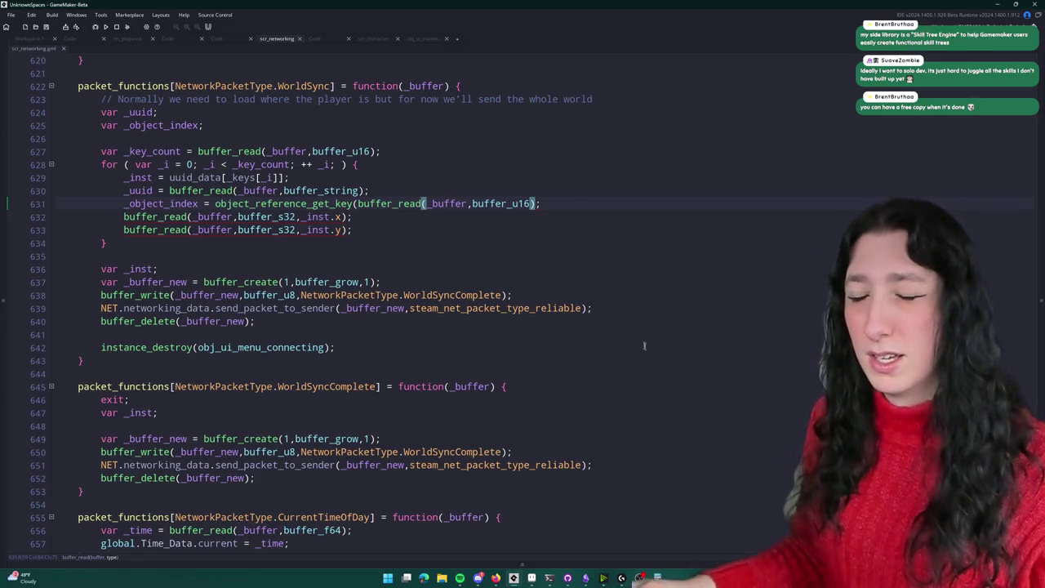
left_click(571, 202)
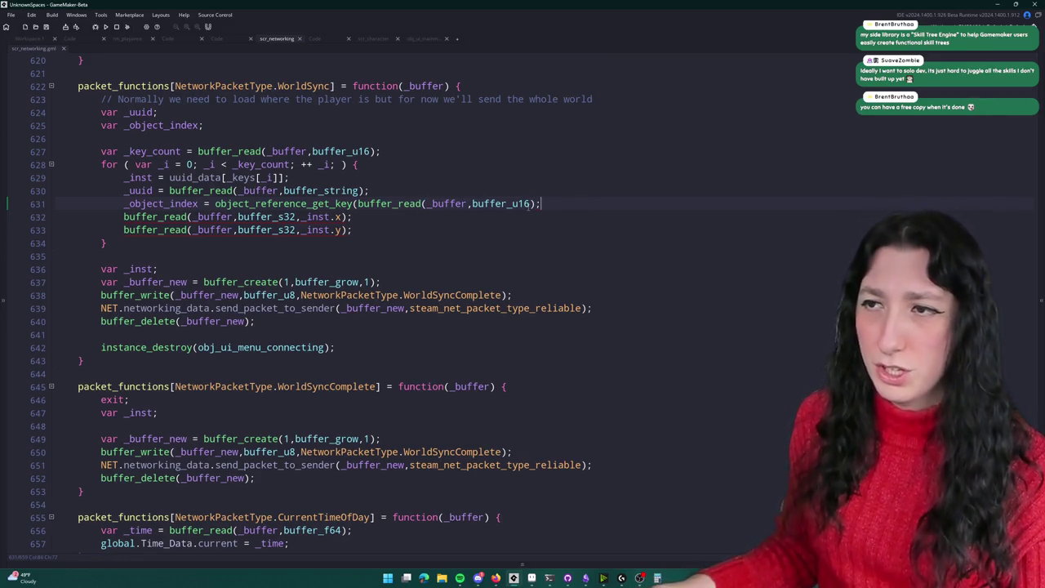
Step: Close the buffer_read bracket on line 631 and start an instance_create_depth( call below it
left_click(492, 205)
type(")")
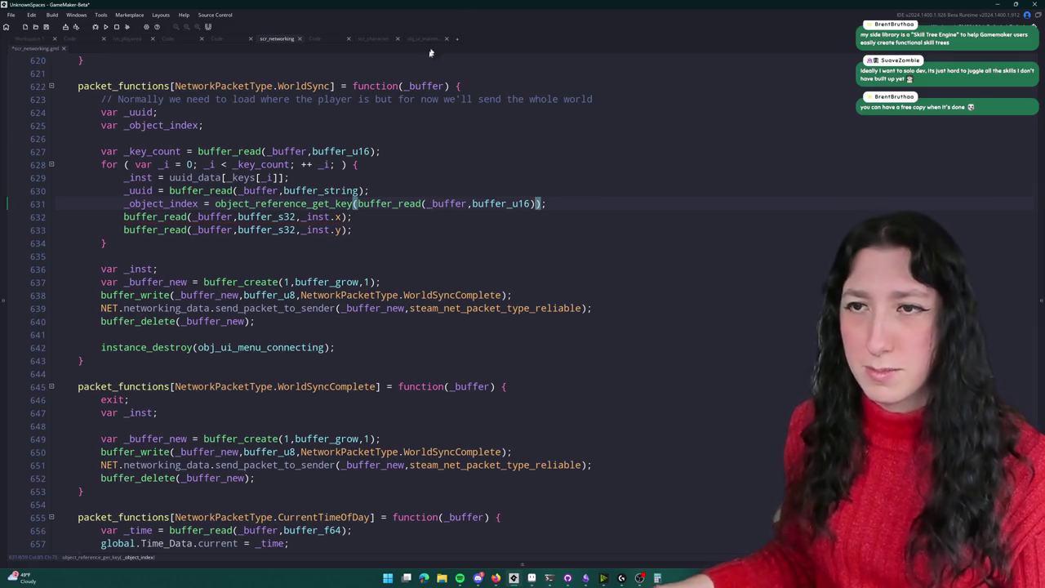
left_click(553, 202)
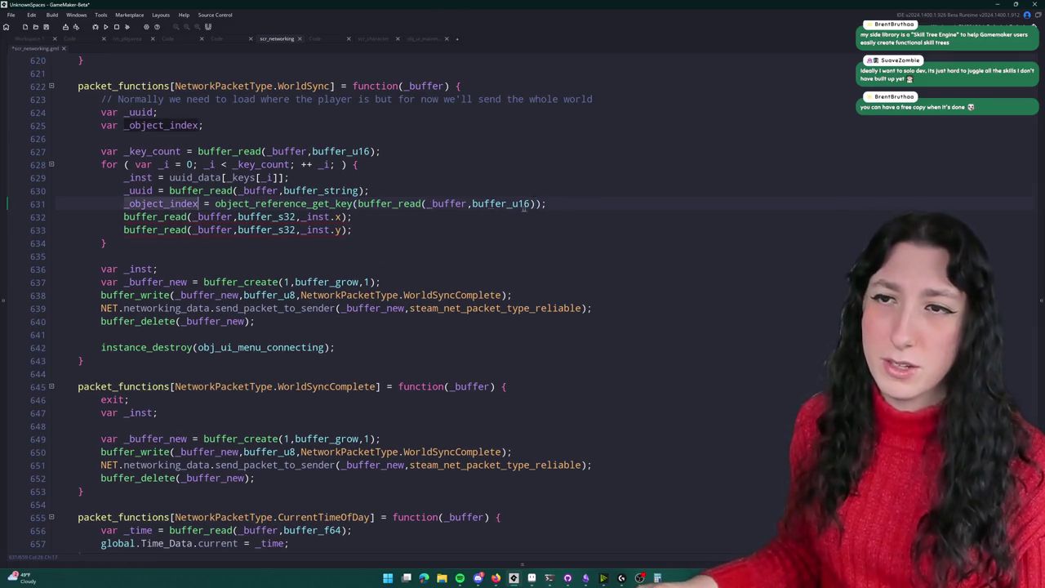
key("Return")
type("instanc")
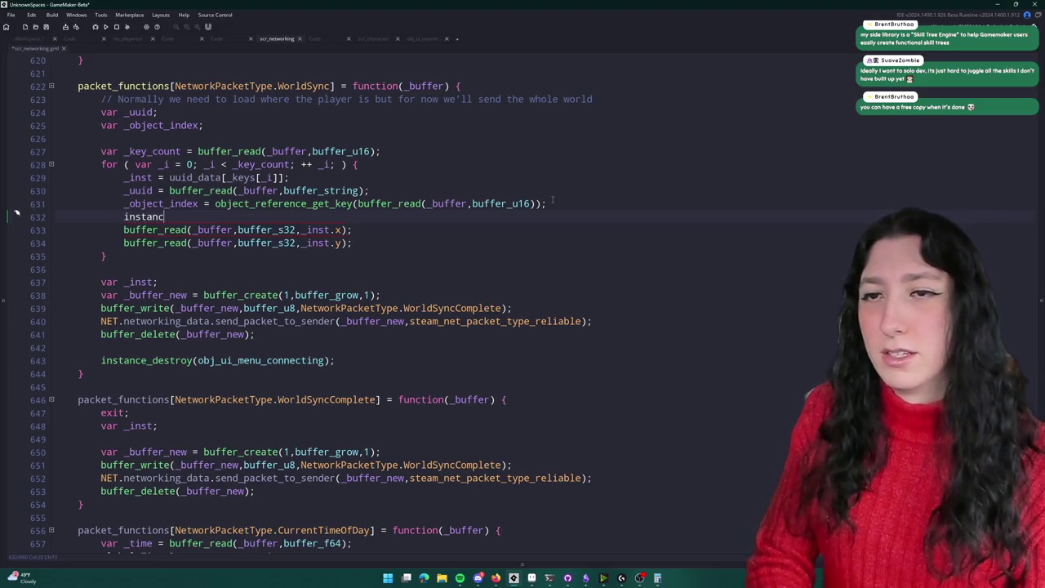
type("e_create_depth(")
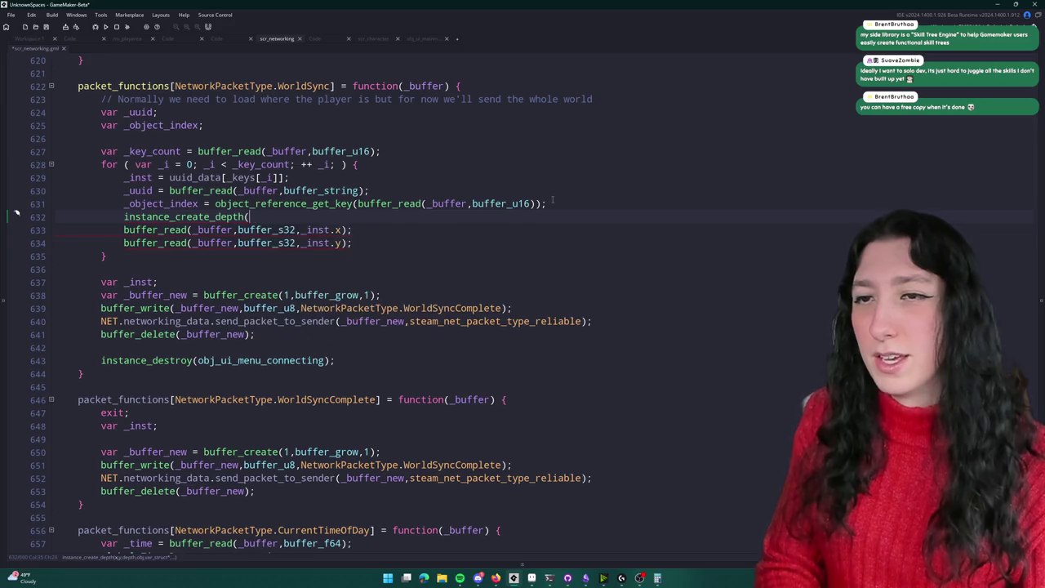
key("Escape")
Step: Move the two buffer_read position lines above the instance_create_depth call
left_click_drag(352, 242, 122, 230)
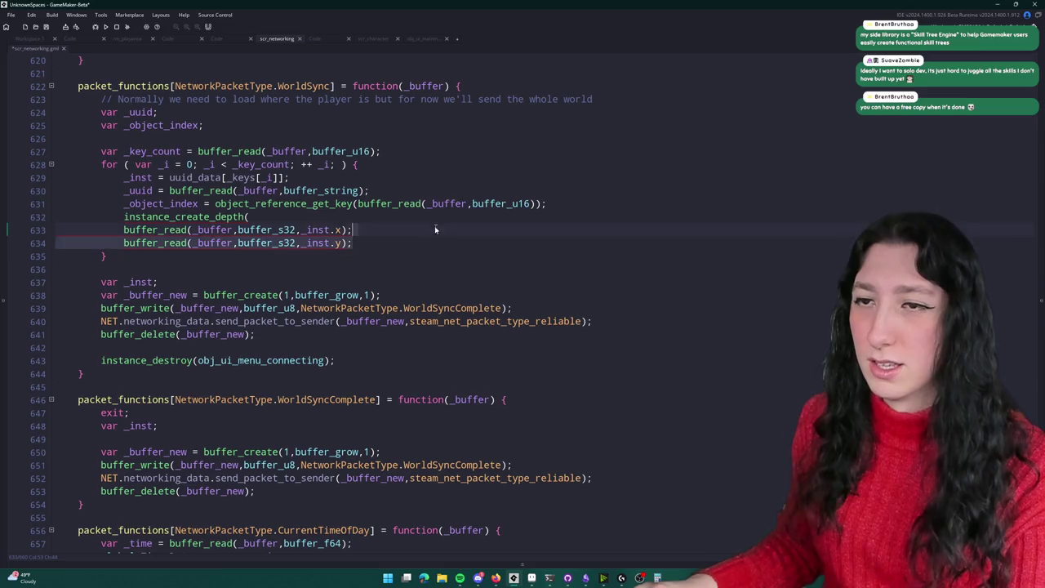
key("ctrl+x")
key("Home")
key("Return")
key("Up")
key("ctrl+v")
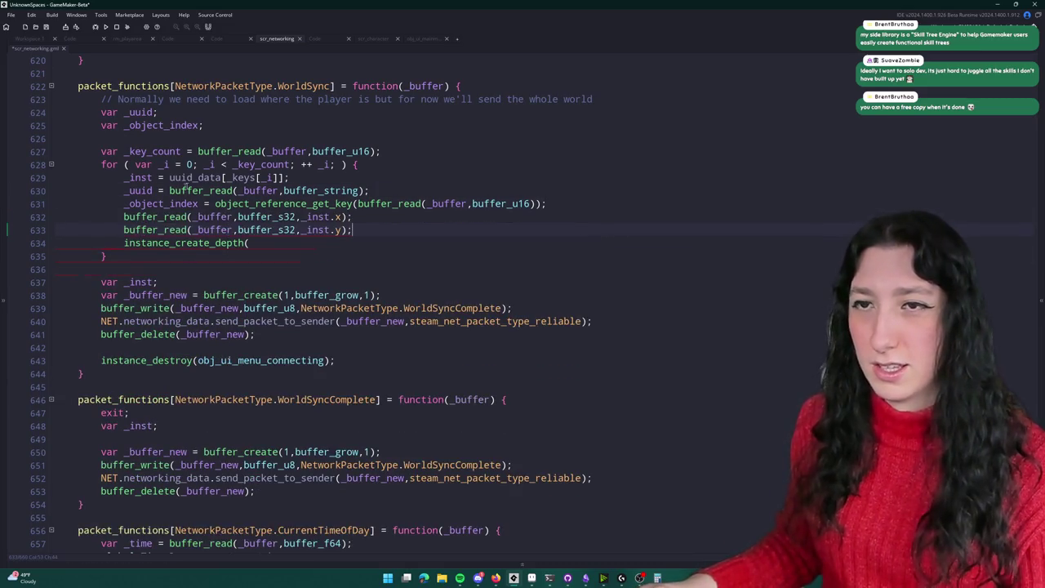
Step: Duplicate var _object_index twice and rename the copies to var _x and var _y
key("ctrl+d")
key("ctrl+d")
double_click(161, 138)
type("_x")
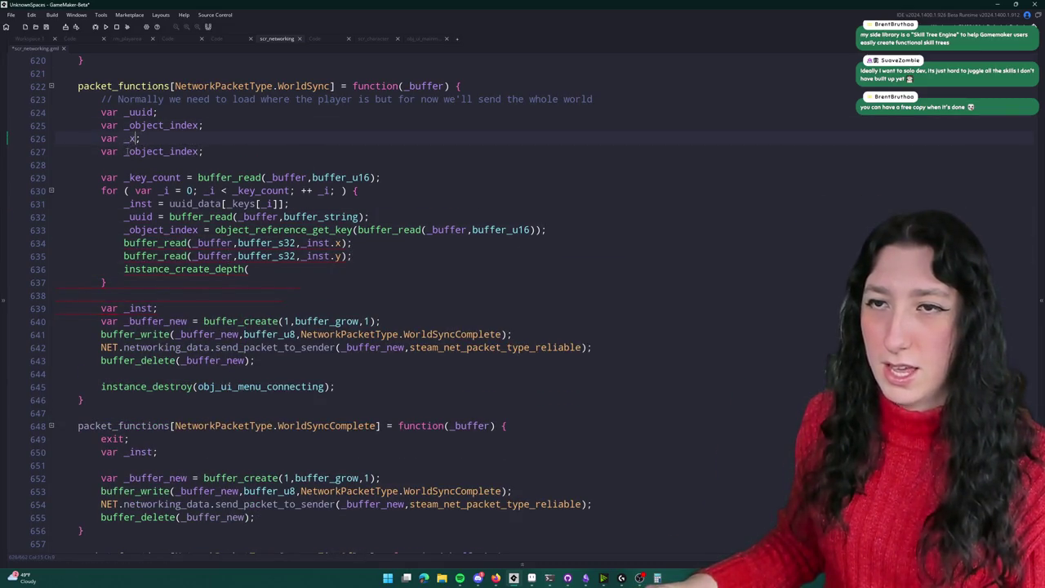
double_click(179, 152)
type("_y;")
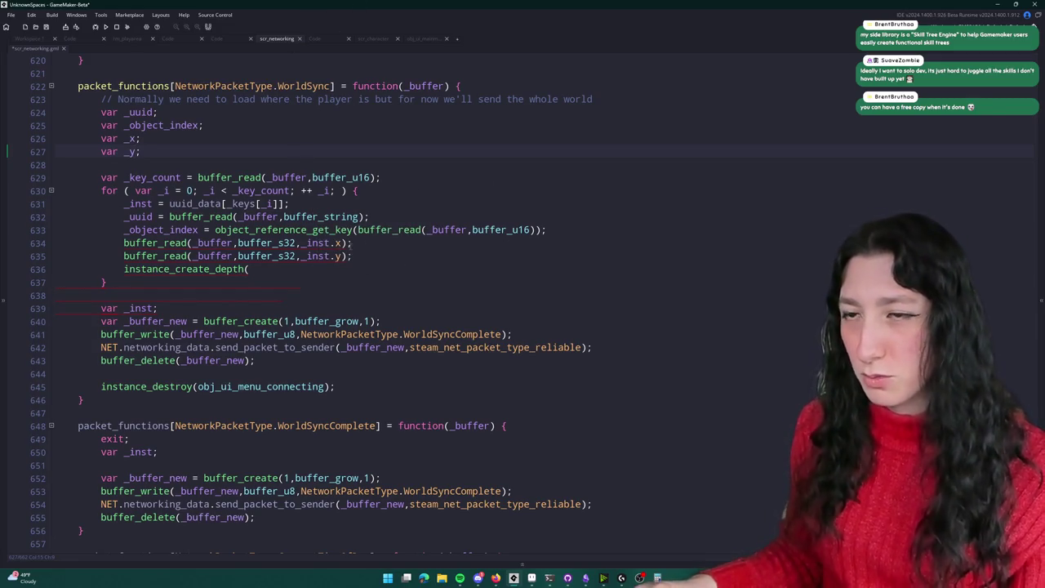
key("Up")
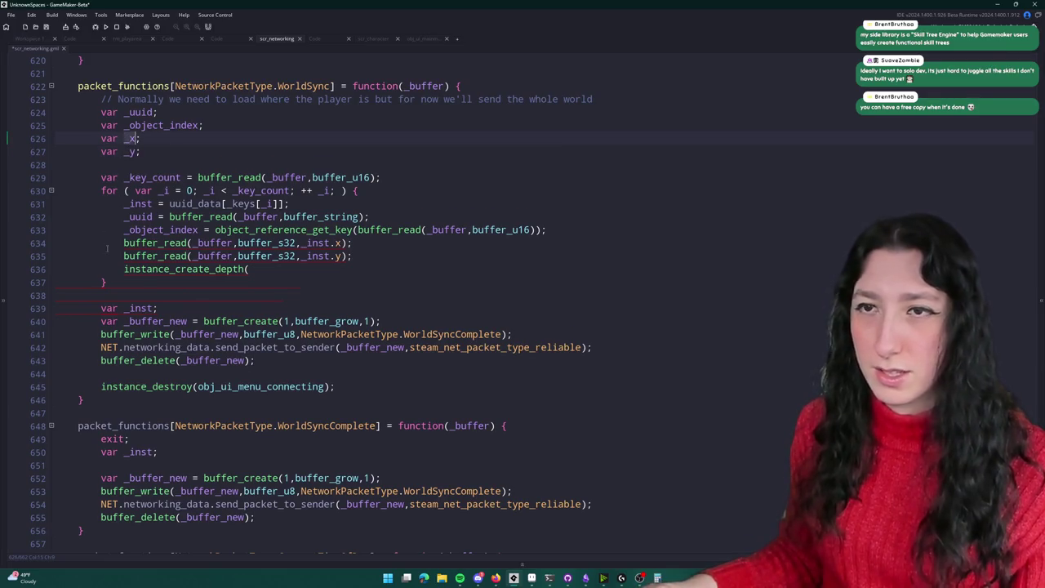
left_click(119, 243)
Step: Assign the two position reads to _x and _y, dropping the _inst.x argument
type("_x =")
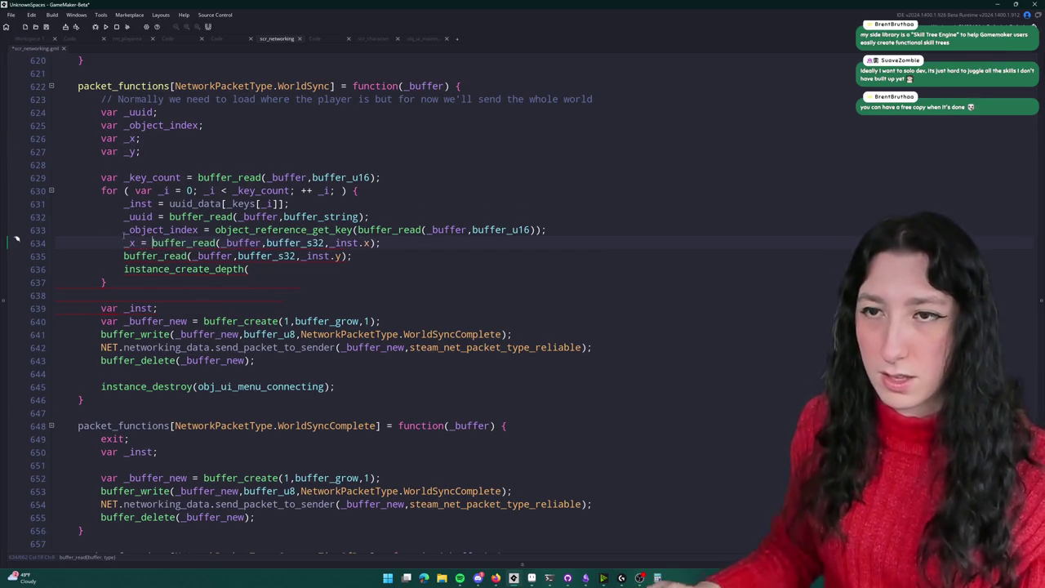
left_click(369, 243)
key("BackSpace")
key("BackSpace")
key("BackSpace")
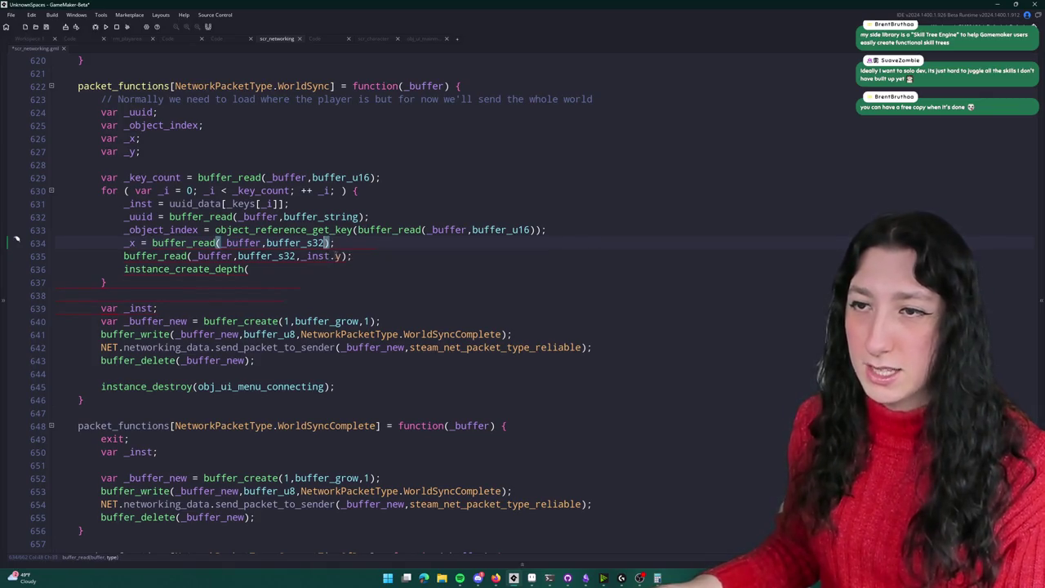
type("2")
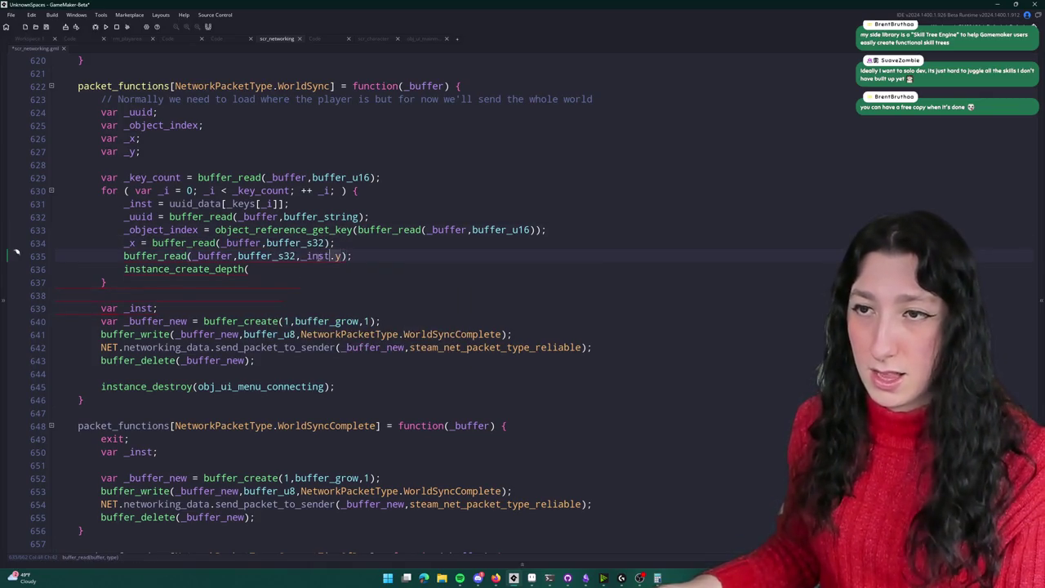
left_click(125, 255)
type("_x =")
double_click(132, 255)
type("_y =")
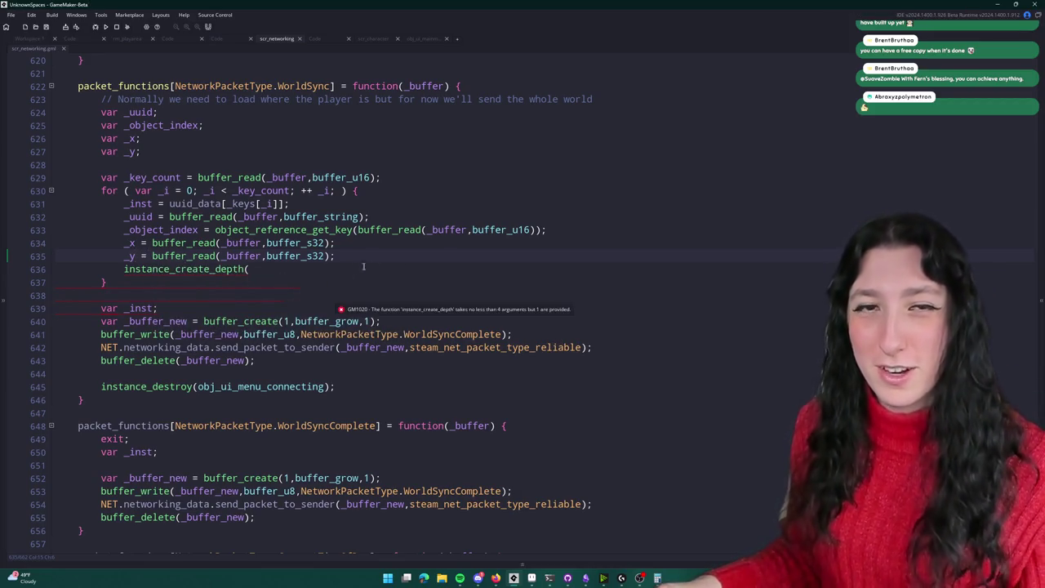
left_click(434, 250)
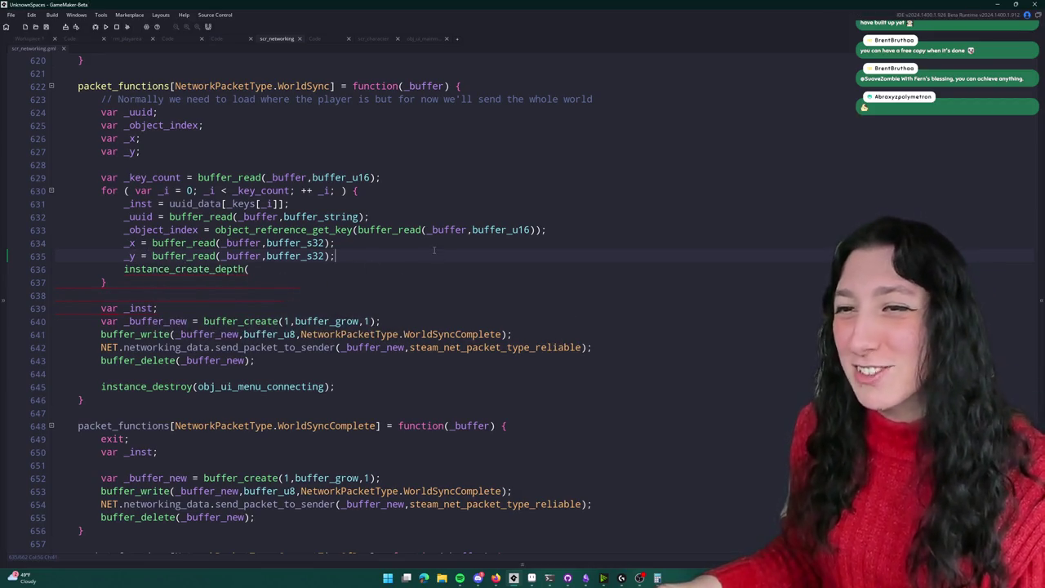
Step: Write '_inst = instance_create_depth(_x,_y,0,_object_index);' and delete the old uuid_data lookup line
left_click(371, 268)
type("_x,_y,0,")
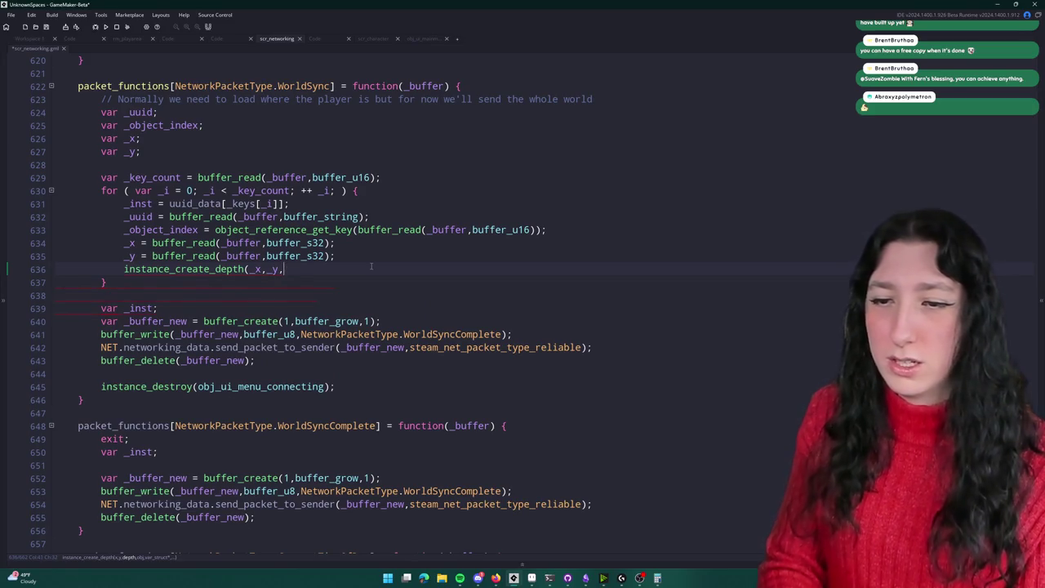
type("_objecv")
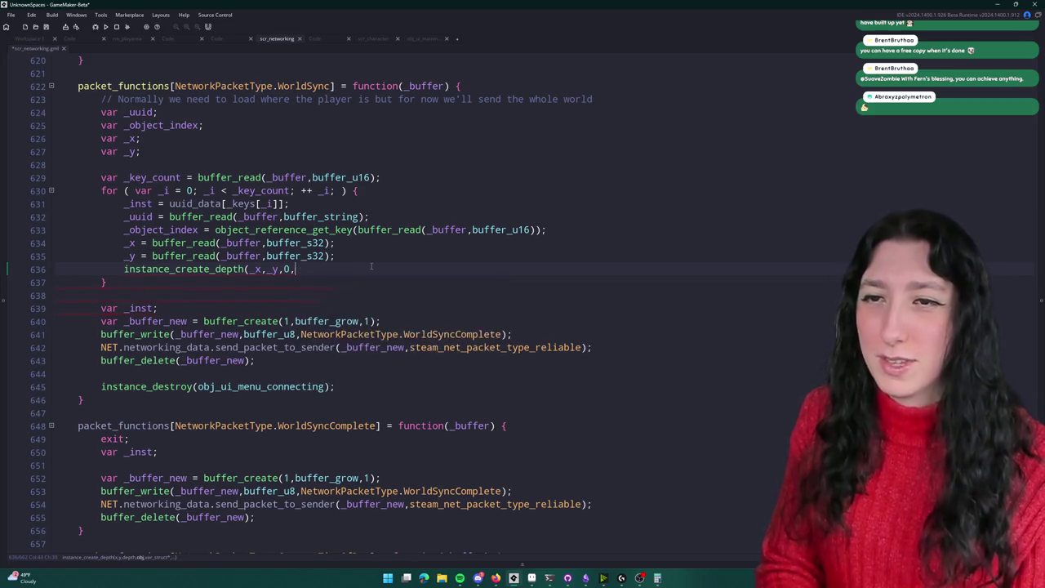
key("BackSpace")
type("t_index")
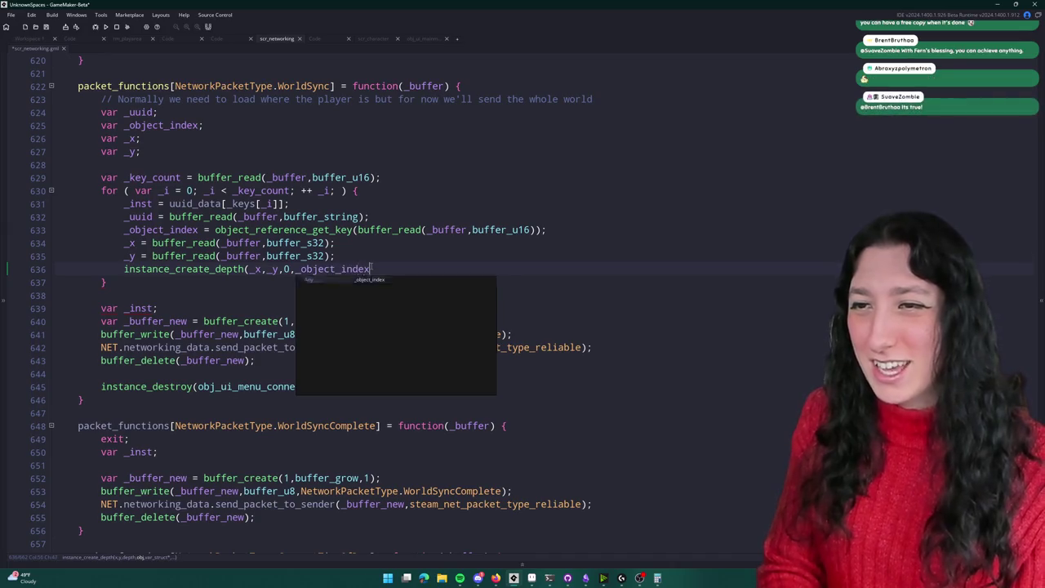
type(");")
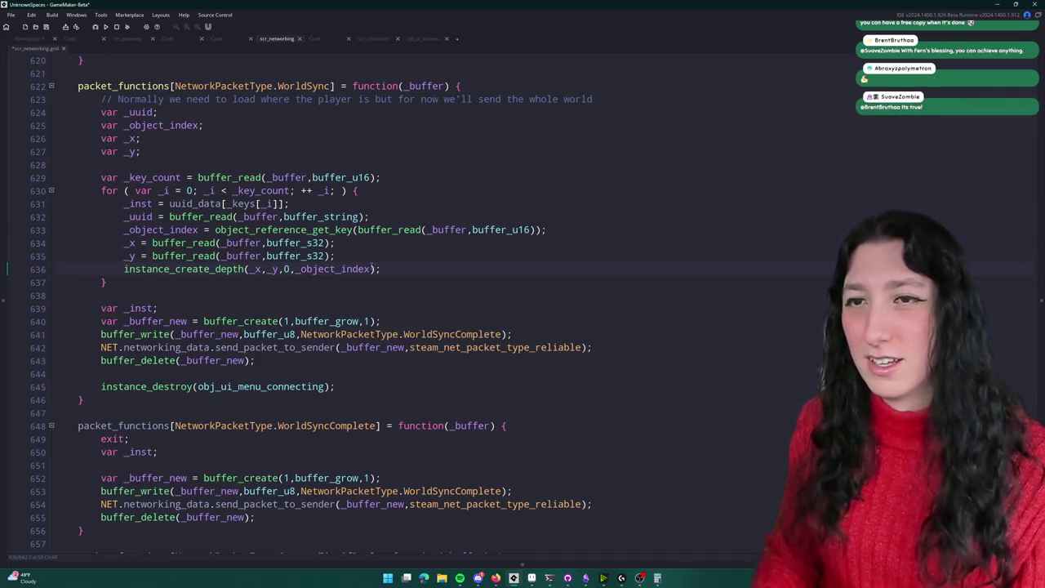
left_click(151, 203)
left_click(125, 270)
type("_inst =")
left_click_drag(290, 203, 54, 203)
key("BackSpace")
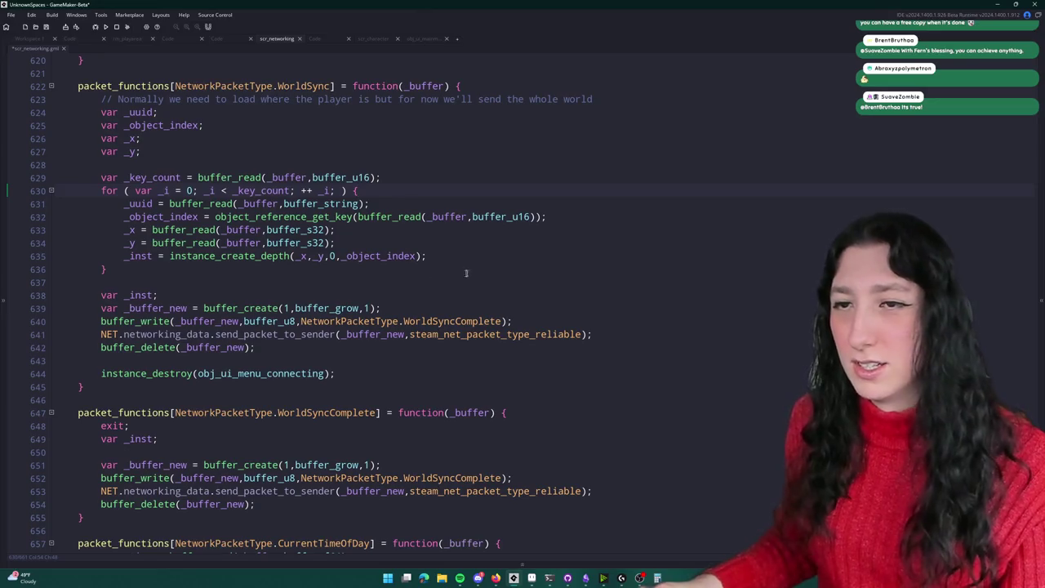
Step: Add '_inst.uuid = _uuid;' below the instance creation line
left_click(488, 260)
key("Return")
type("_inst")
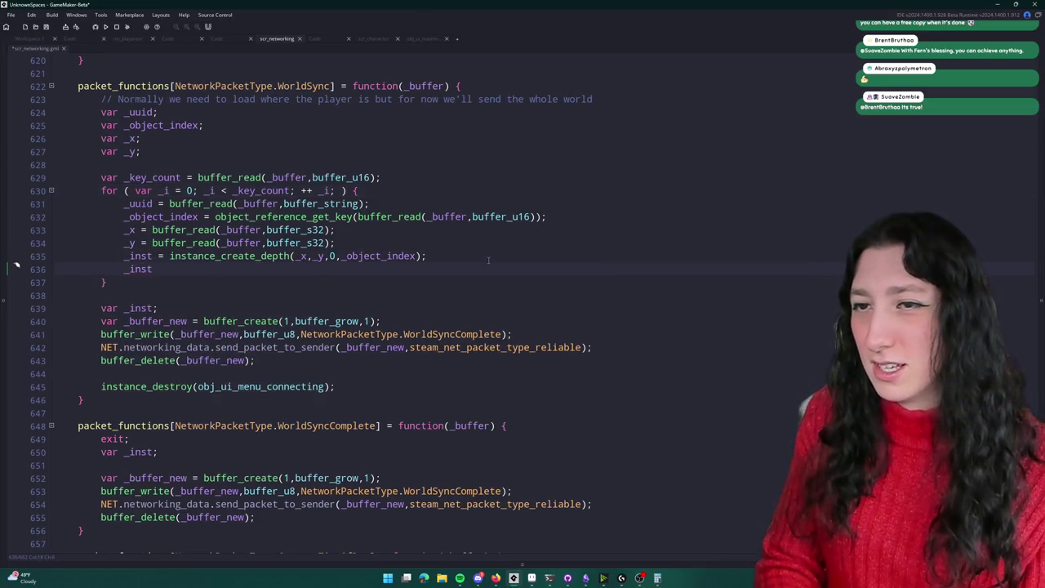
type(".uuid = ")
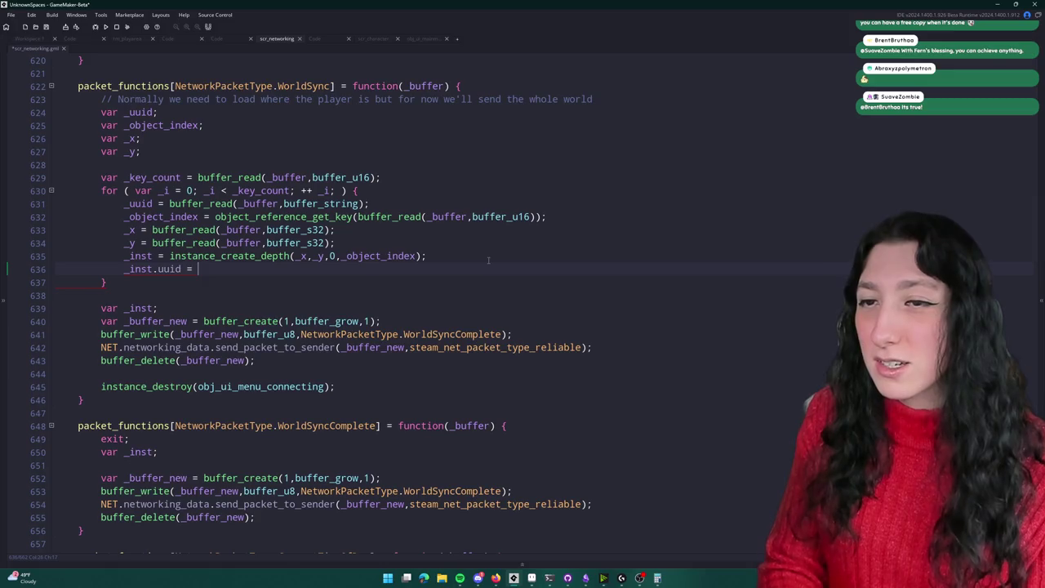
type("_uuid;k")
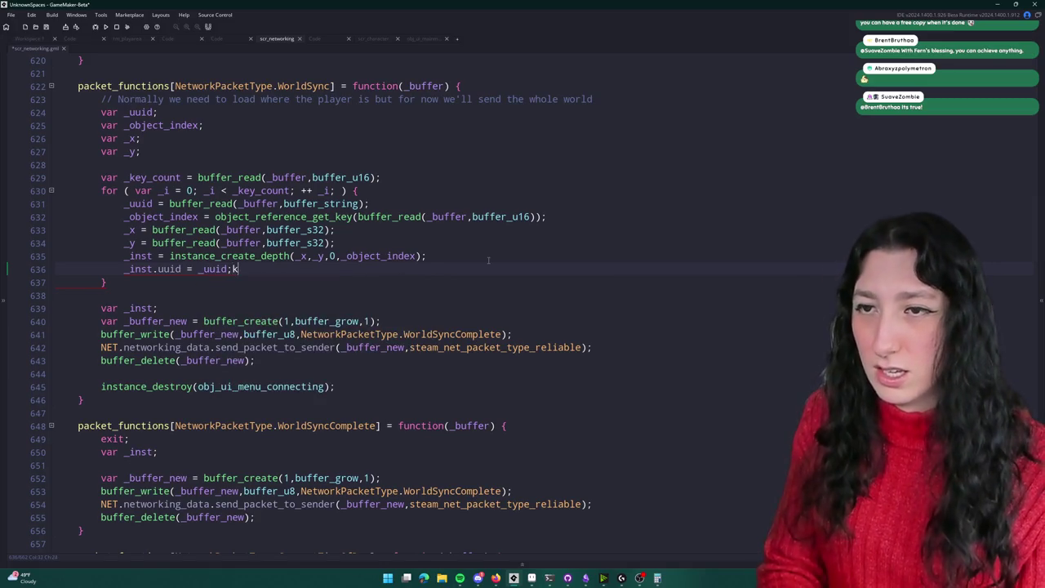
Step: Add 'NET.networking_data.uuid_data[$ _uuid] = _inst;' after '_inst.uuid = _uuid;', separated by a blank line
key("BackSpace")
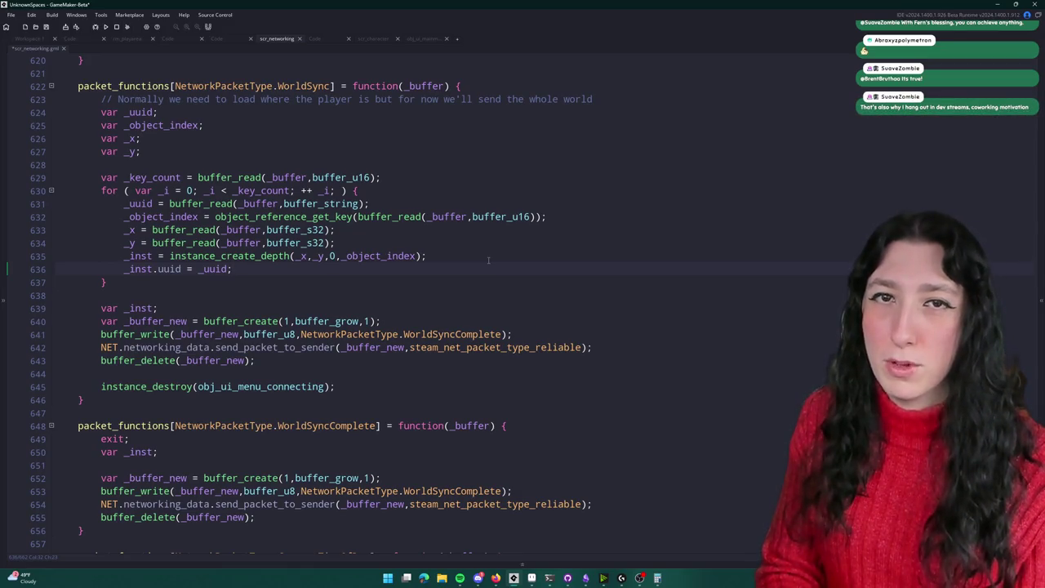
key("Return")
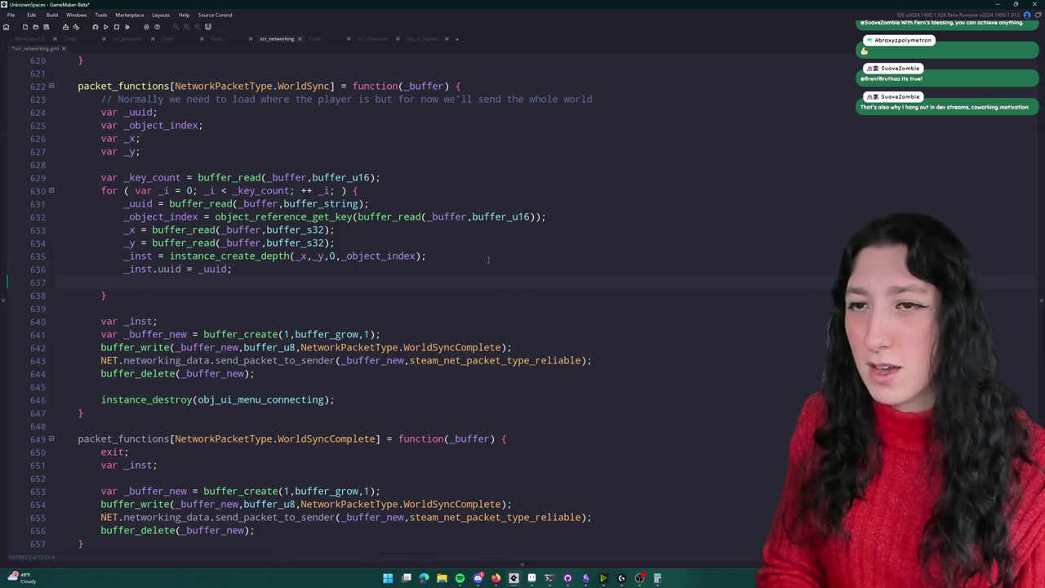
type("uuid_dat")
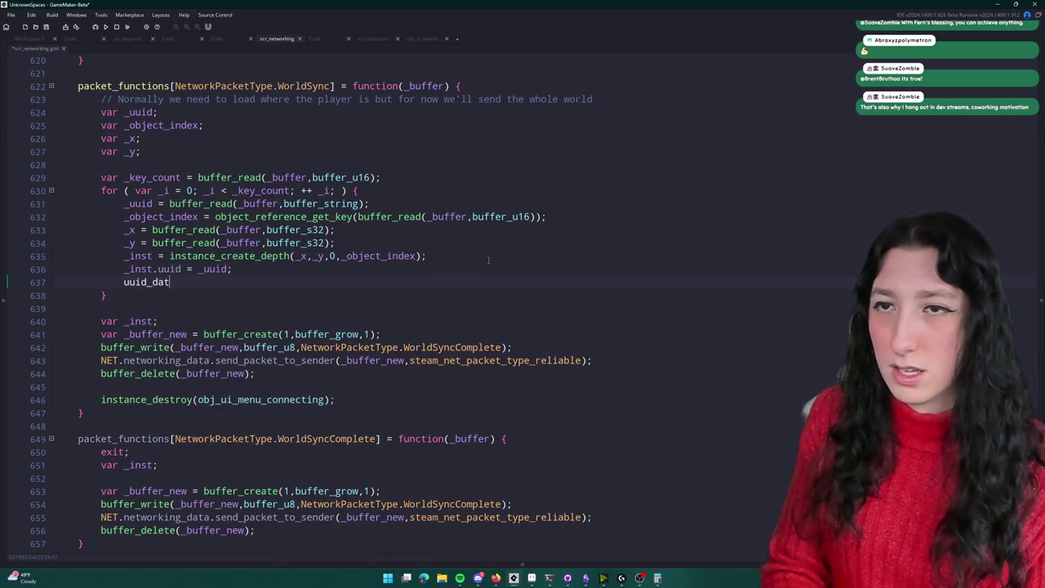
type("a")
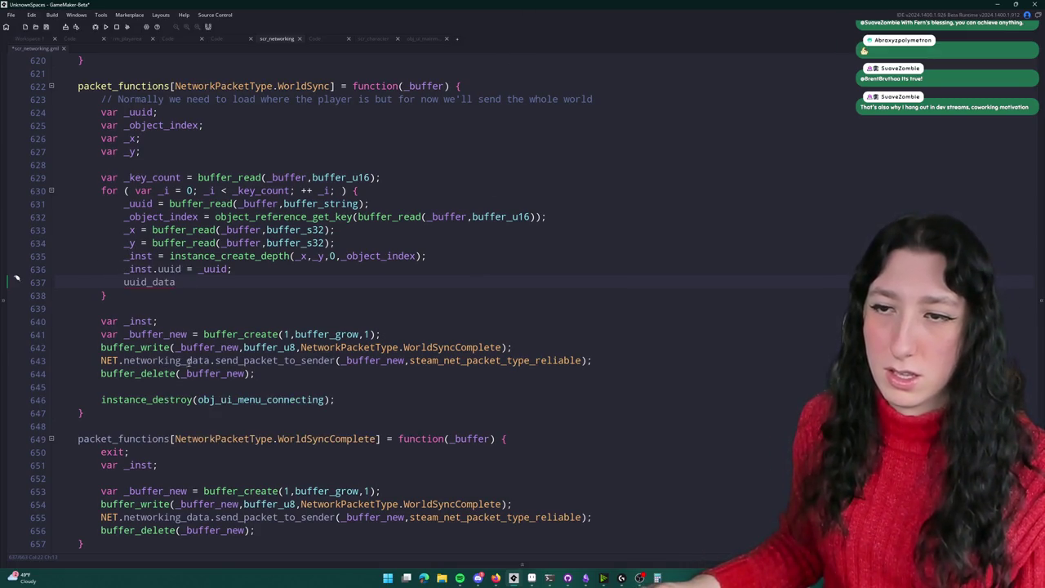
double_click(109, 360)
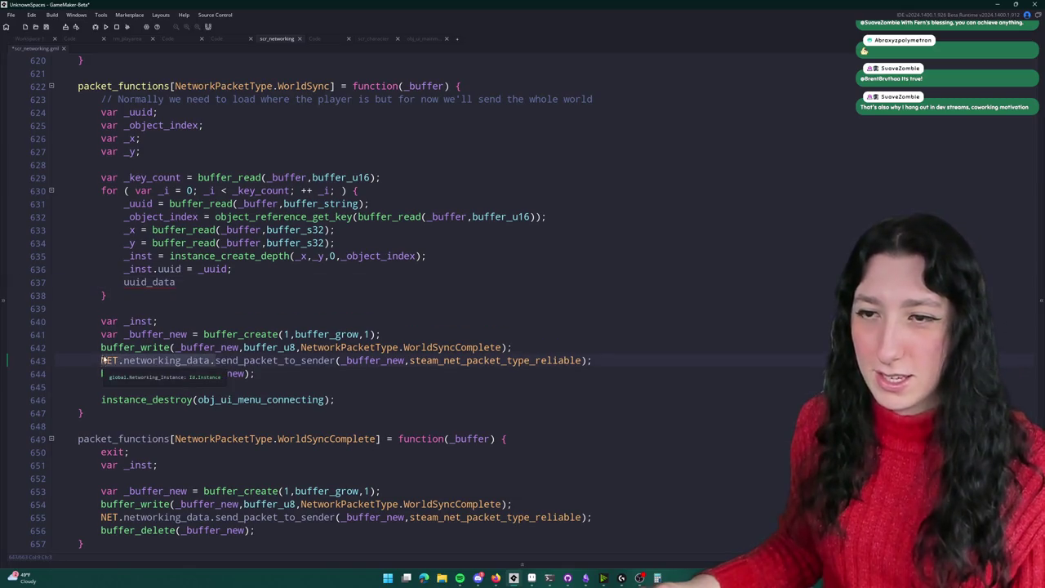
left_click(123, 283)
type("NET.networking_data.")
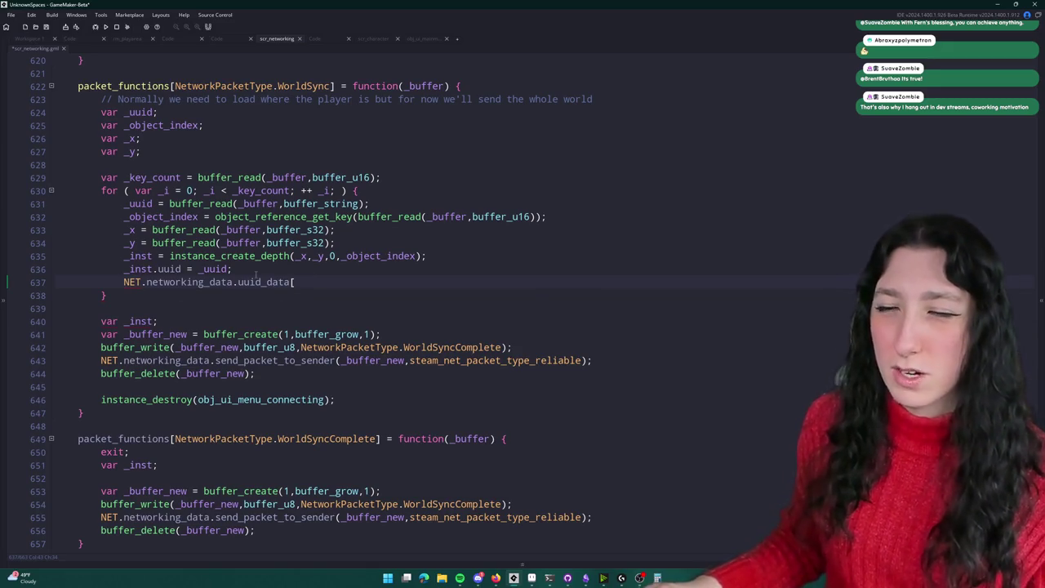
type("$ ")
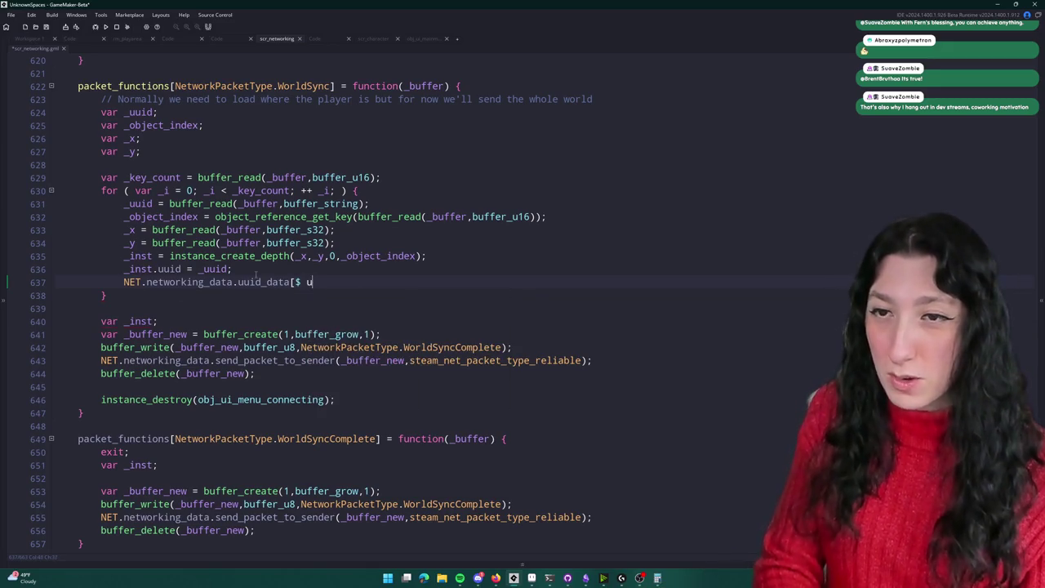
type("uui")
key("BackSpace")
key("BackSpace")
key("BackSpace")
type("_uui")
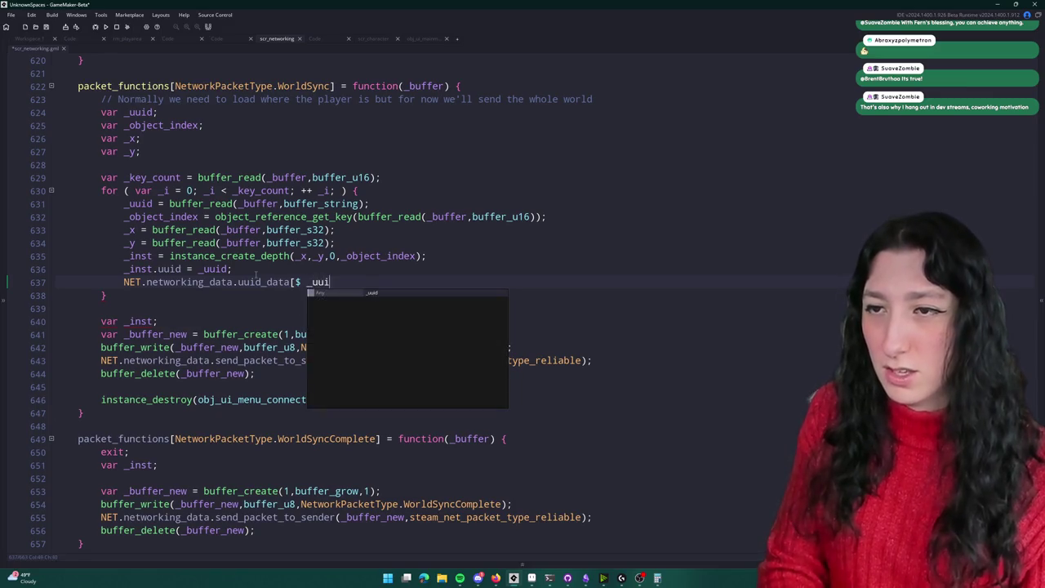
type("d] = _inst;")
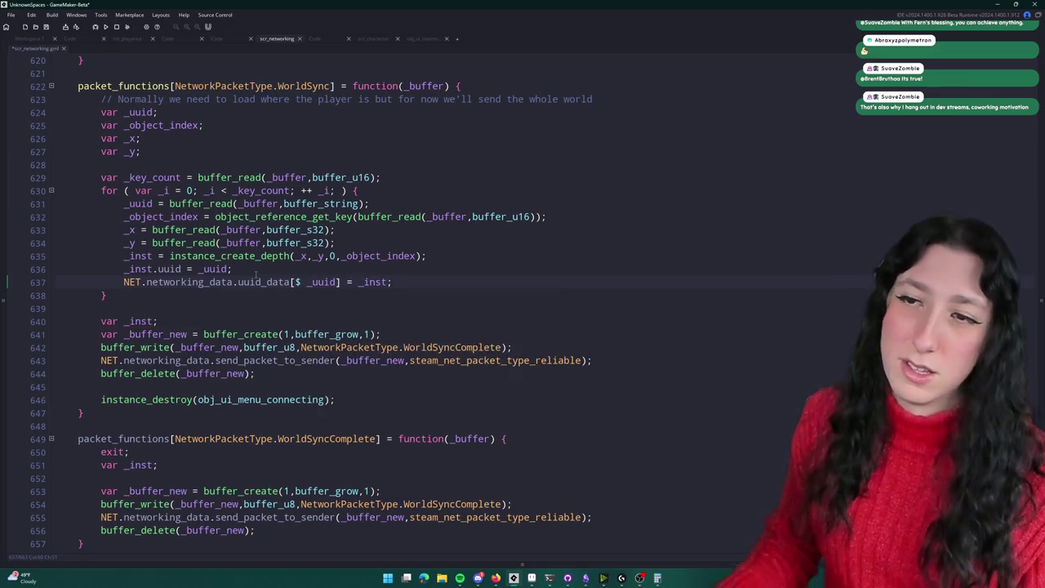
left_click(255, 271)
key("Return")
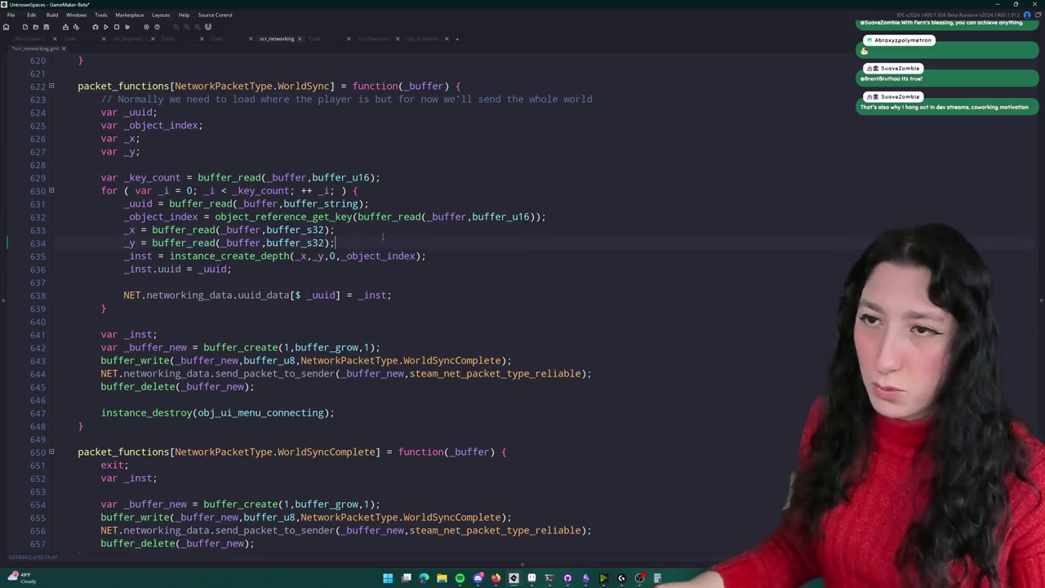
Step: Add a buffer_string read assigned to _data below the _y read
left_click(309, 258)
type("_y = buffer_read(_buffer,buffer_s32);")
key("Delete")
key("Delete")
key("Delete")
type("string")
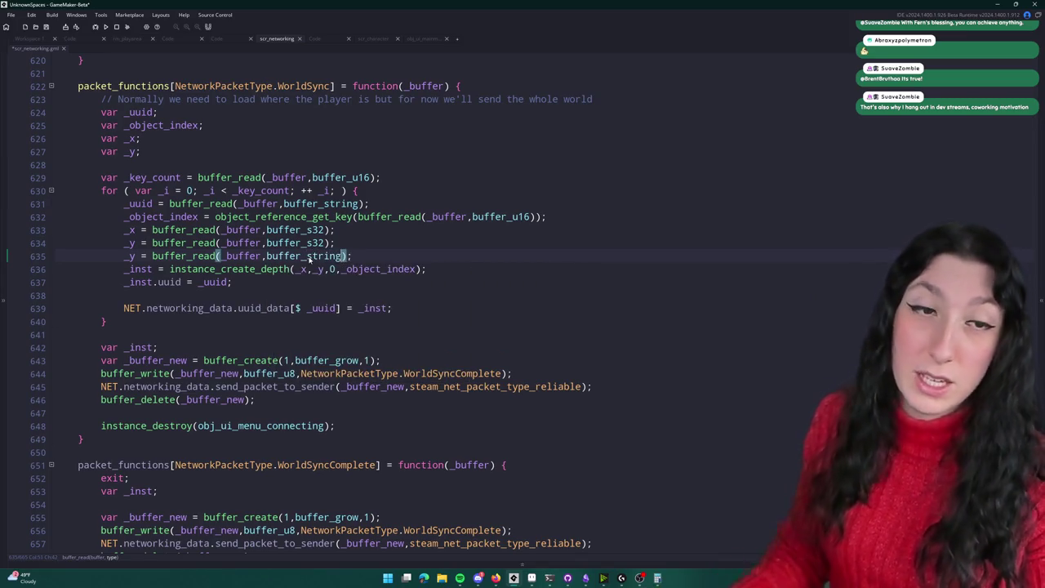
left_click(140, 256)
key("BackSpace")
type("data")
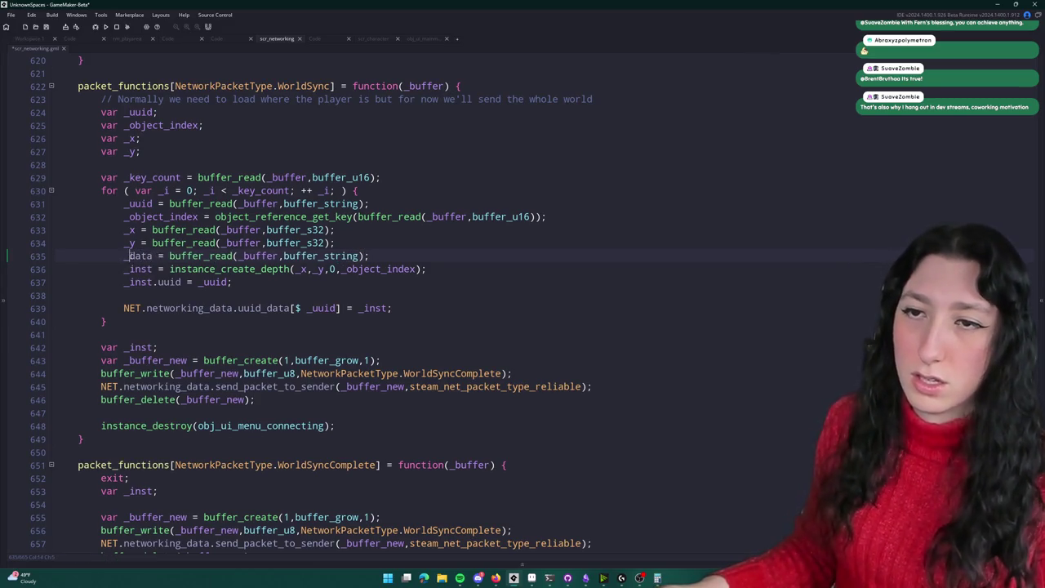
Step: Copy the existing with ( _inst ) key loop from network_world_sync
left_click(412, 283)
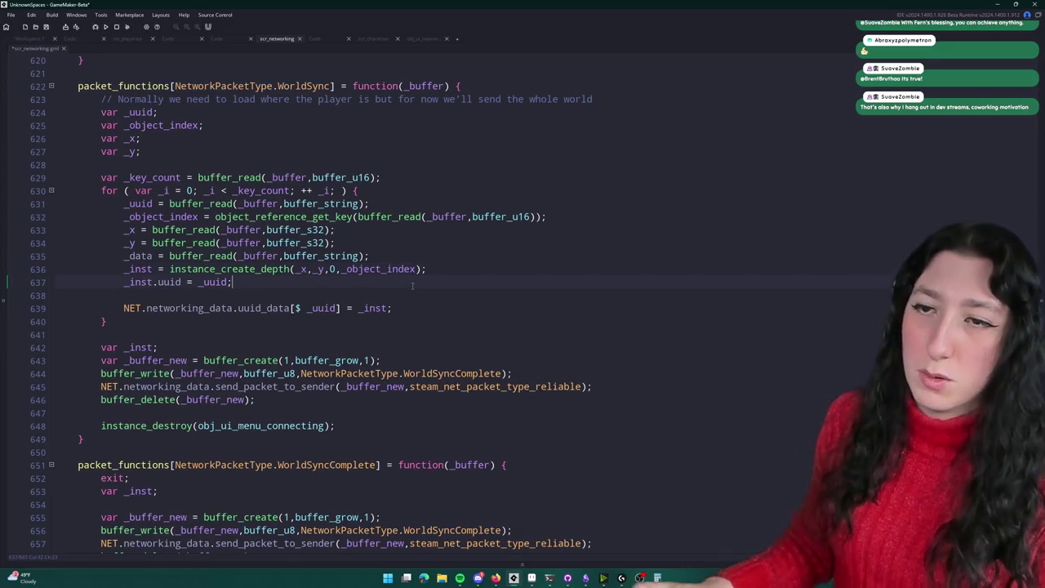
key("Return")
type("_ins")
key("BackSpace")
key("BackSpace")
key("BackSpace")
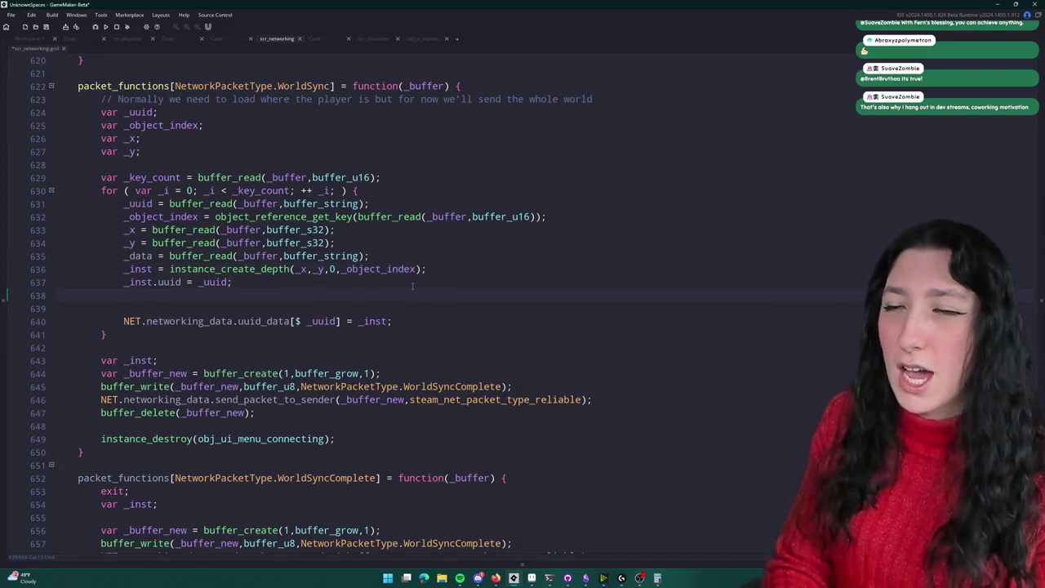
key("alt+Left")
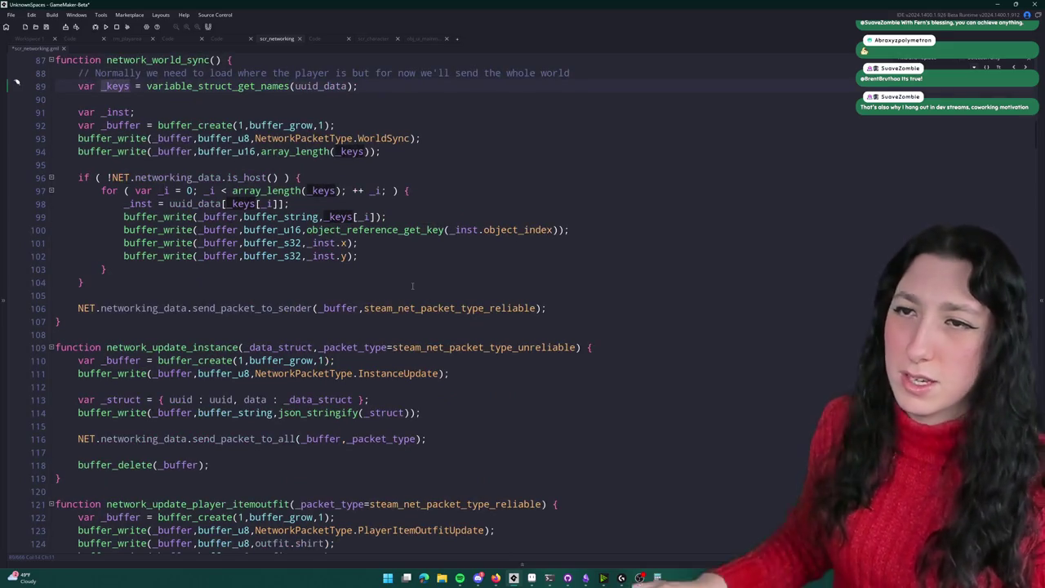
key("alt+Left")
scroll(120, 242, "up", 4)
left_click_drag(121, 243, 101, 177)
scroll(206, 143, "down", 20)
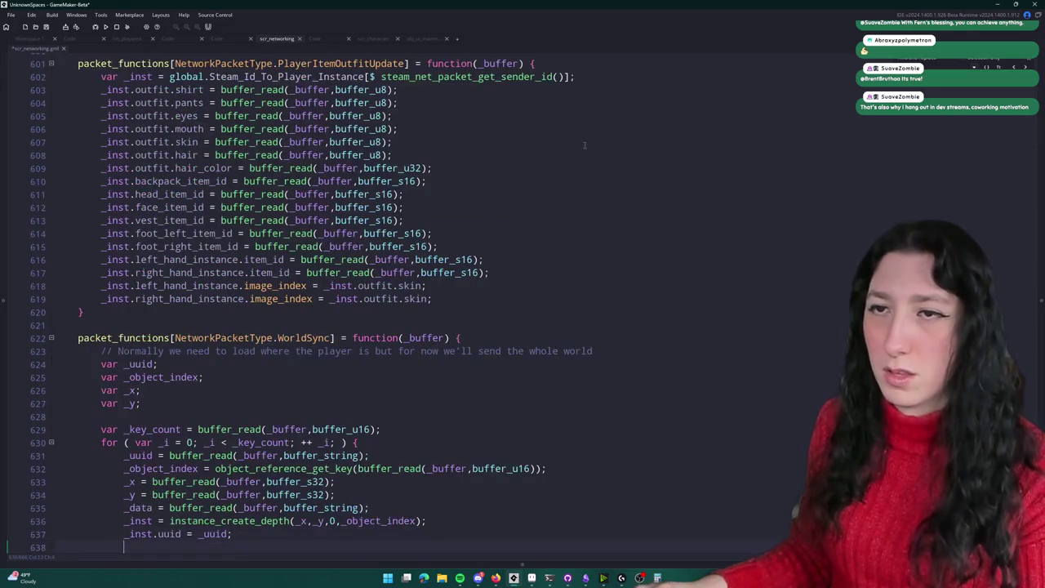
Step: Paste the with ( _inst ) key loop below the uuid_data assignment and indent it
left_click(249, 374)
key("Delete")
left_click(420, 380)
key("Return")
key("ctrl+v")
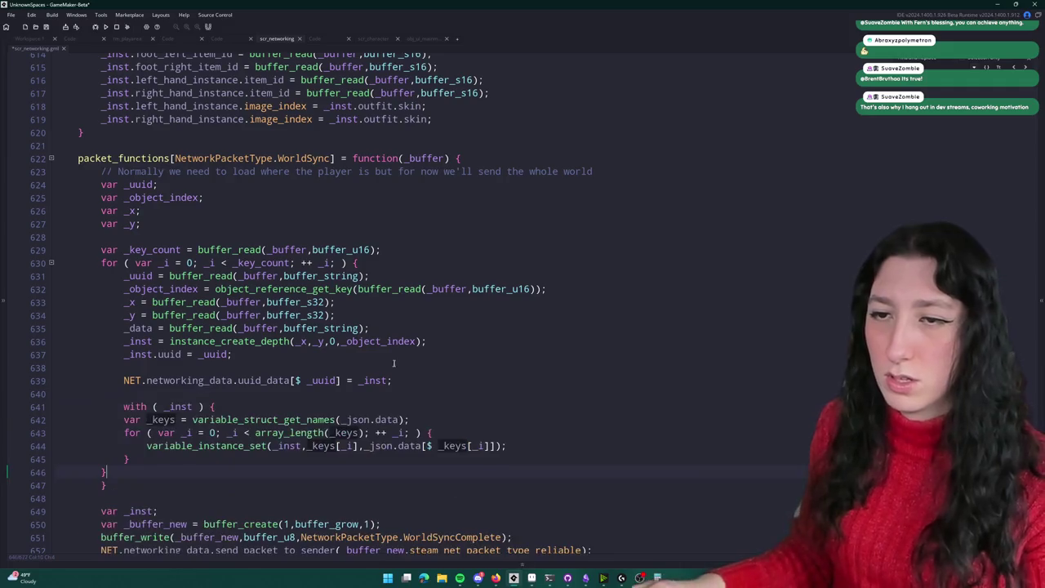
scroll(333, 365, "down", 1)
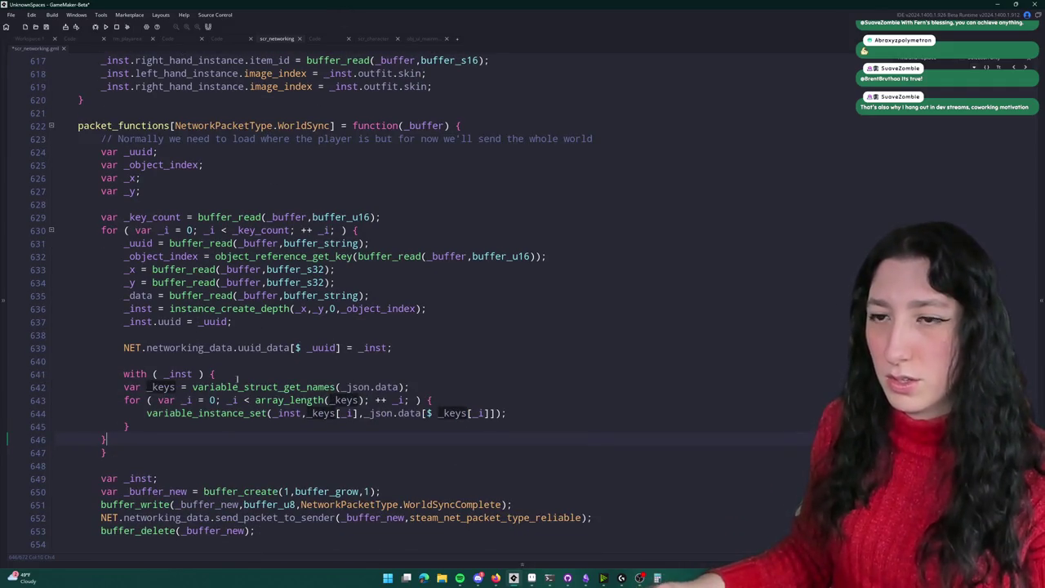
scroll(264, 237, "down", 1)
mouse_move(107, 407)
left_mouse_down()
mouse_move(163, 375)
mouse_move(130, 356)
left_mouse_up()
key("Tab")
Step: Remove the with ( _inst ) wrapper and its closing brace, then dedent the key loop
left_click(261, 354)
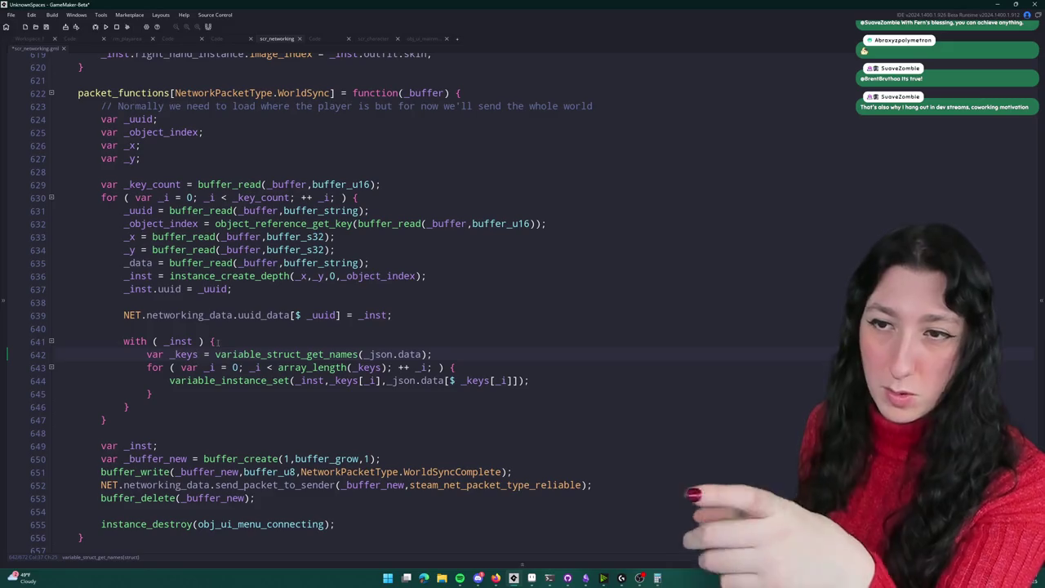
left_click_drag(217, 341, 75, 342)
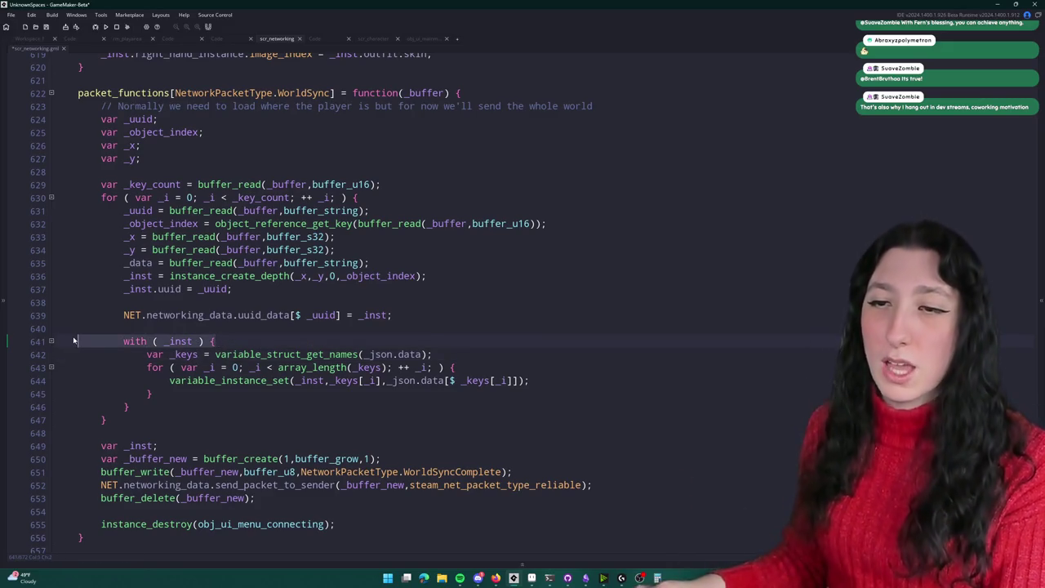
key("BackSpace")
key("BackSpace")
mouse_move(130, 394)
left_mouse_down()
mouse_move(154, 380)
mouse_move(147, 341)
left_mouse_up()
key("BackSpace")
key("shift+Tab")
left_click(154, 276)
left_click(337, 367)
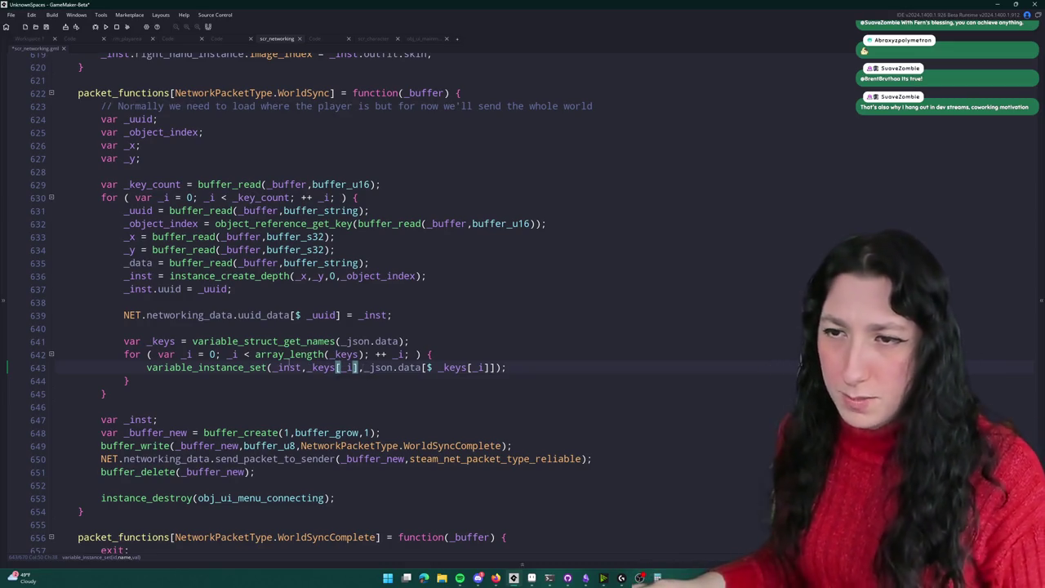
Step: Change the key-names call to variable_struct_get_names(_data) instead of _json.data
double_click(291, 368)
left_click(314, 367)
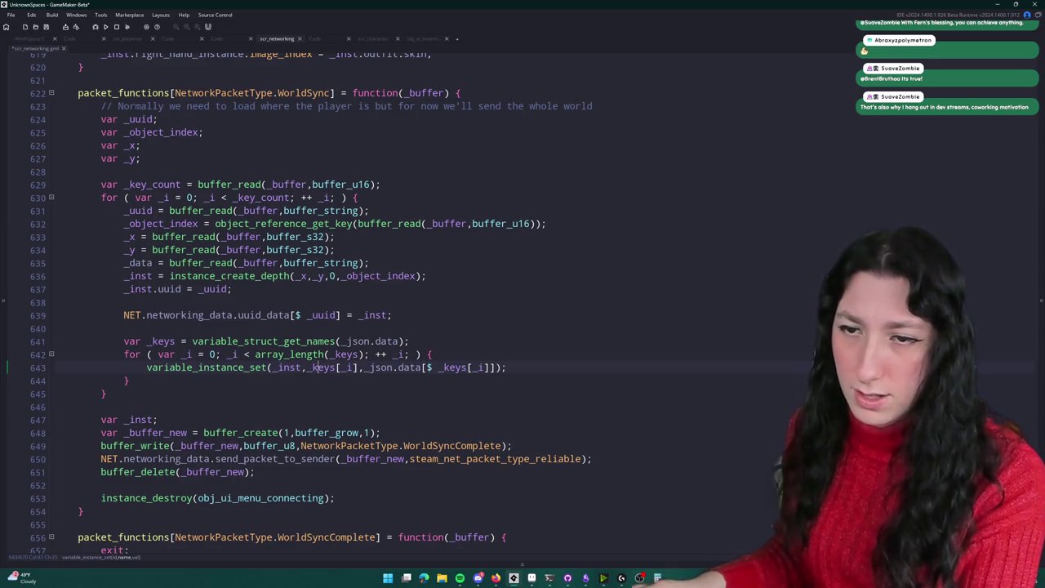
double_click(375, 368)
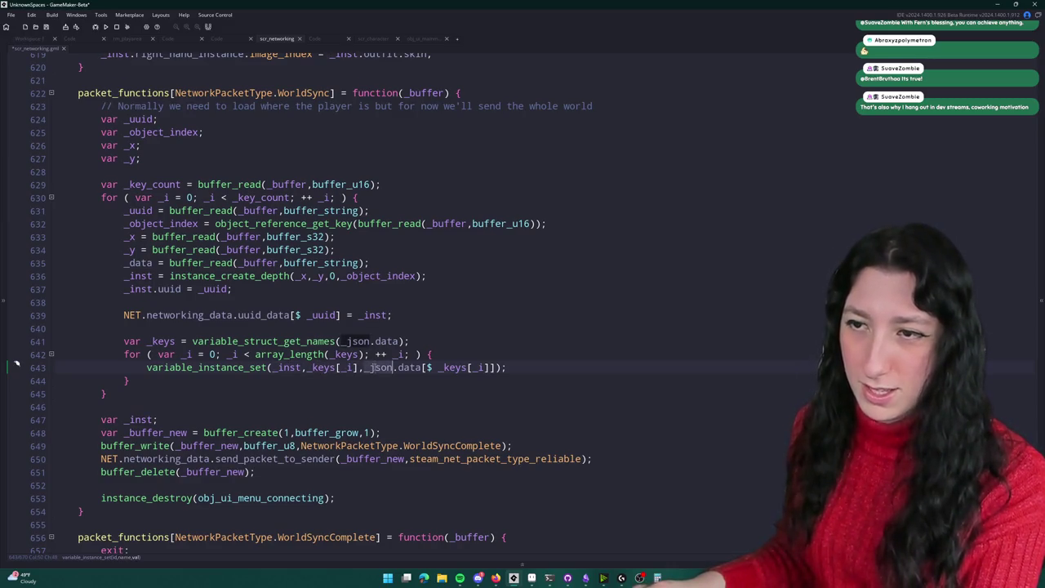
left_click_drag(375, 342, 339, 341)
key("BackSpace")
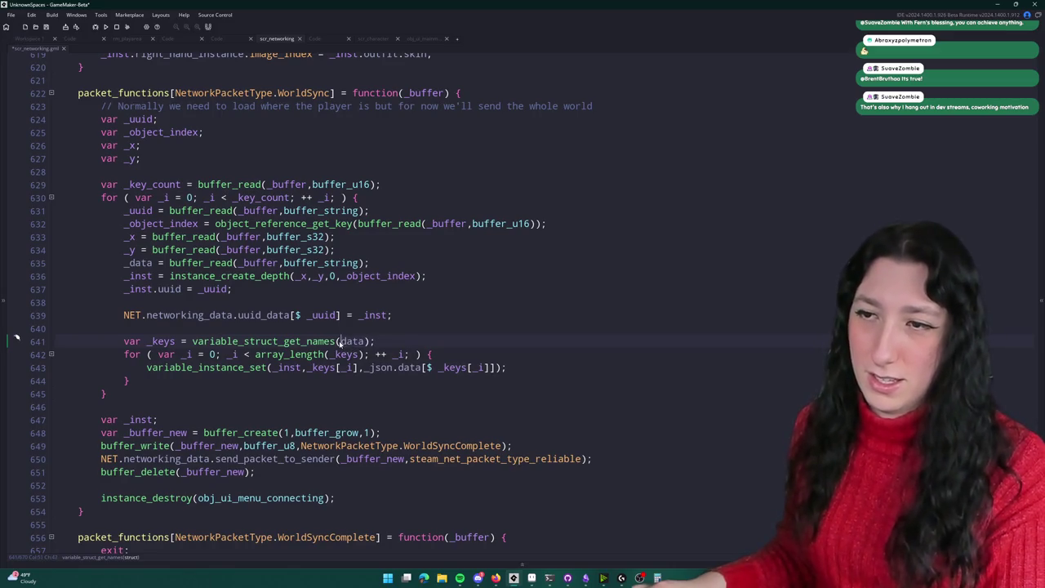
type("_")
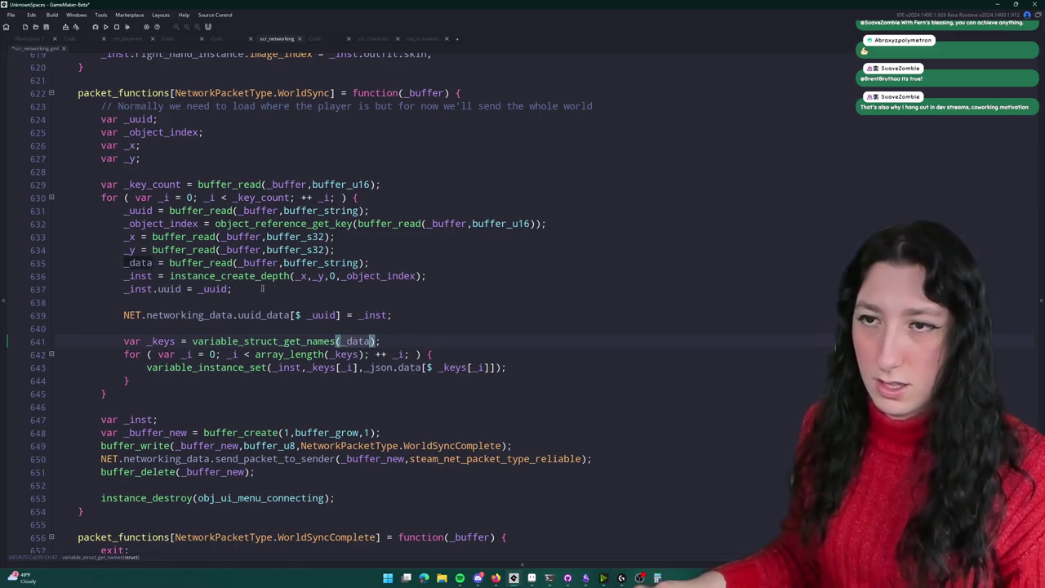
Step: Add the line _data = json_parse(_data); above the var _keys line
left_click(409, 329)
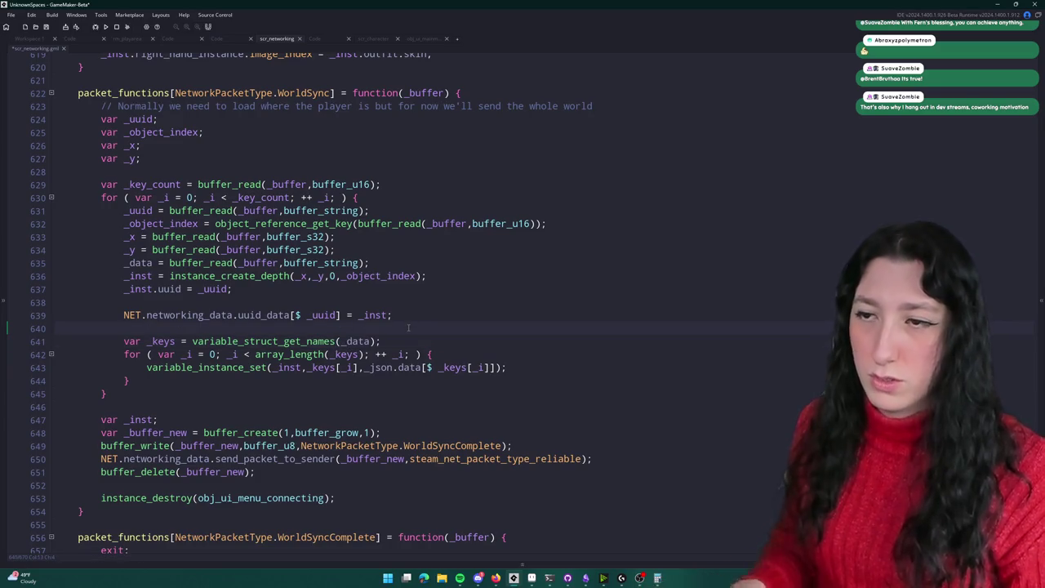
key("Return")
key("Return")
key("Up")
type("_data ")
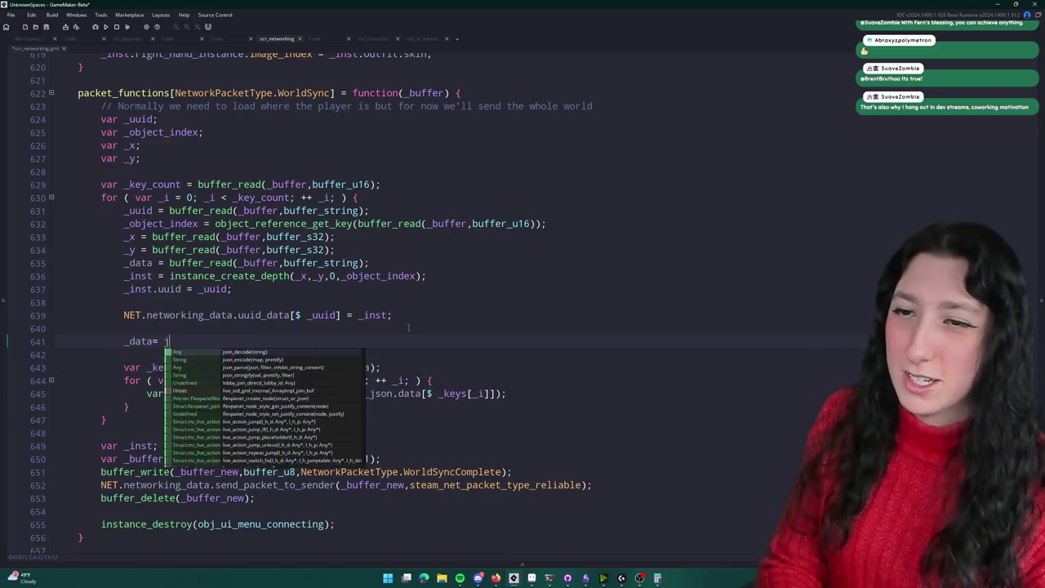
type("= json_parse(")
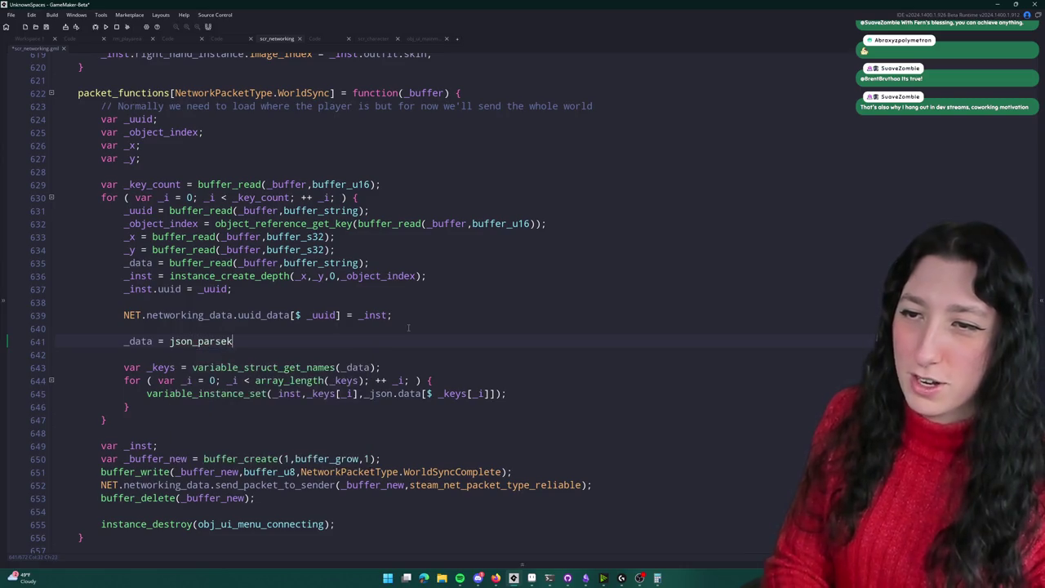
type("_data);")
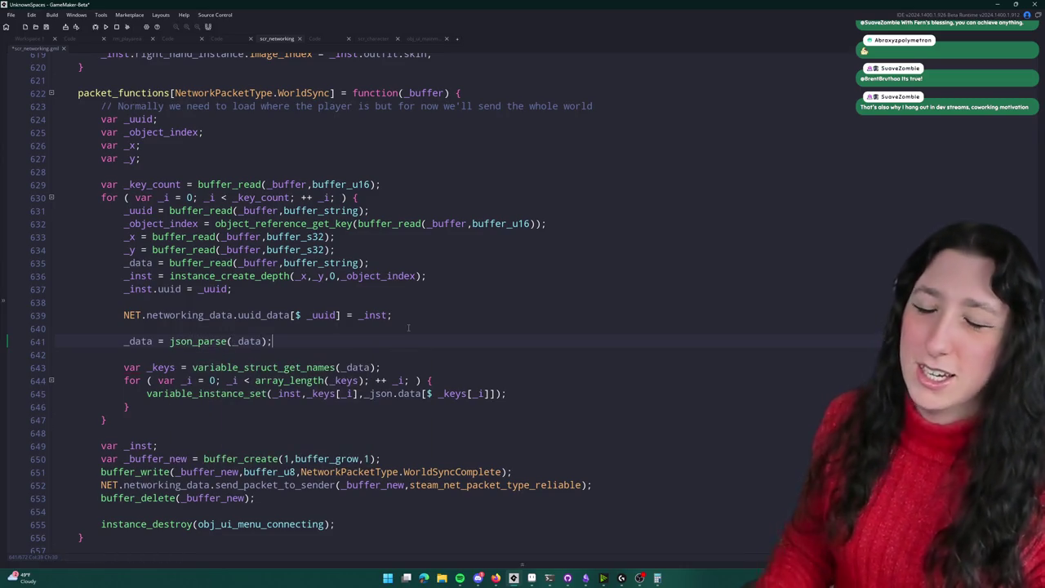
double_click(138, 341)
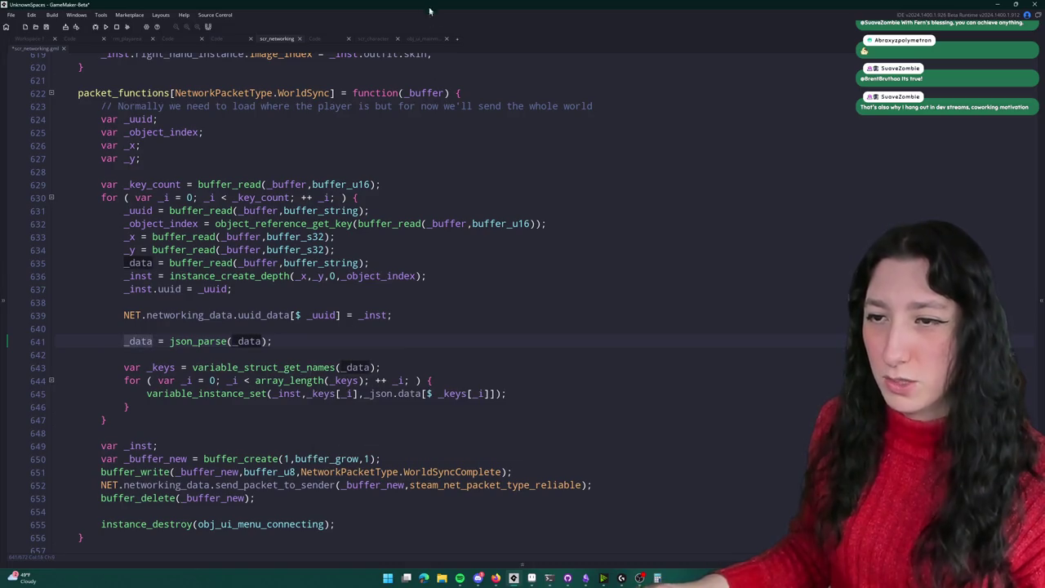
left_click(278, 331)
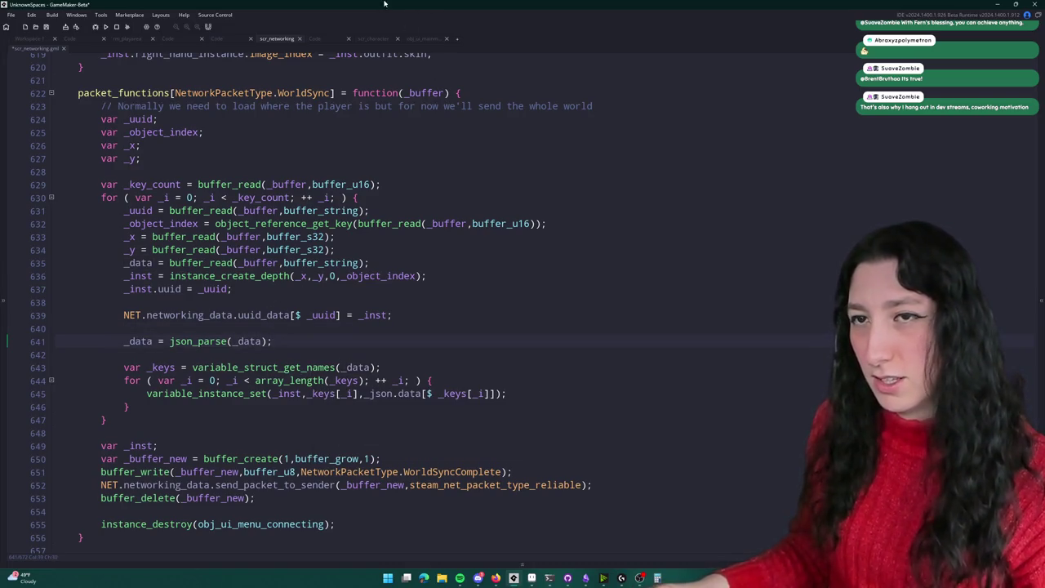
key("Return")
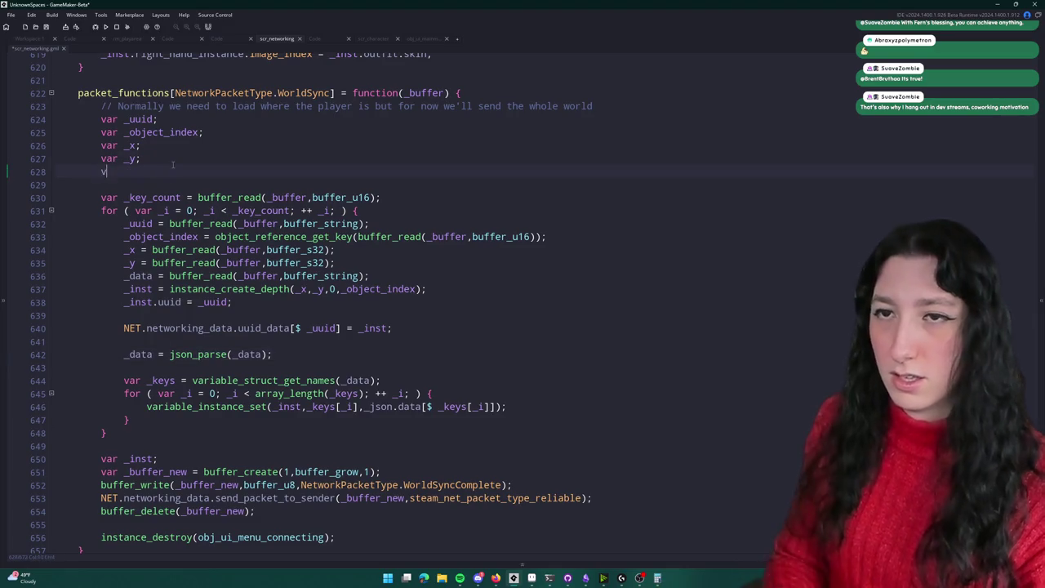
Step: Declare var _data; under var _y; and make variable_instance_set read from _data[$ _keys[_i]]
type("var _da")
key("BackSpace")
key("BackSpace")
key("BackSpace")
type("_data;")
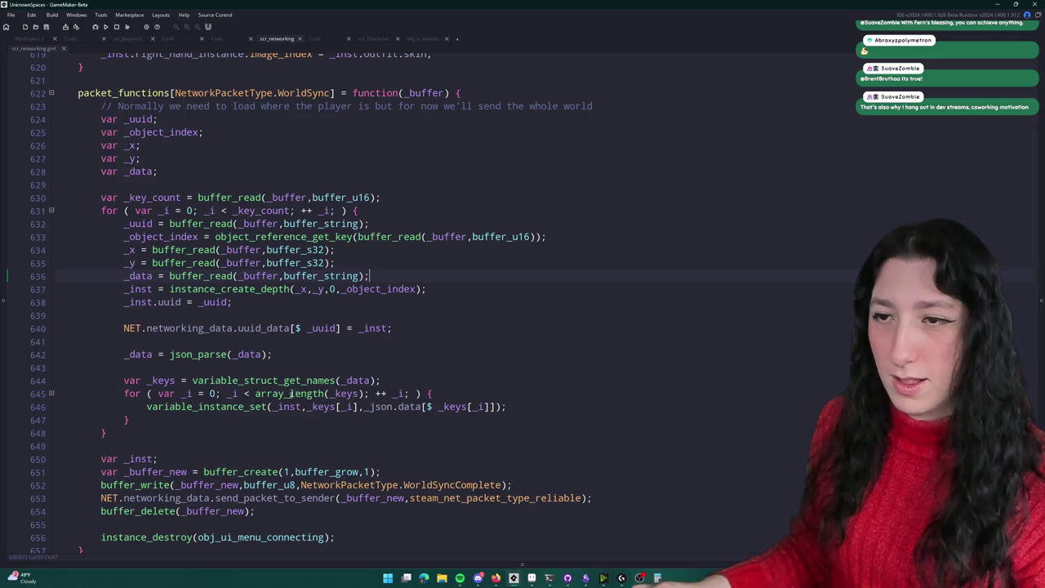
left_click(397, 406)
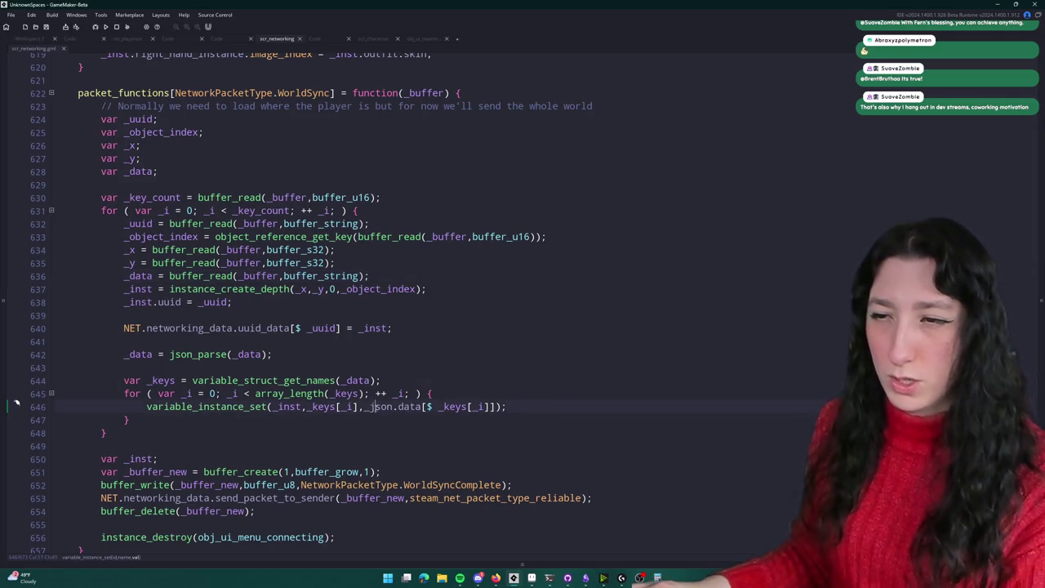
key("BackSpace")
key("BackSpace")
key("BackSpace")
type("_")
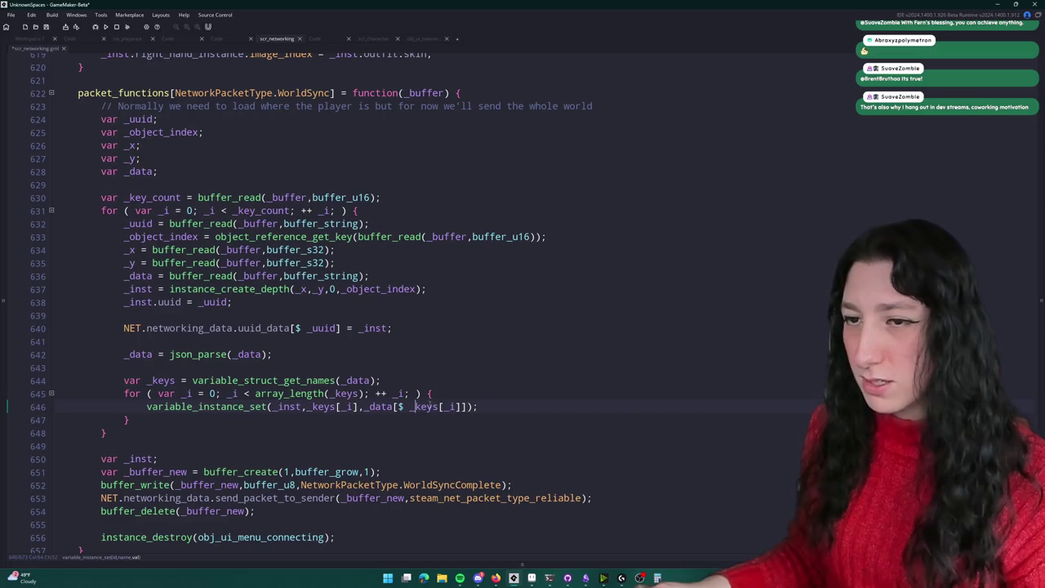
Step: Save the networking script and review the _data buffer read and WorldSync references
key("End")
key("ctrl+s")
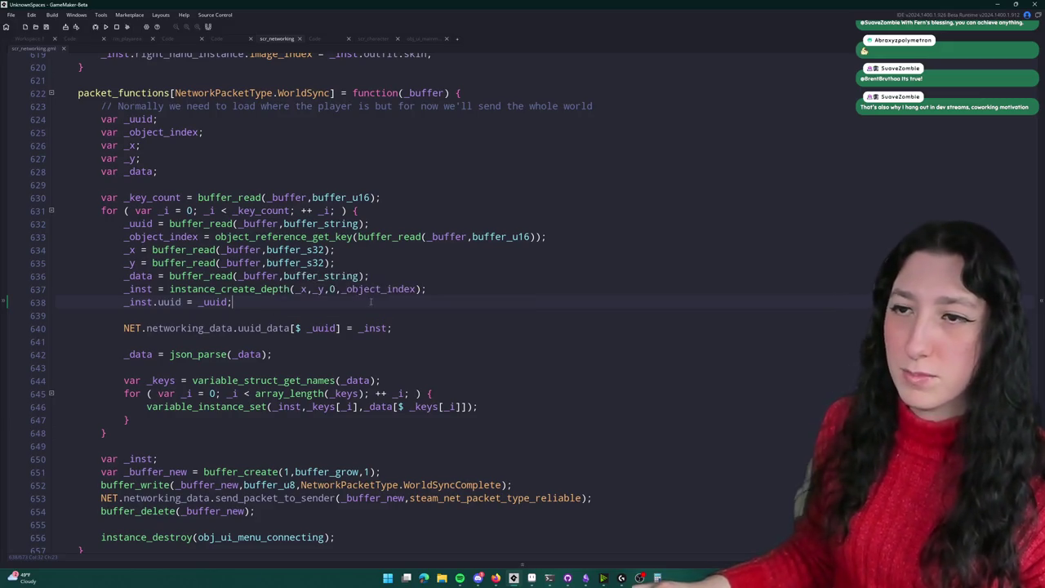
left_click(153, 276)
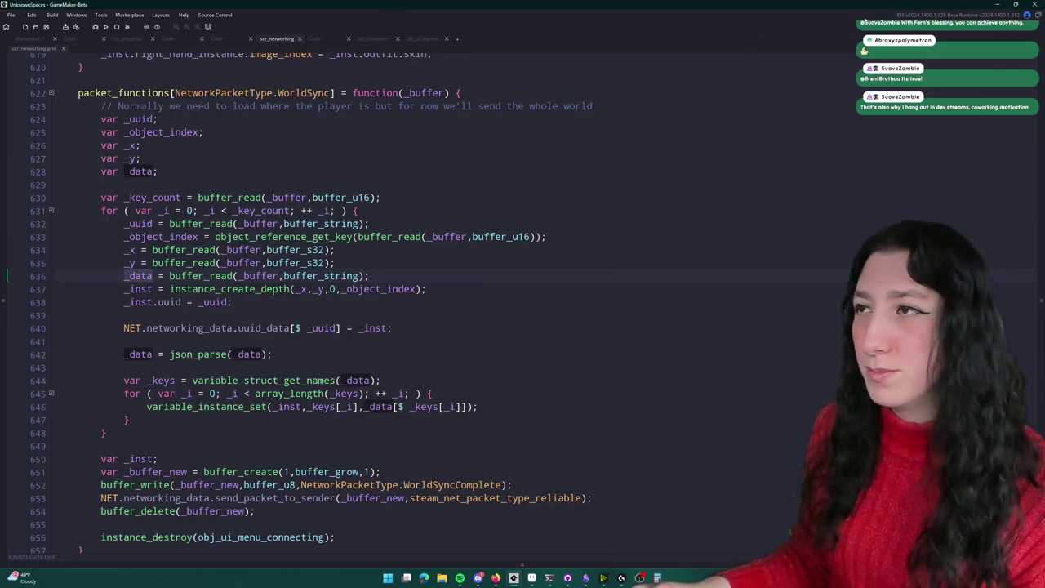
left_click(234, 327)
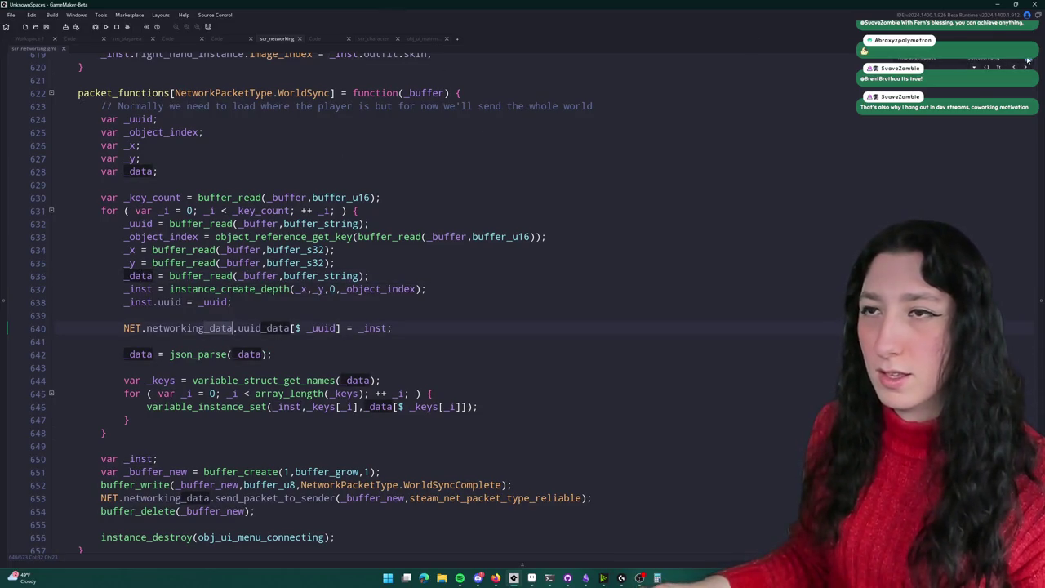
left_click(333, 92)
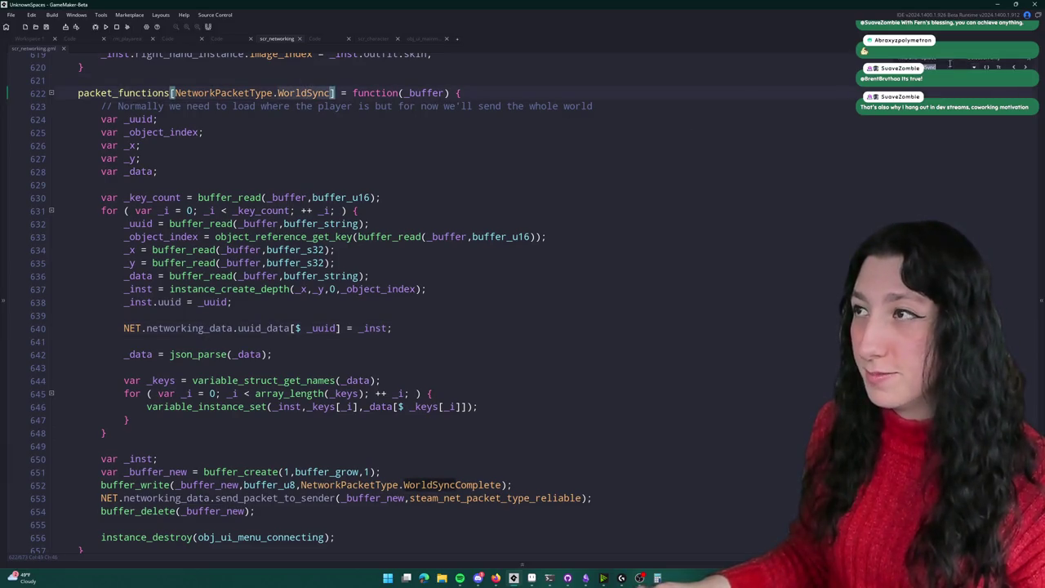
Step: Add _inst.sync(_buffer); right after the y-position buffer_write in the world-sync loop
key("F3")
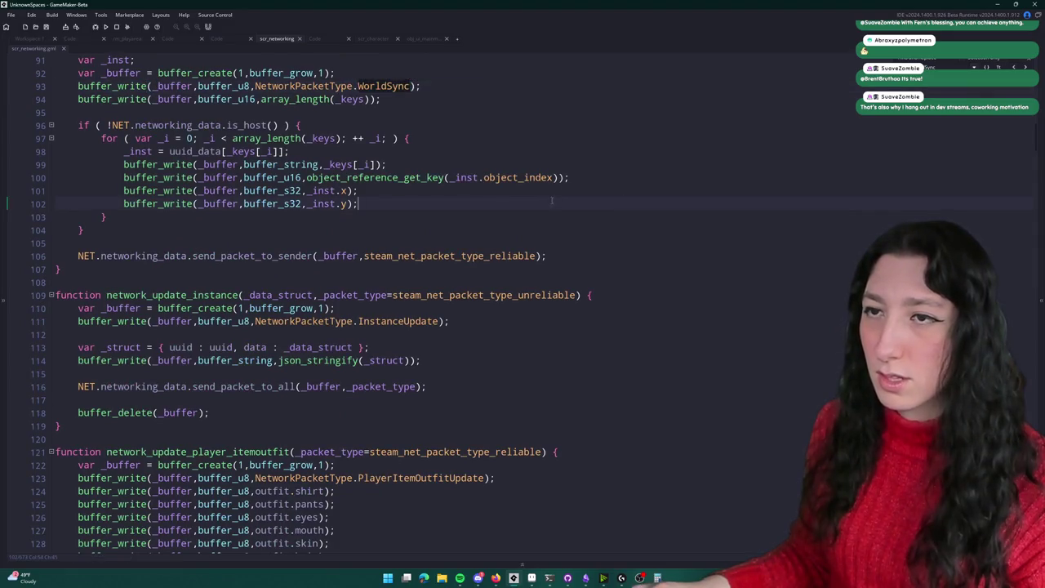
key("alt+Left")
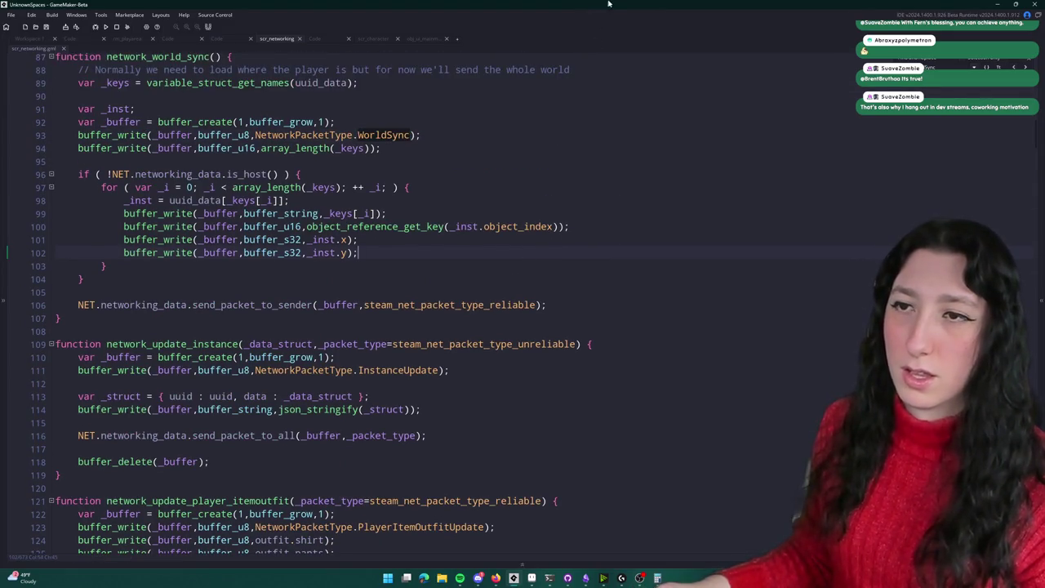
key("Return")
type("l")
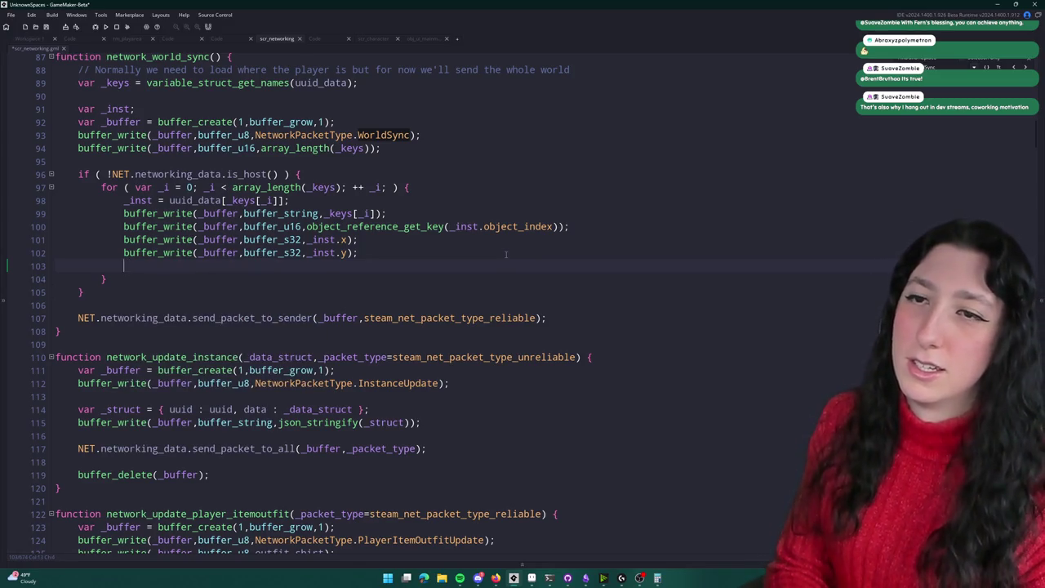
type("inst.")
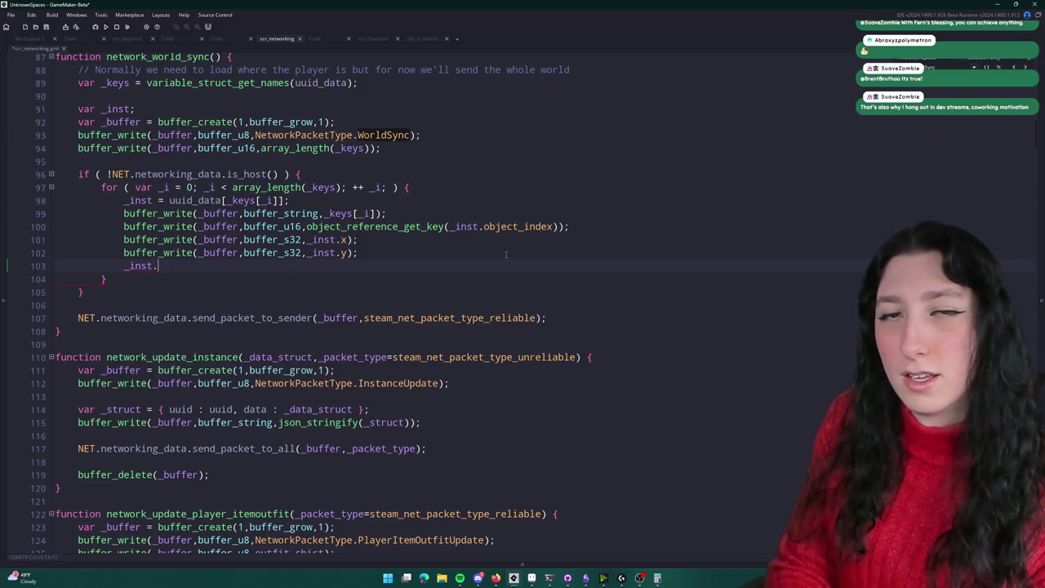
type("sync();")
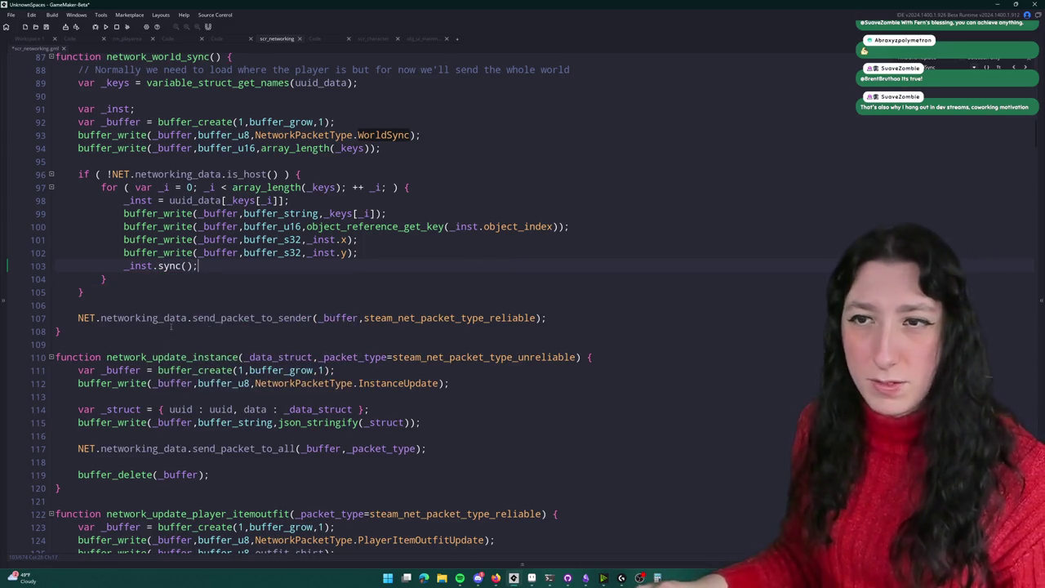
left_click(238, 254)
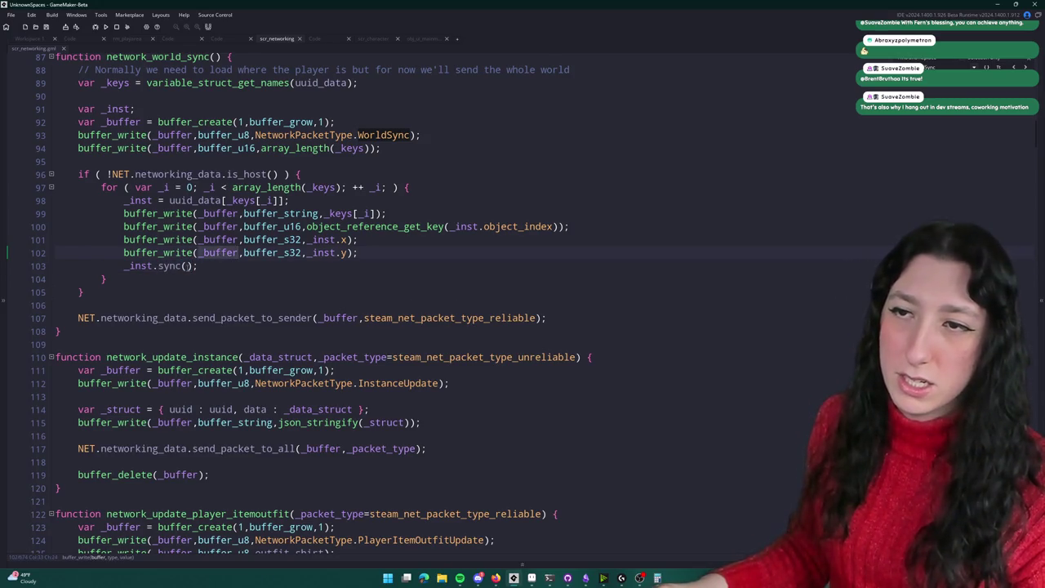
left_click(187, 266)
type("_buffer")
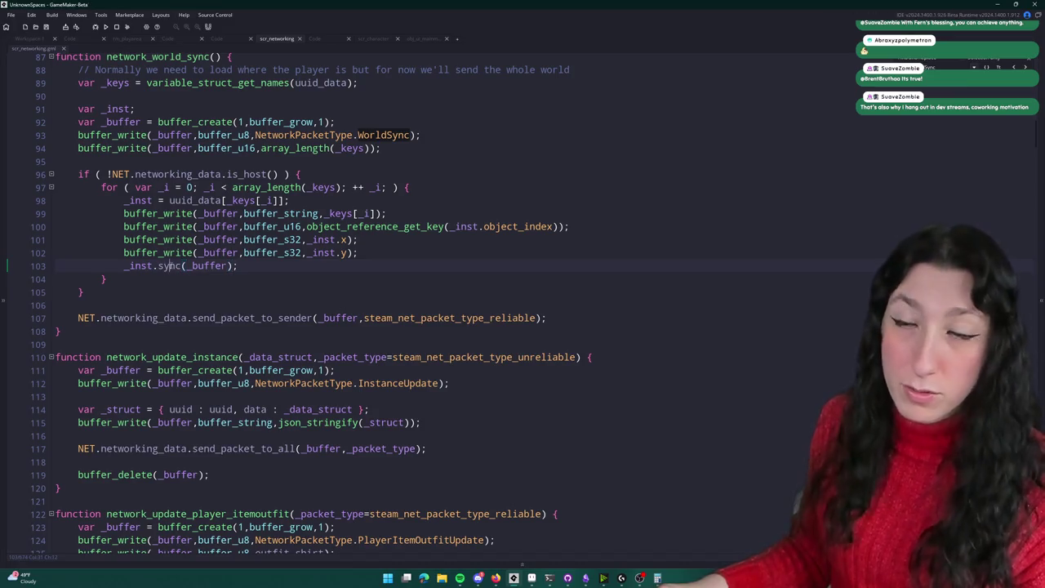
key("ctrl+t")
Step: Insert sync = function(){}; as line 1 of obj_player's Create event
type("obj_pla")
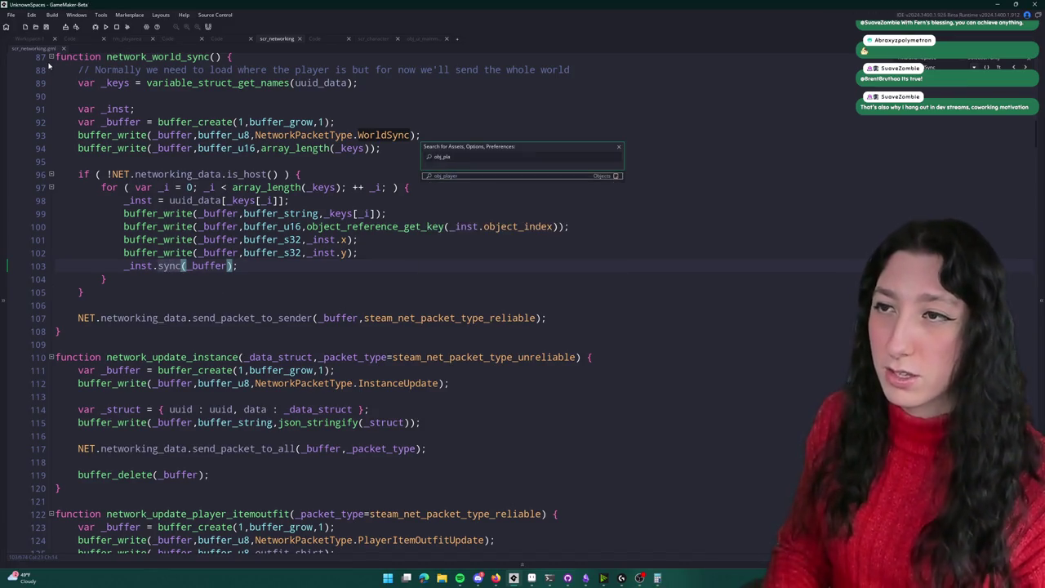
key("Return")
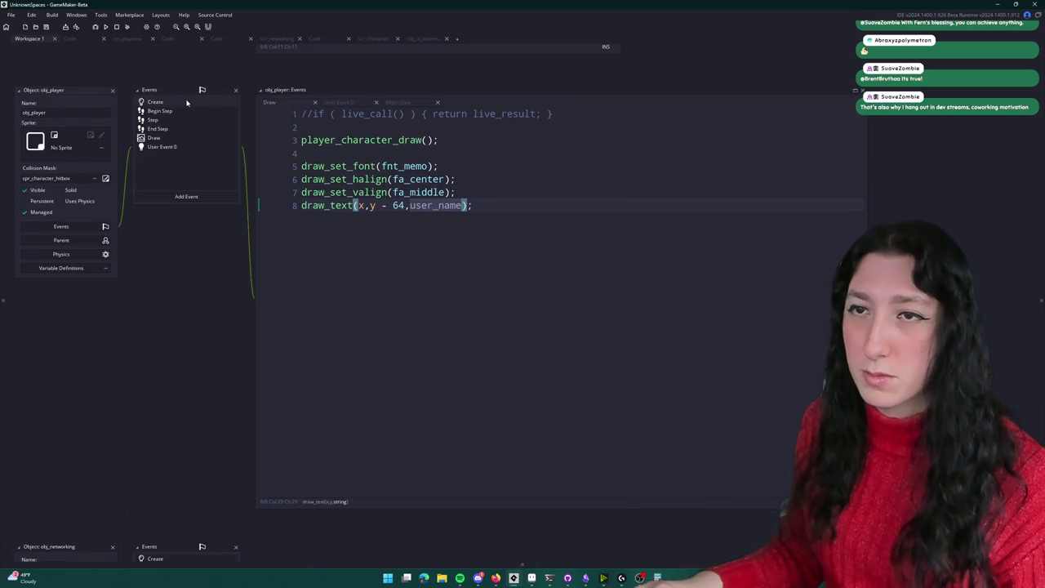
left_click(57, 60)
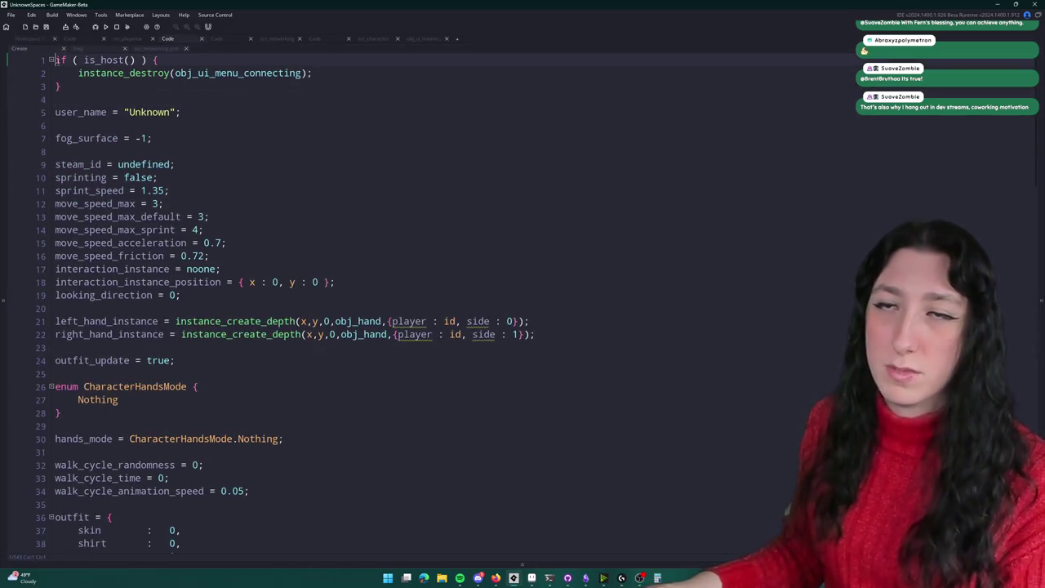
key("Return")
key("Return")
key("Up")
key("Up")
type("sync =")
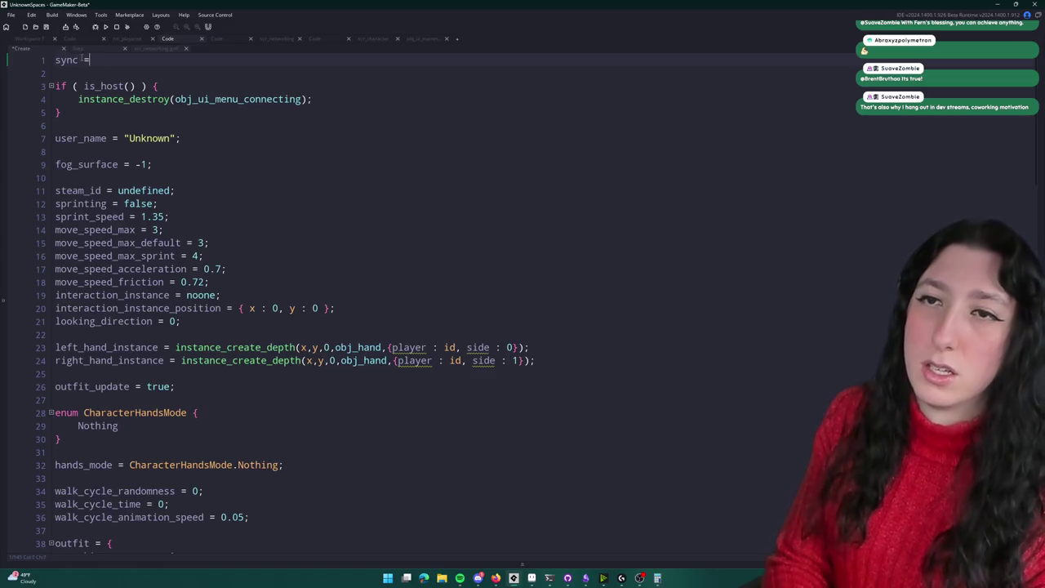
type(" function() {};")
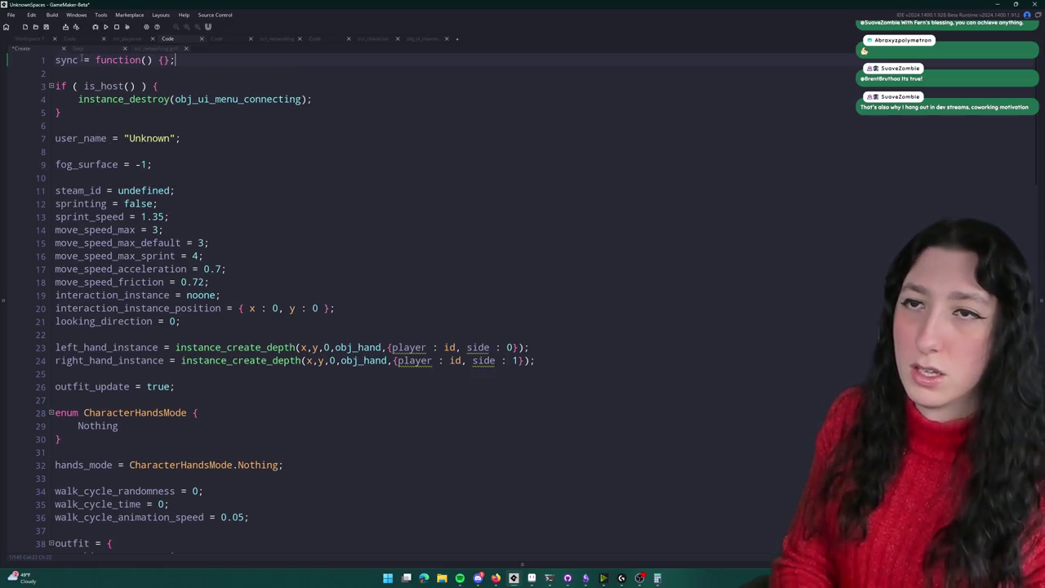
key("Left")
key("Left")
key("Left")
key("BackSpace")
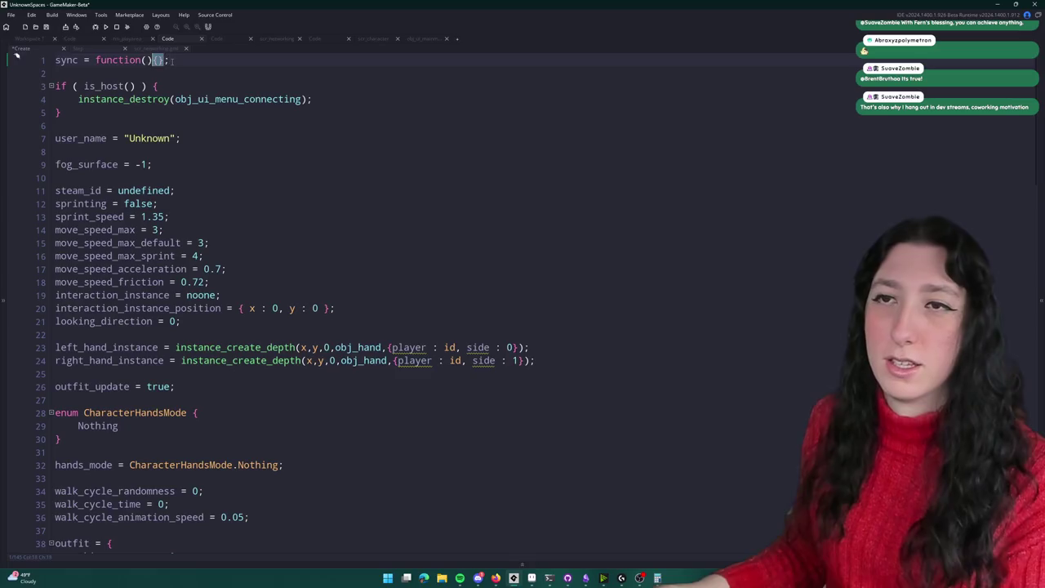
left_click_drag(169, 59, 41, 63)
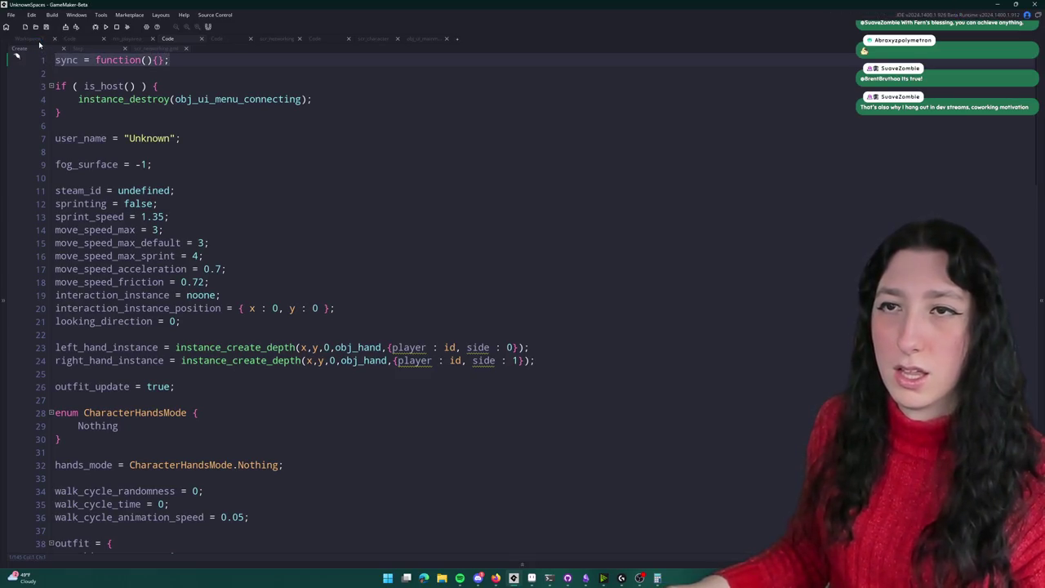
Step: Return to Workspace 1 with the object editors
left_click(38, 41)
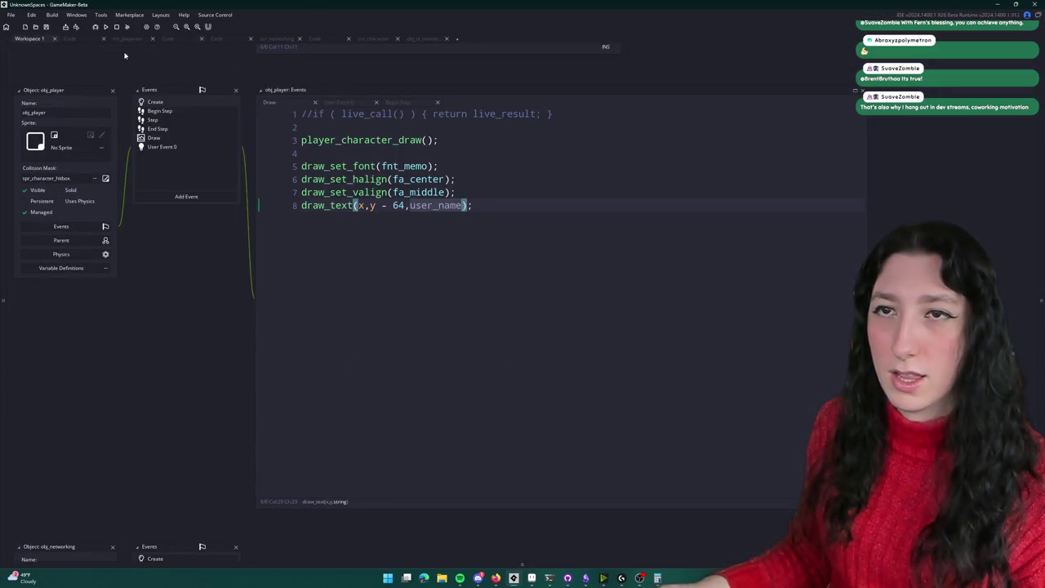
left_click(125, 38)
left_click(46, 38)
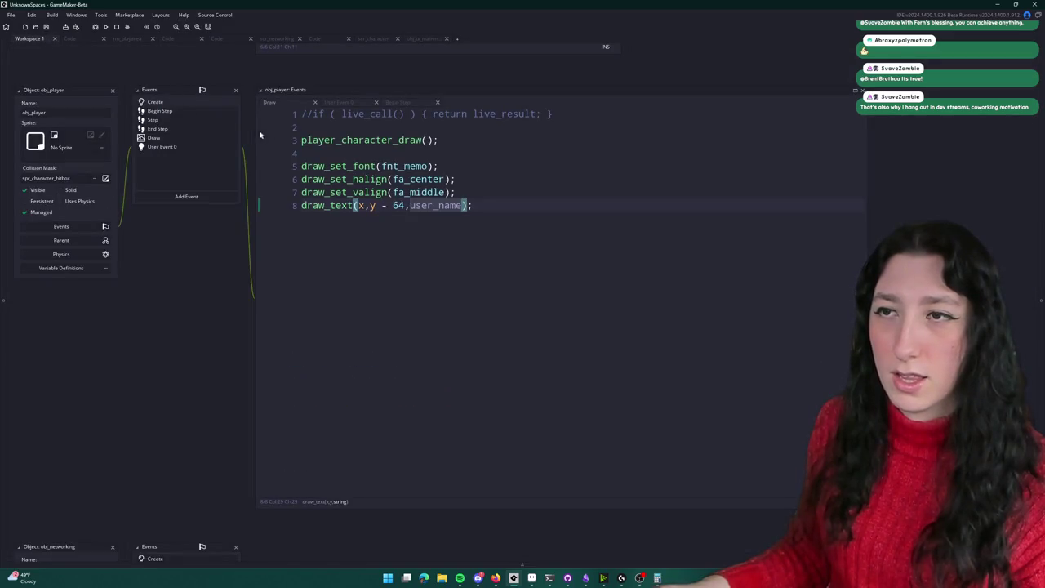
scroll(234, 124, "up", 3)
key("ctrl+t")
Step: Open scr_networking at the top and place the caret on blank line 28 after global.Networking_Instance = noone
type("scr_net")
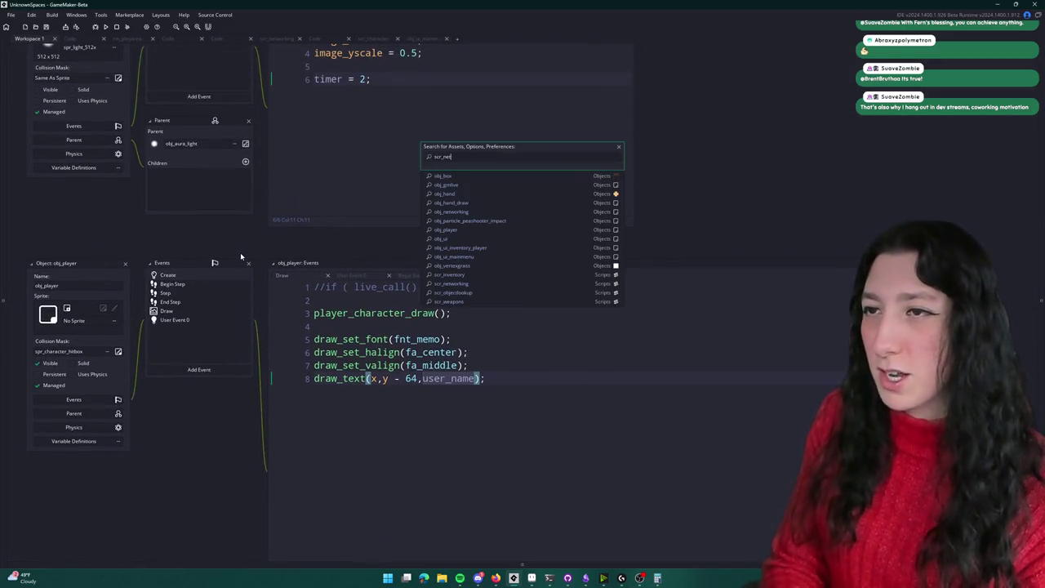
key("Return")
scroll(392, 303, "down", 10)
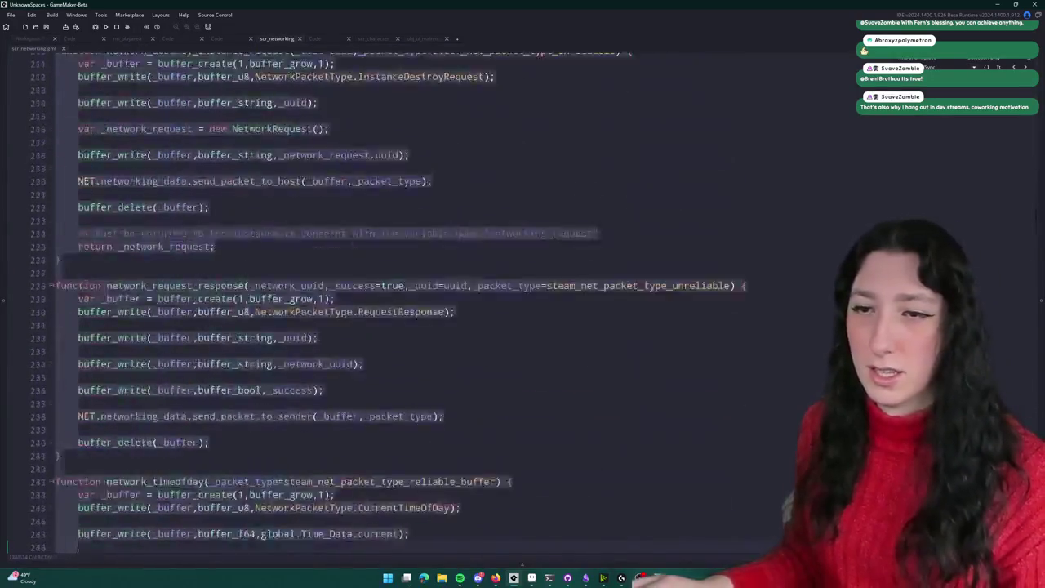
scroll(392, 245, "down", 20)
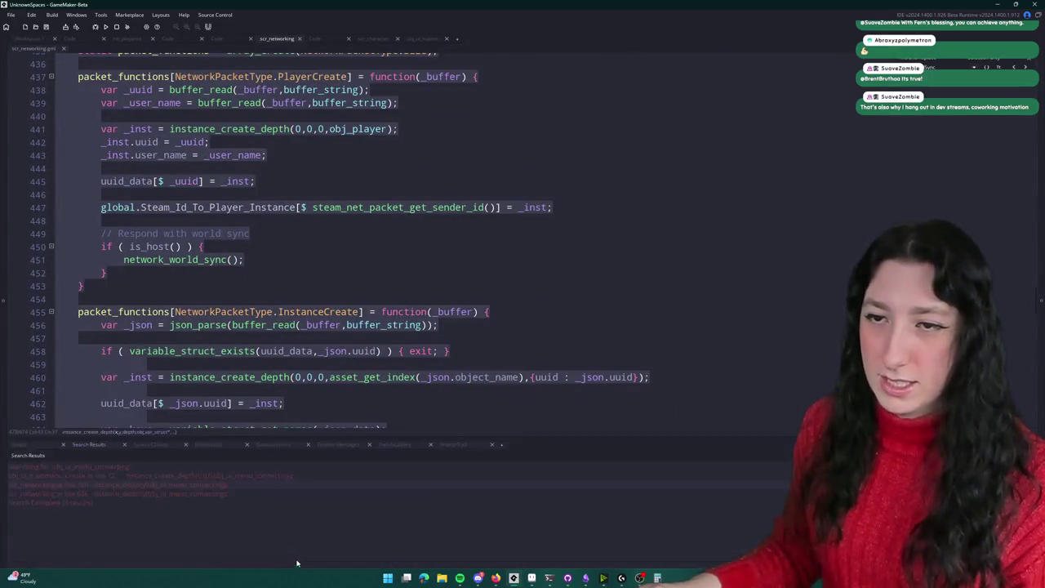
scroll(316, 177, "down", 20)
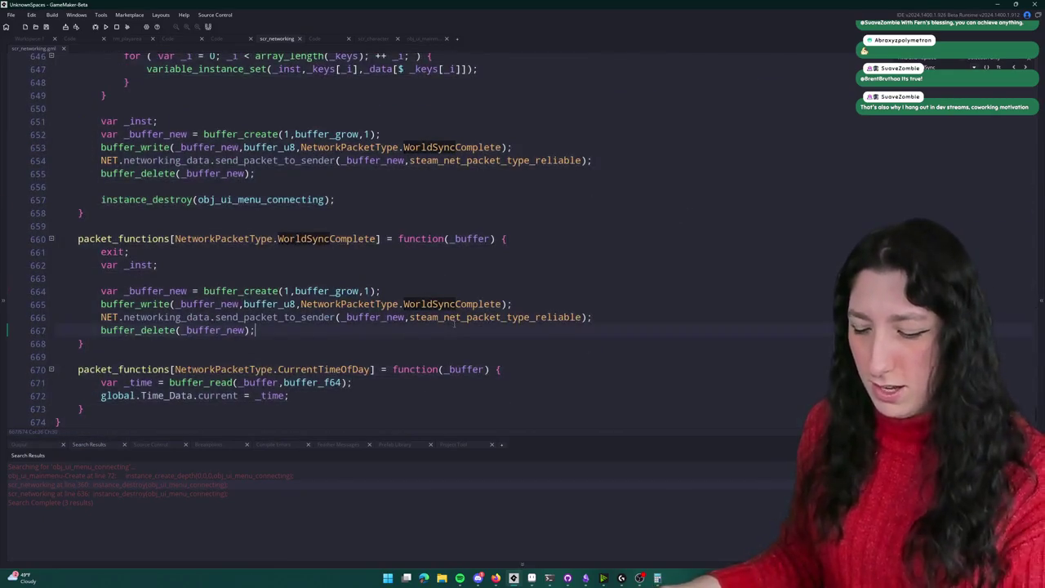
scroll(455, 324, "up", 20)
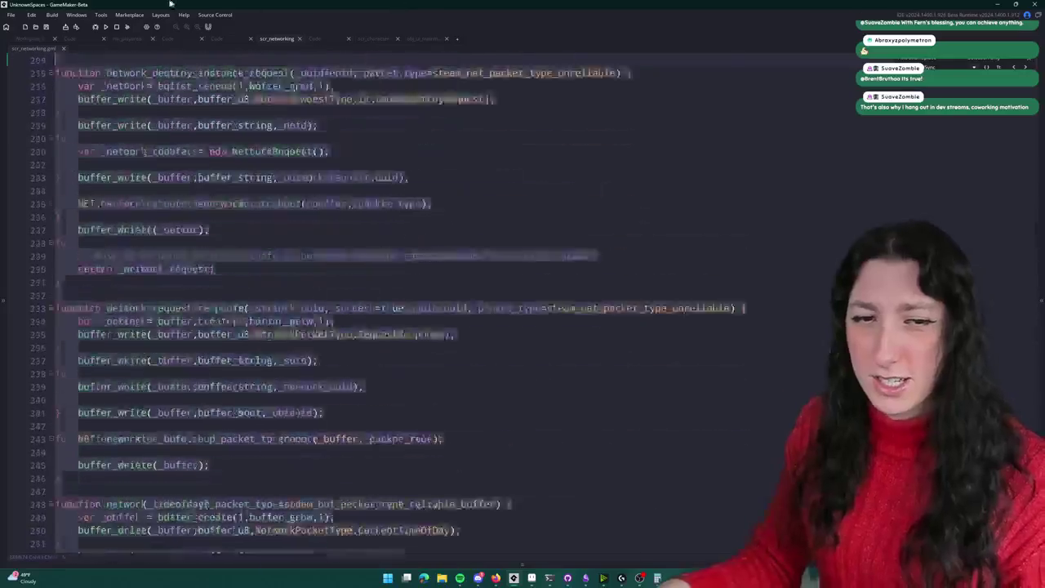
scroll(300, 305, "up", 20)
left_click(300, 305)
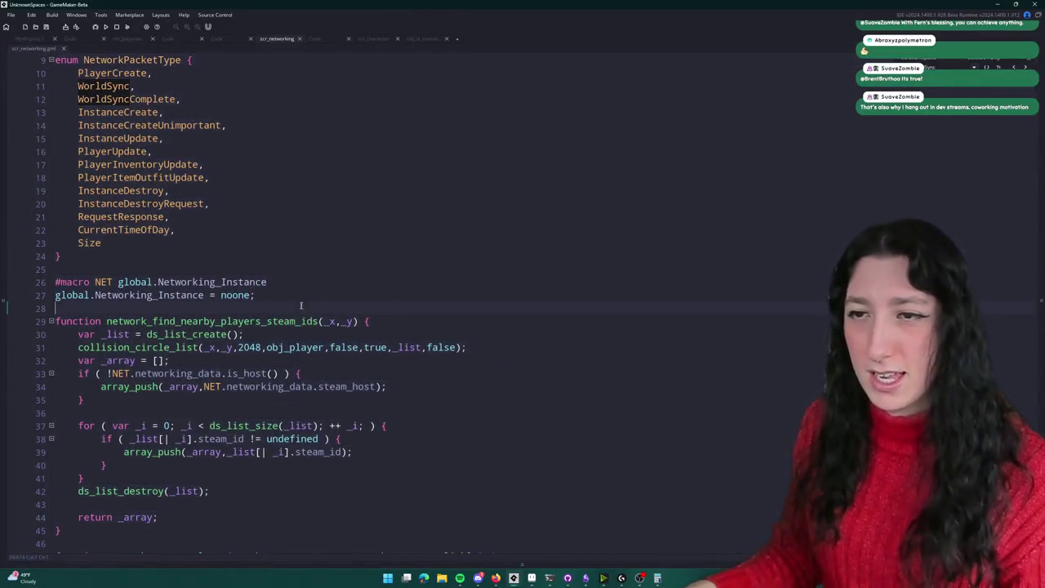
scroll(301, 306, "down", 2)
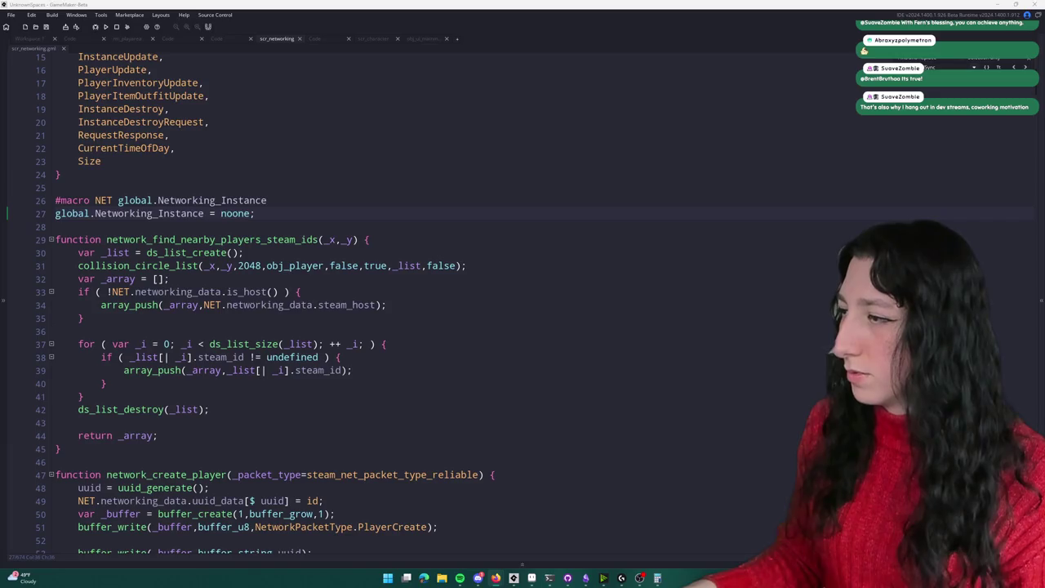
left_click(341, 224)
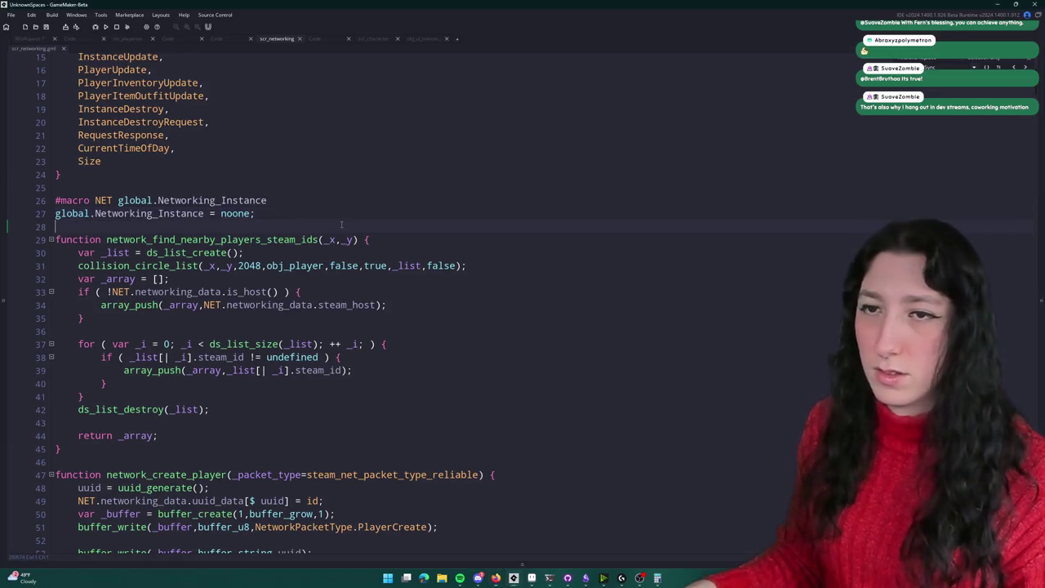
Step: Create a new function network_sync_empty(_buffer) below the NET setup
key("Return")
key("Return")
key("Up")
type("function netwo")
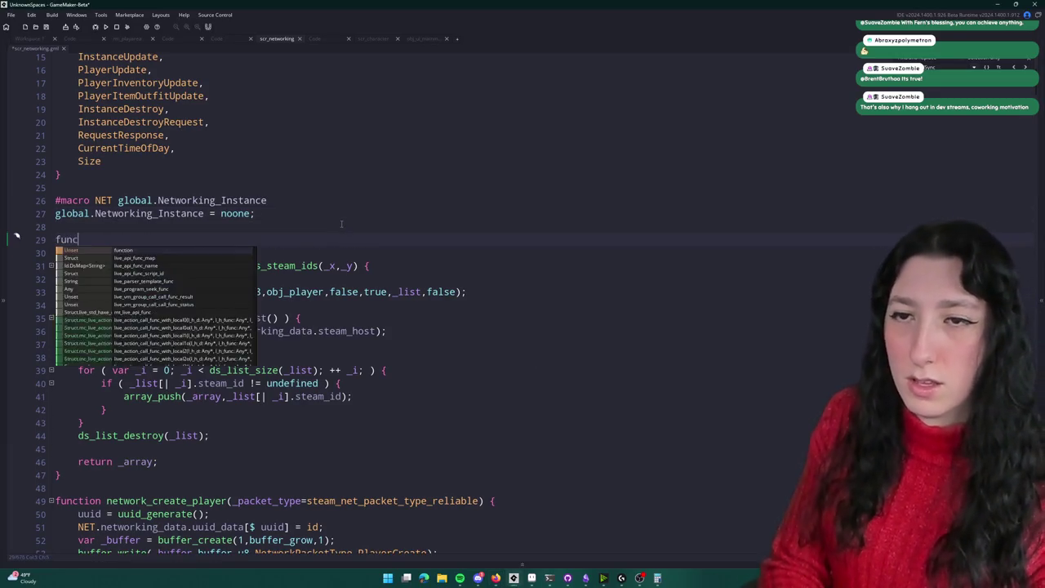
type("sycn")
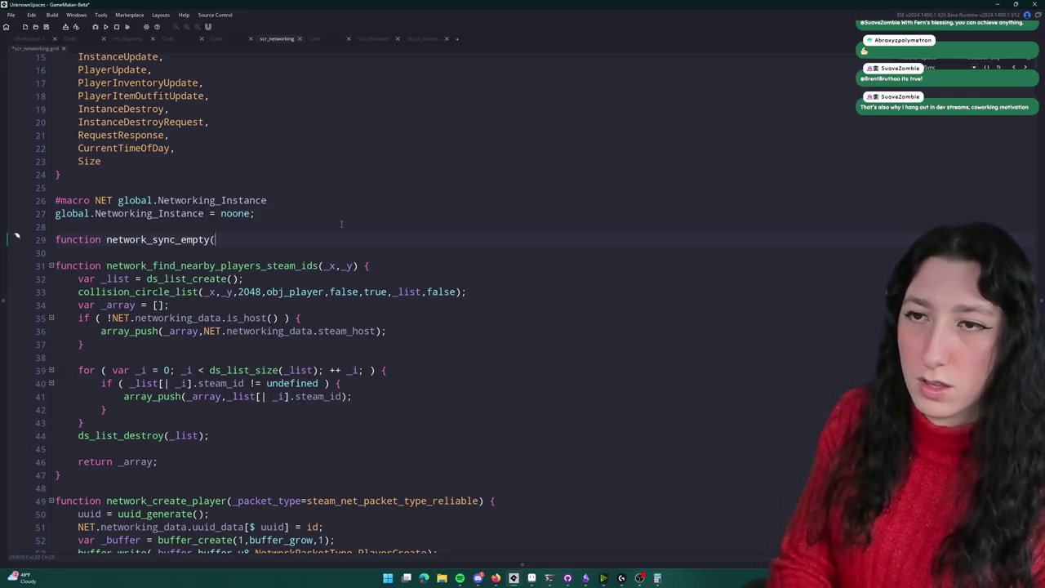
type(") {")
key("Return")
type("i")
key("BackSpace")
key("BackSpace")
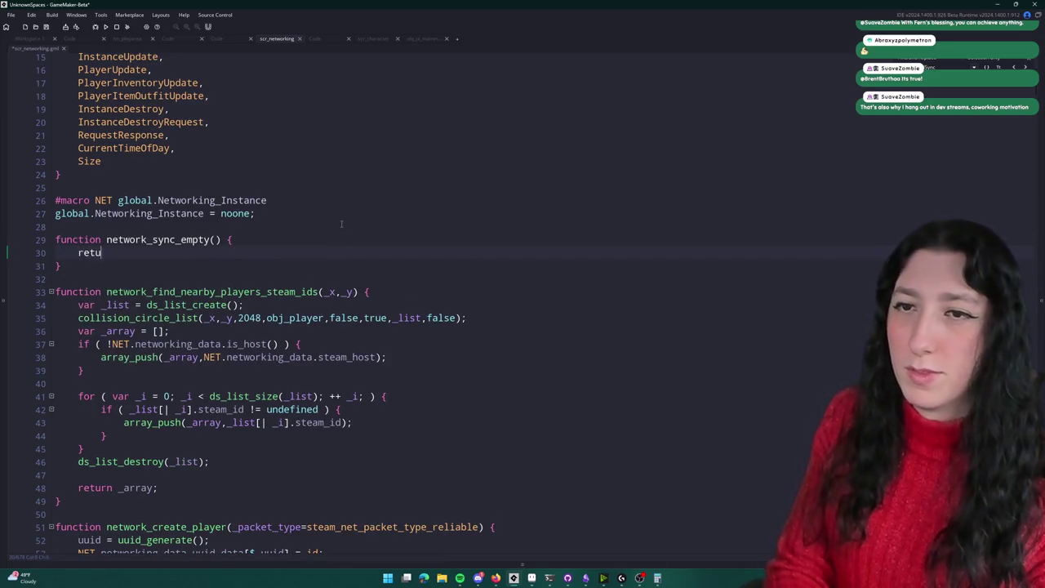
type("rn")
key("Escape")
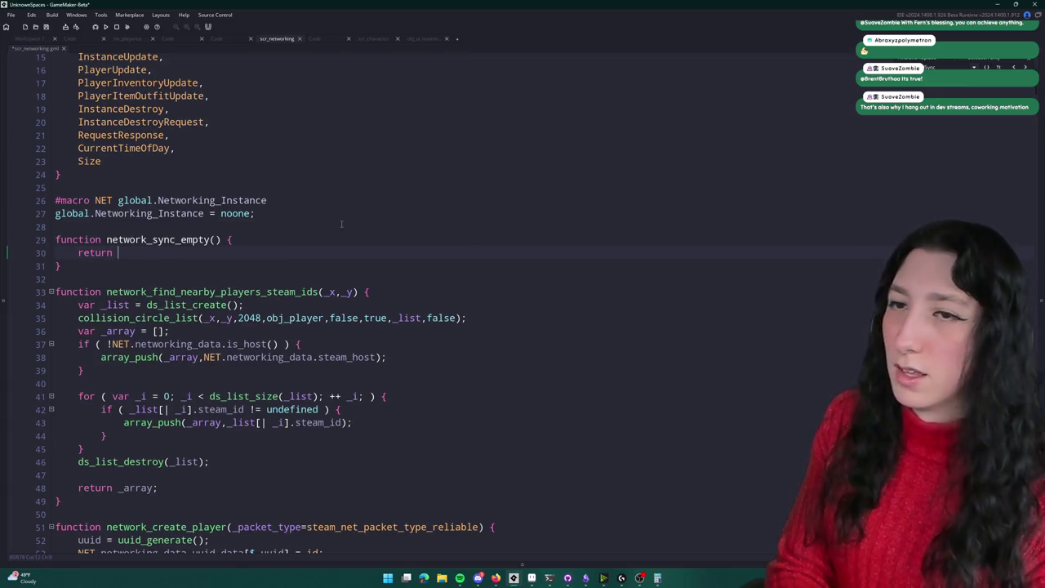
left_click(215, 239)
type("_buffer")
Step: Replace the function body's return with a buffer_write using the buffer_bool type
left_click_drag(118, 252, 73, 248)
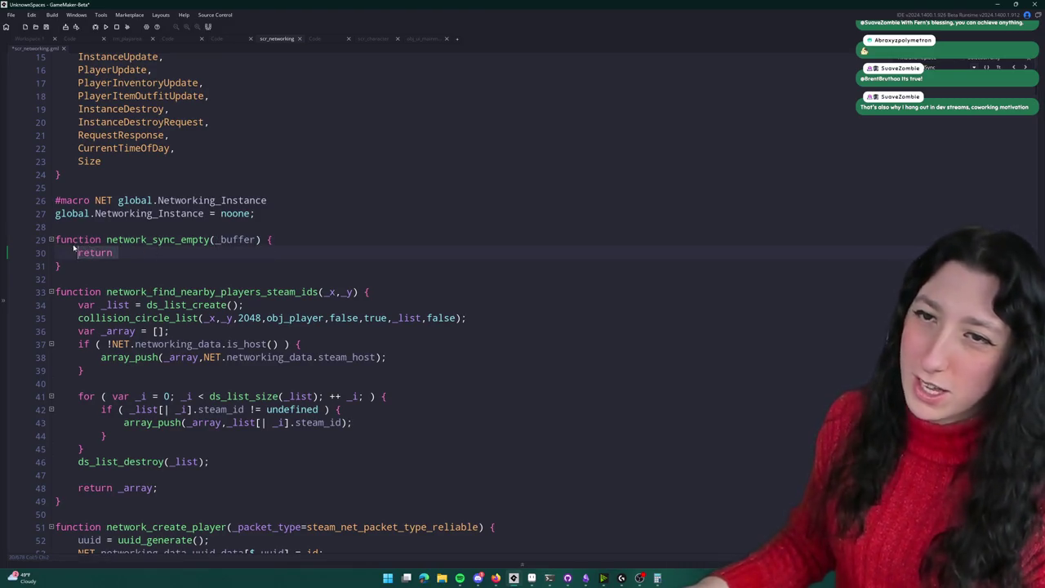
key("BackSpace")
type("buffer_write(_buffer,buffer_string,")
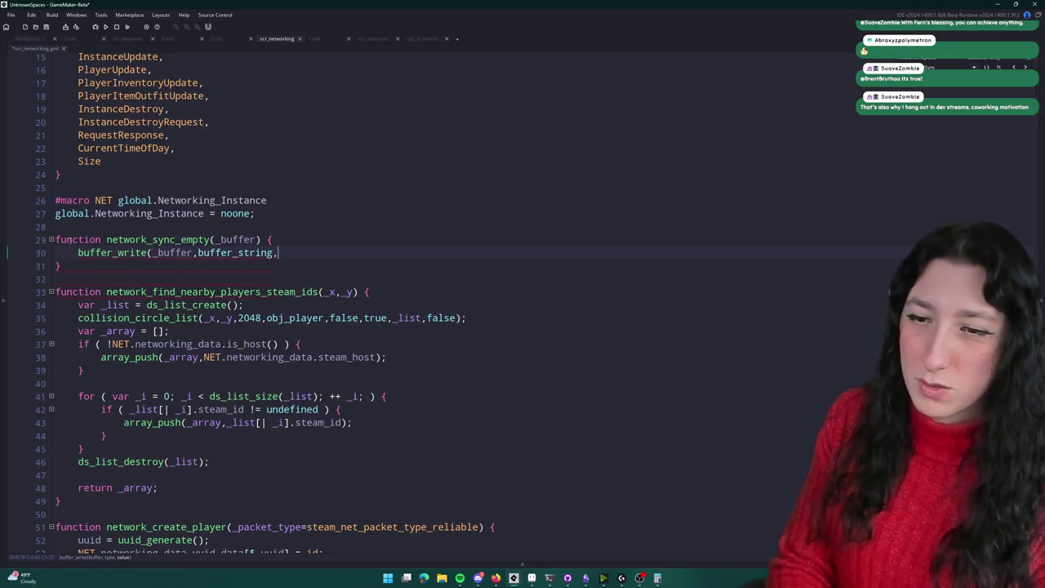
type(");")
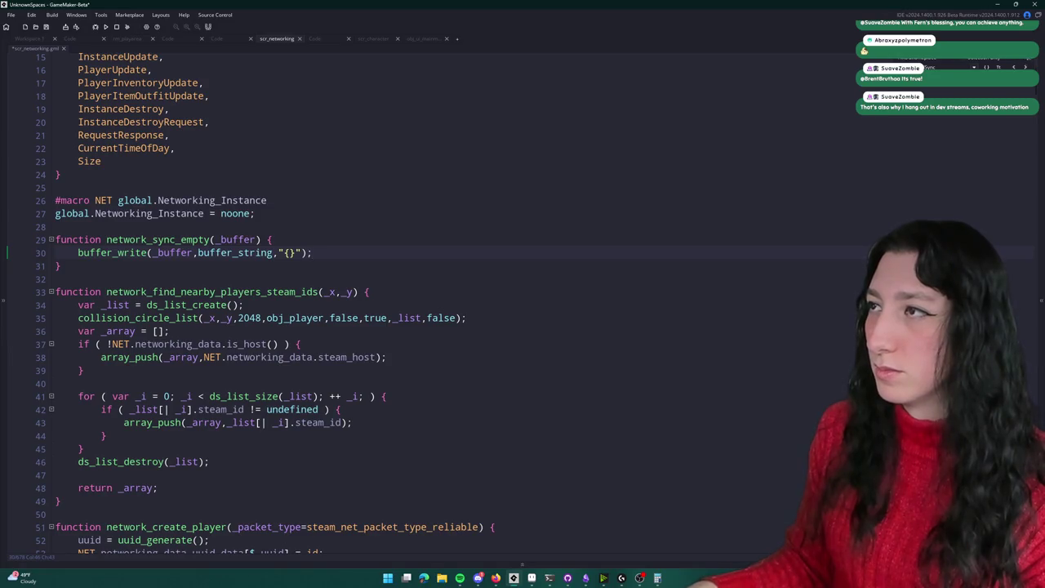
key("ctrl+z")
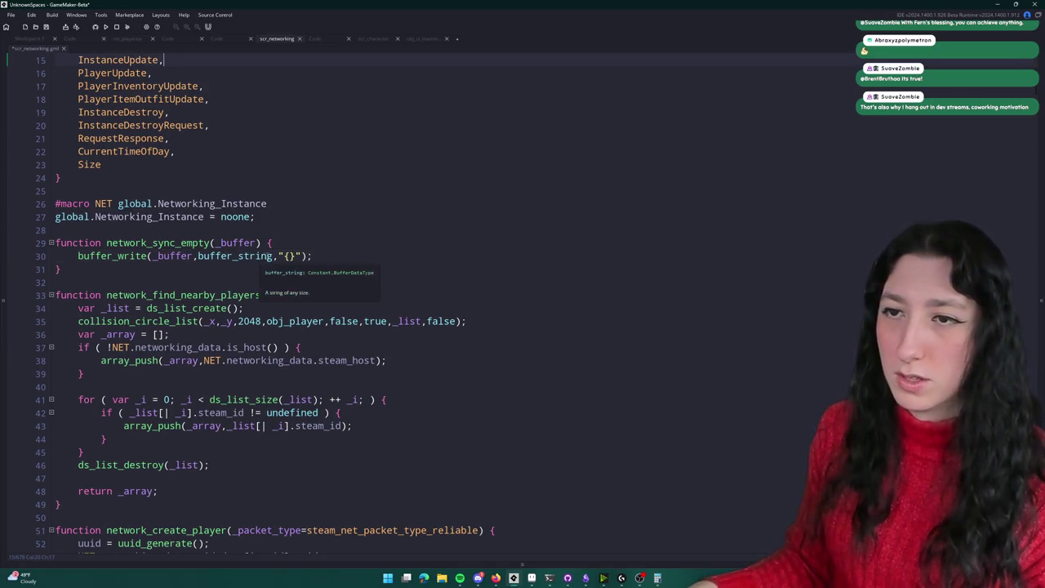
left_click(239, 257)
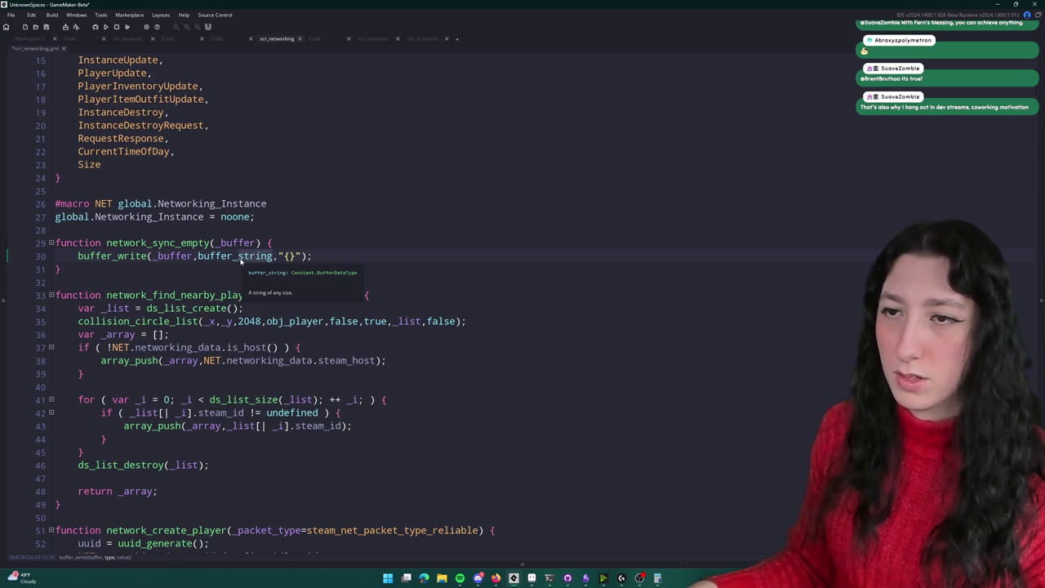
key("ctrl+Delete")
type("u8")
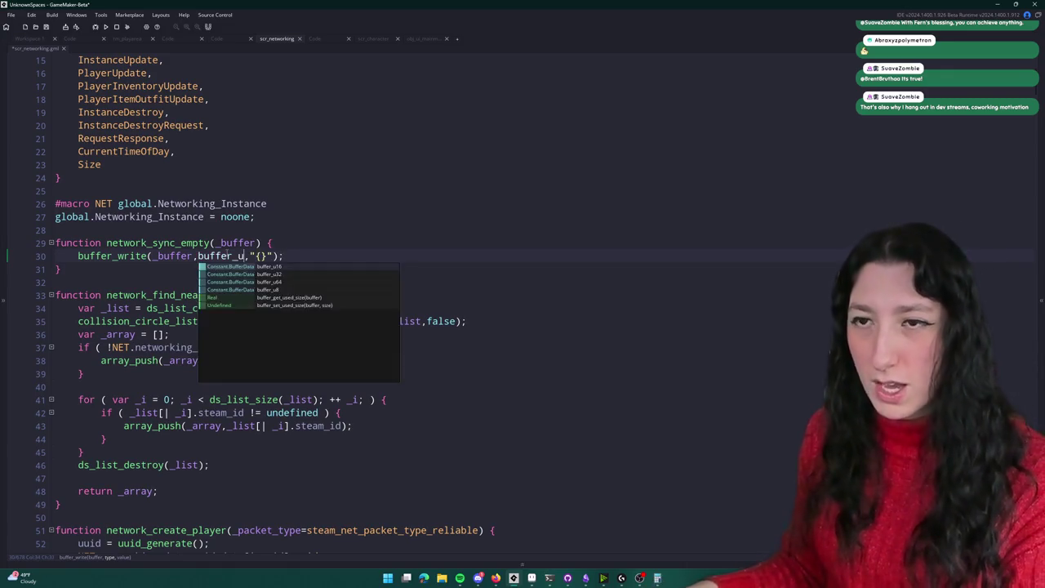
key("BackSpace")
key("BackSpace")
type("bool")
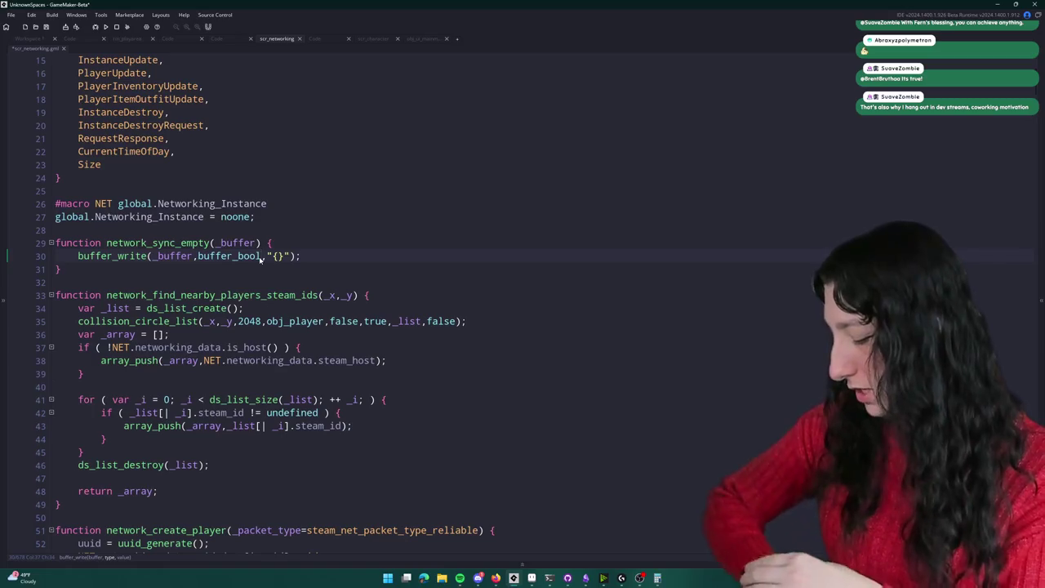
Step: Replace the "{}" value with false and save the script
left_click_drag(292, 256, 265, 261)
key("BackSpace")
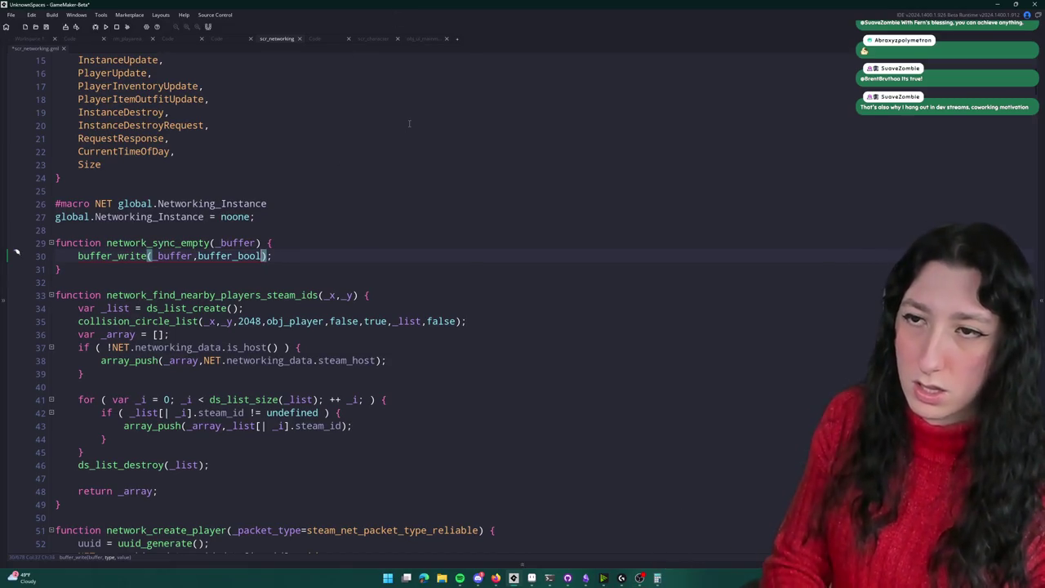
type(",false")
key("ctrl+s")
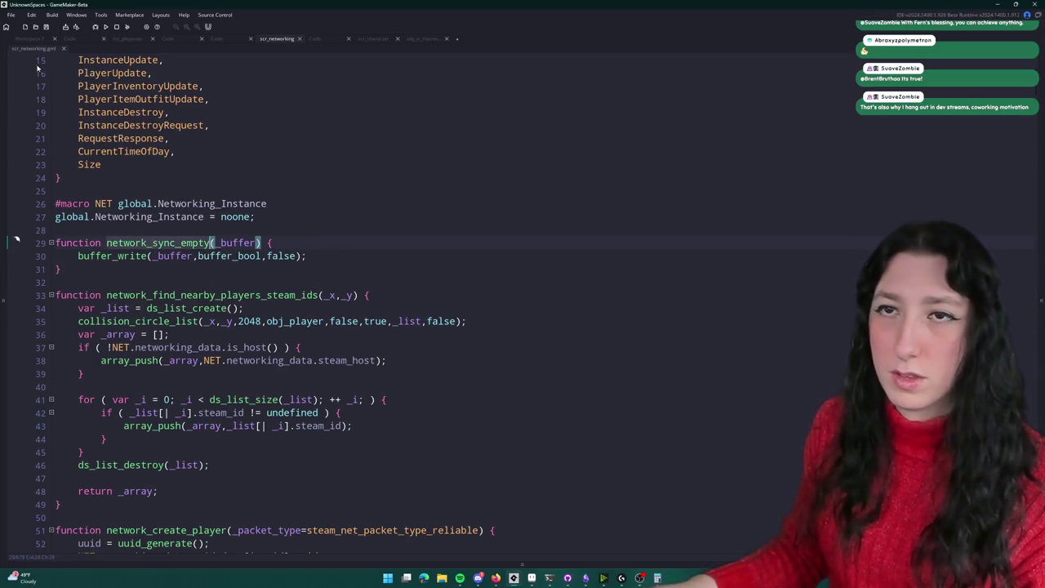
key("ctrl+Tab")
key("ctrl+Tab")
key("ctrl+Tab")
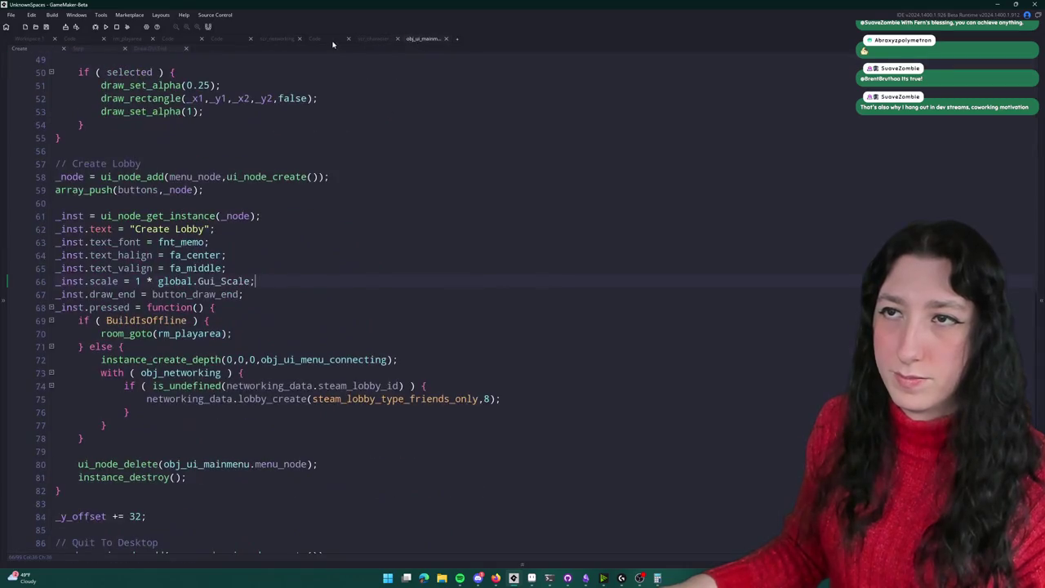
Step: Return to scr_networking and confirm the false value edit on line 30
left_click(322, 41)
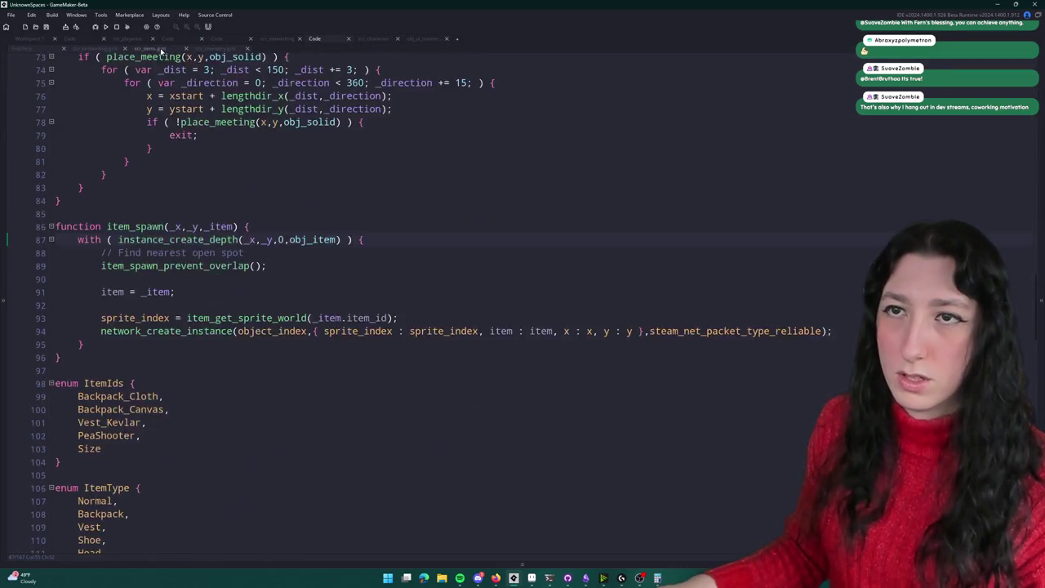
left_click(111, 51)
key("ctrl+z")
key("ctrl+y")
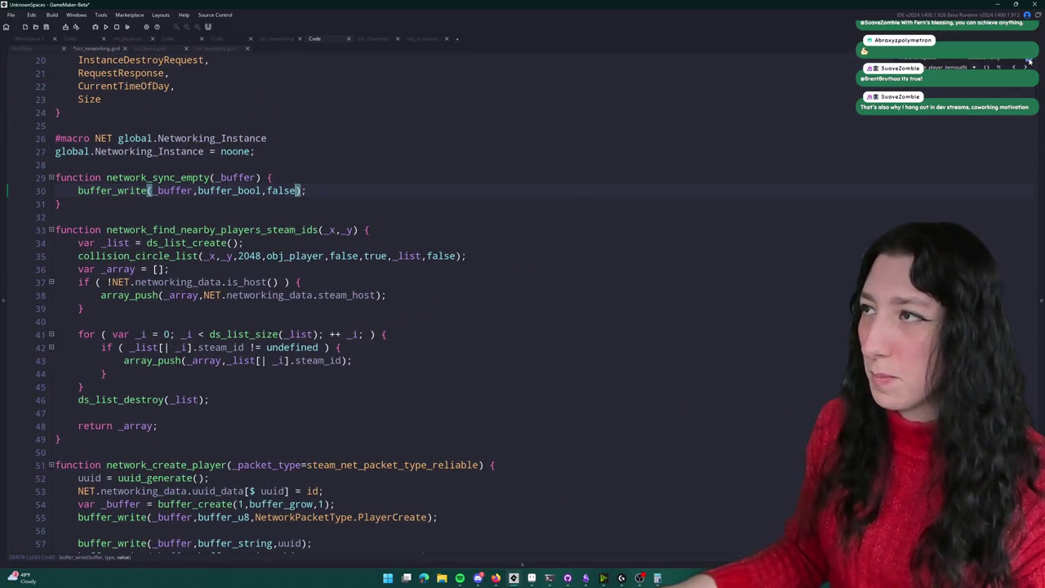
Step: Jump between network_world_sync's definition and its call, ending at the WorldSync packet handler
key("ctrl+z")
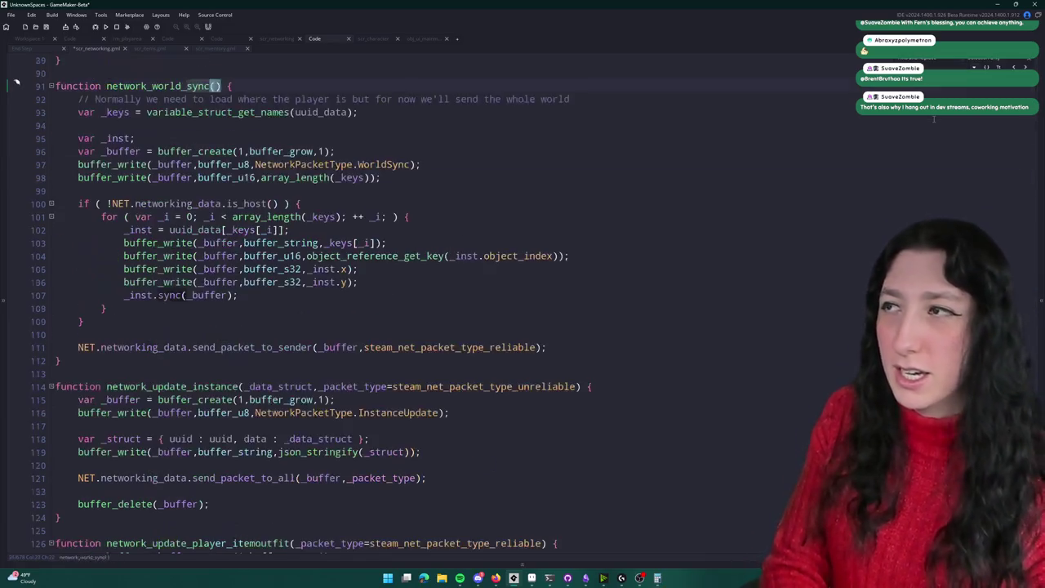
left_click(934, 119)
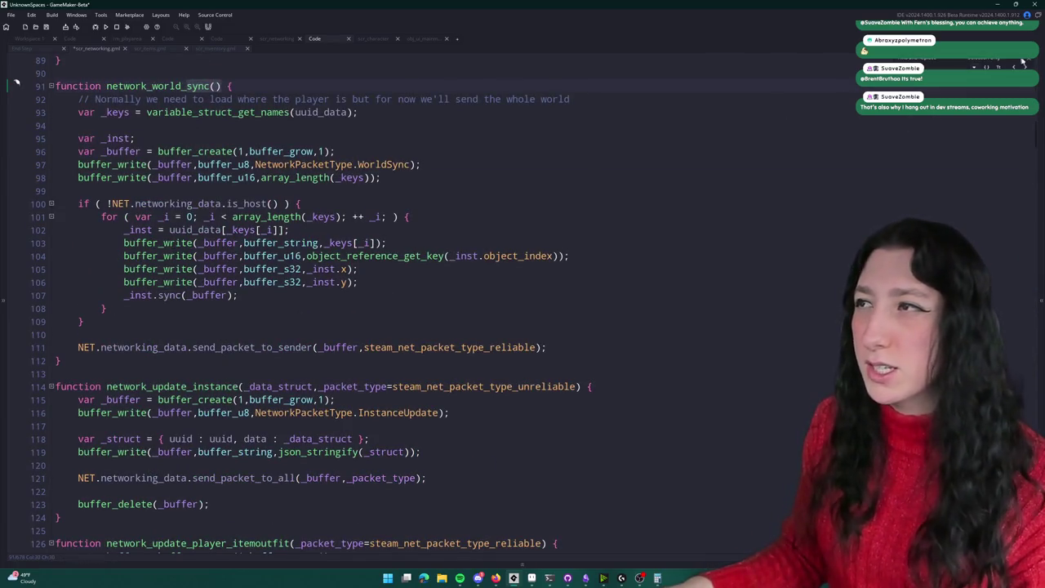
key("ctrl+z")
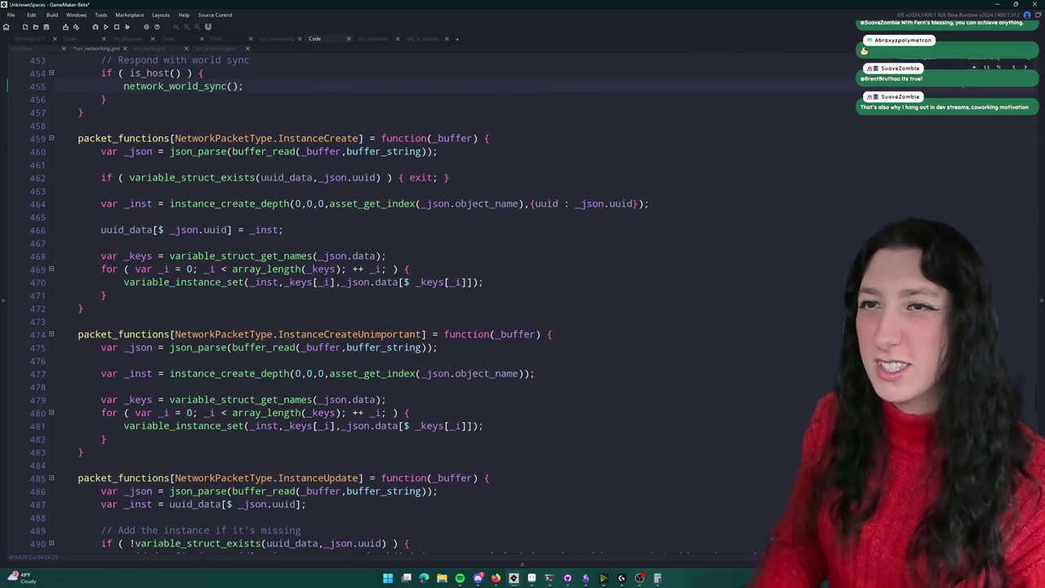
key("ctrl+z")
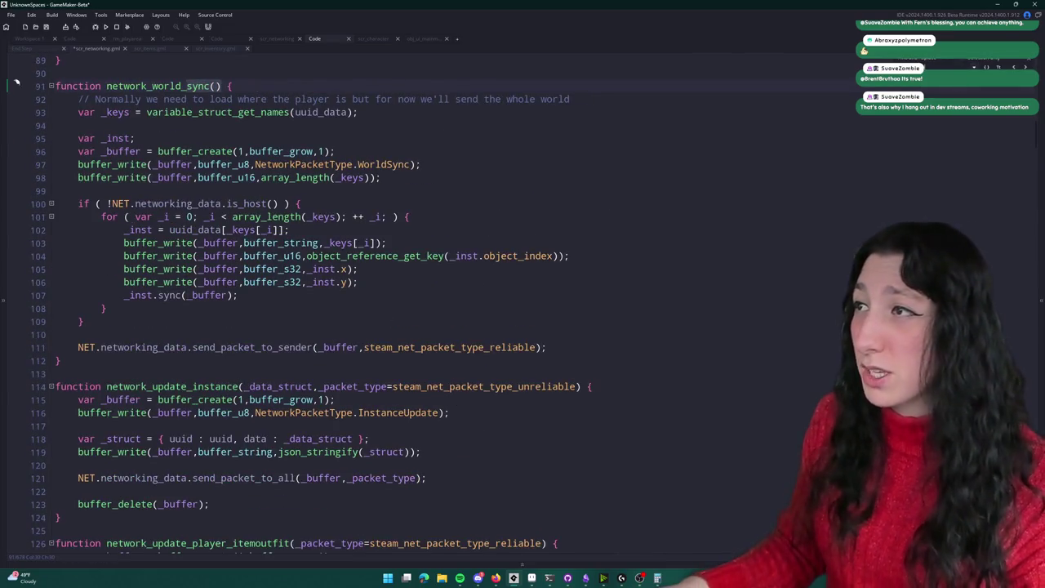
key("ctrl+z")
key("ctrl+z")
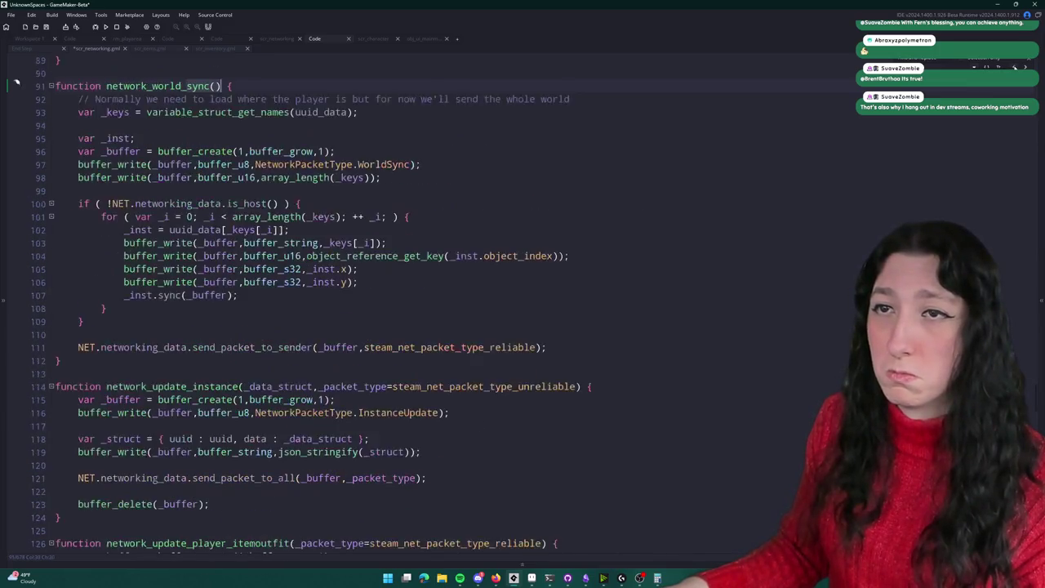
key("ctrl+y")
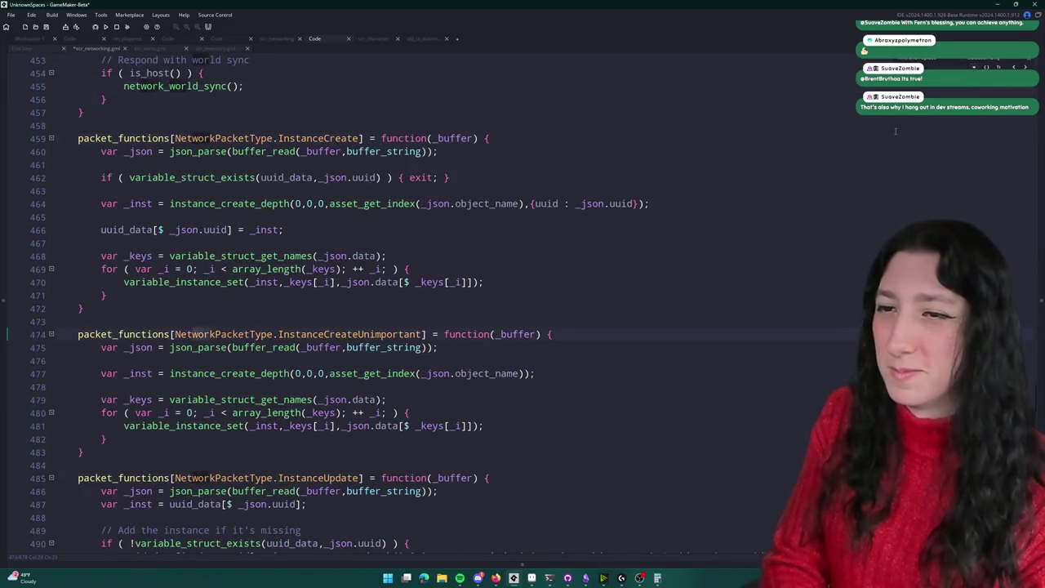
key("ctrl+z")
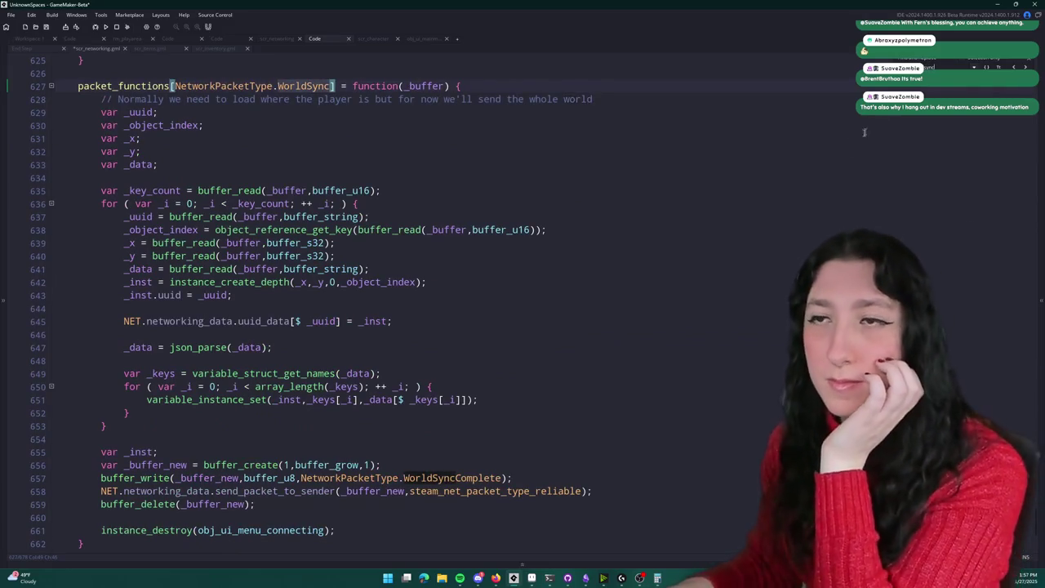
Step: Open an if (buffer_read(_buffer,buffer_bool)) { block after the _y read
scroll(788, 167, "down", 1)
scroll(788, 167, "down", 1)
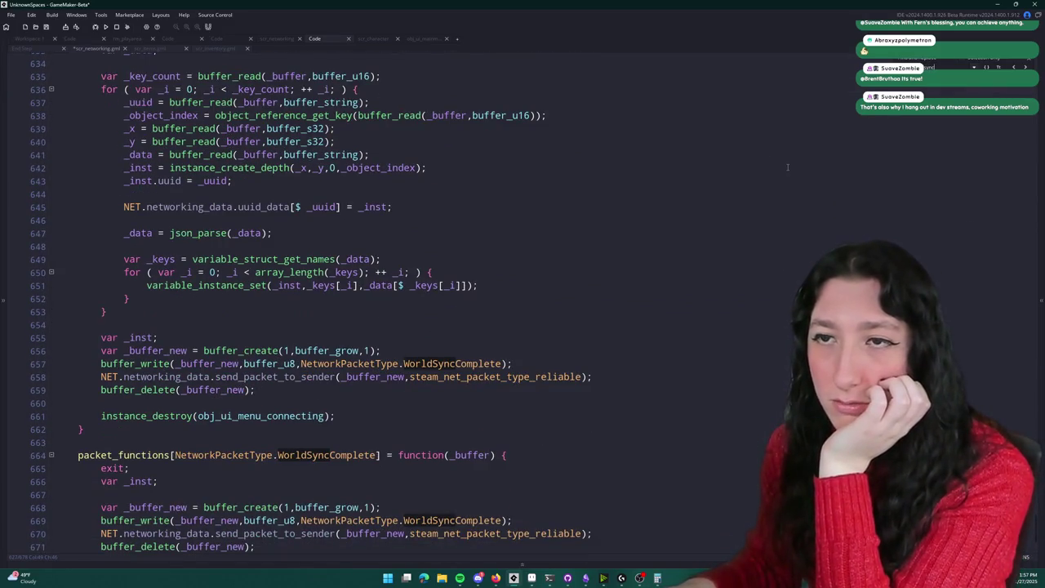
scroll(711, 215, "up", 1)
scroll(434, 283, "up", 2)
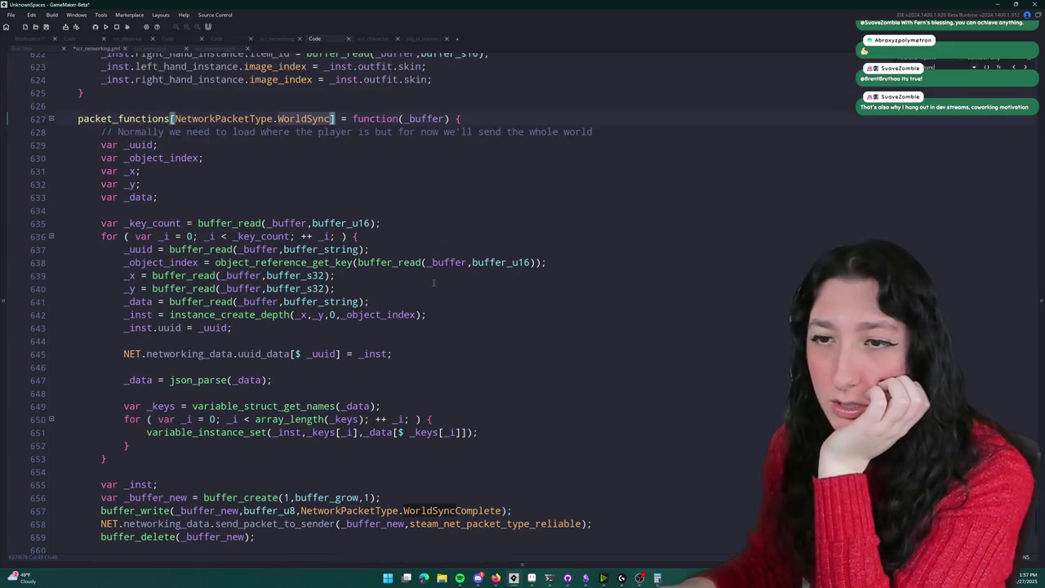
left_click(128, 380)
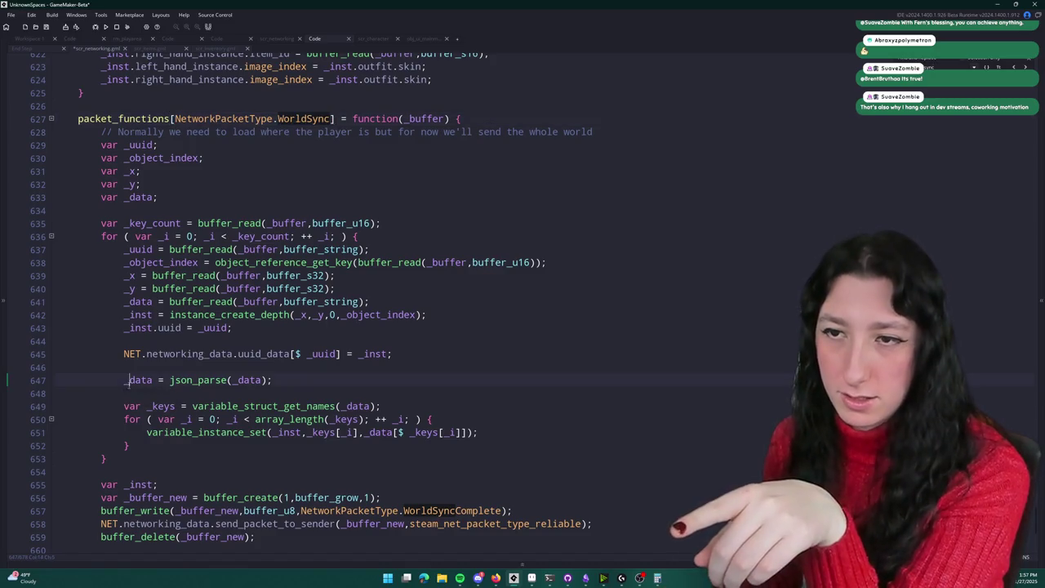
left_click(371, 289)
key("Return")
type("if ( k")
key("BackSpace")
type("buffer_read(")
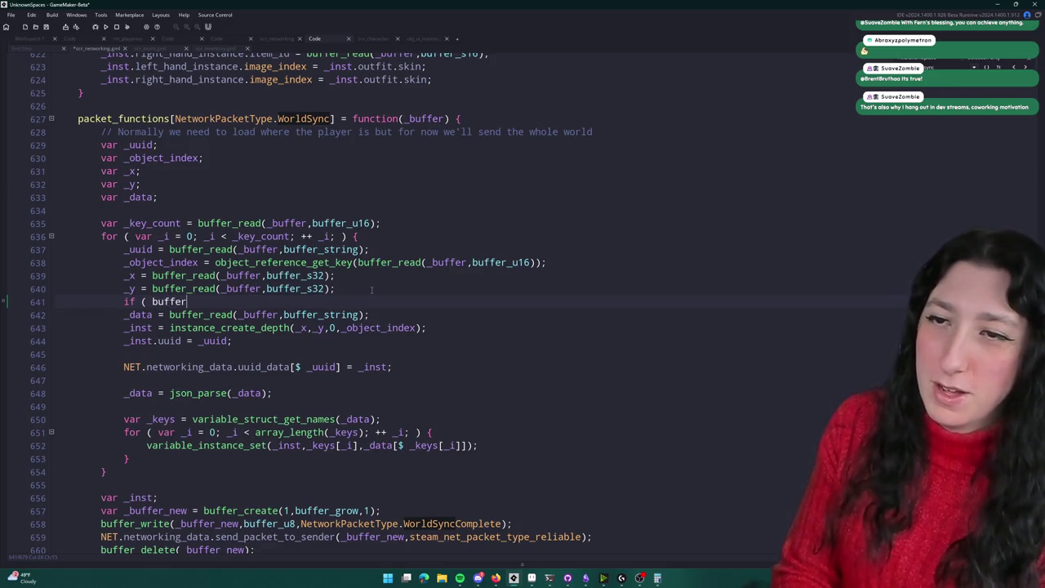
type("_buffer")
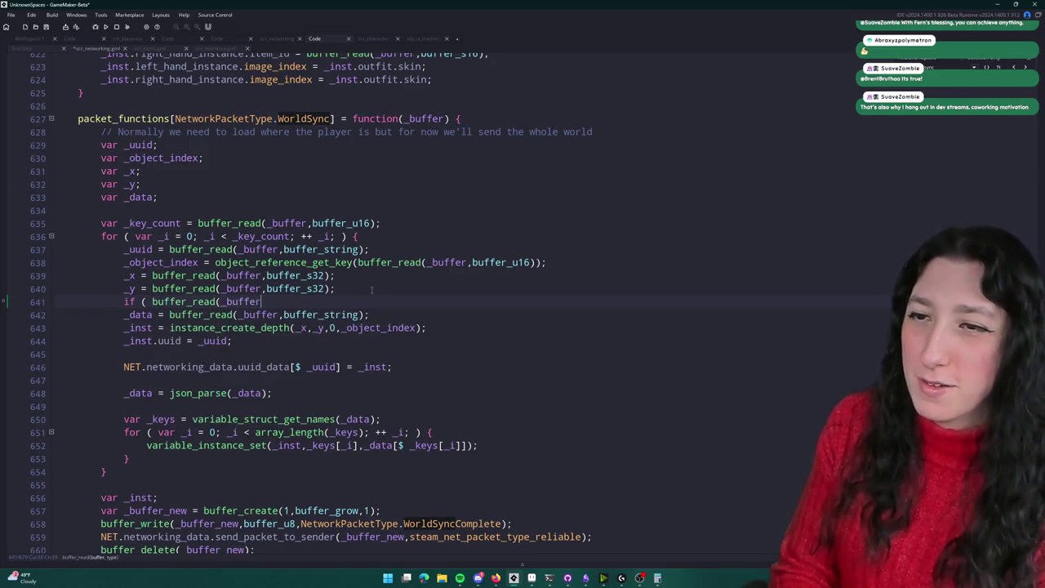
type(",buffer_bool")
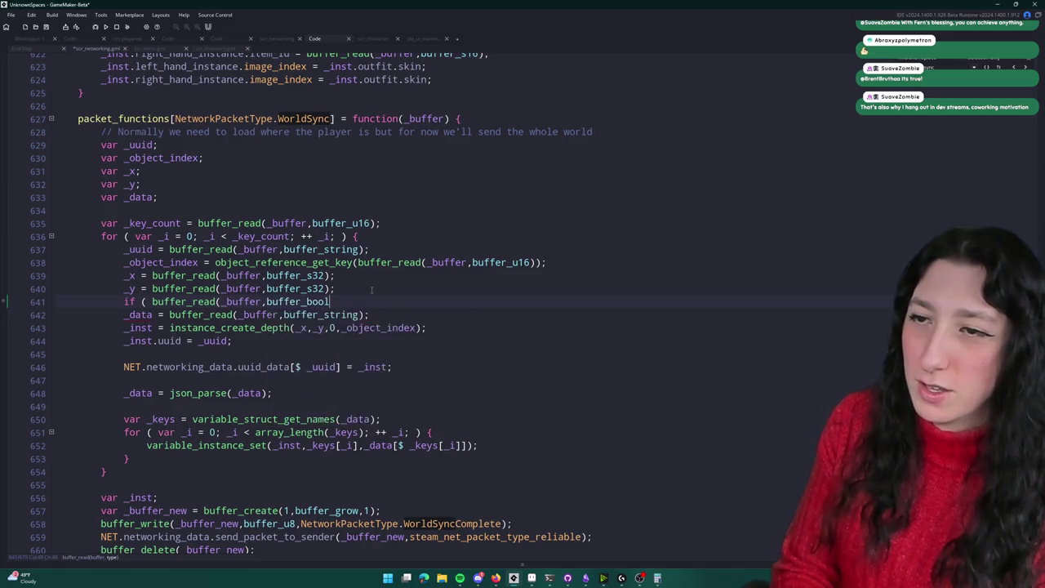
type(") ) {")
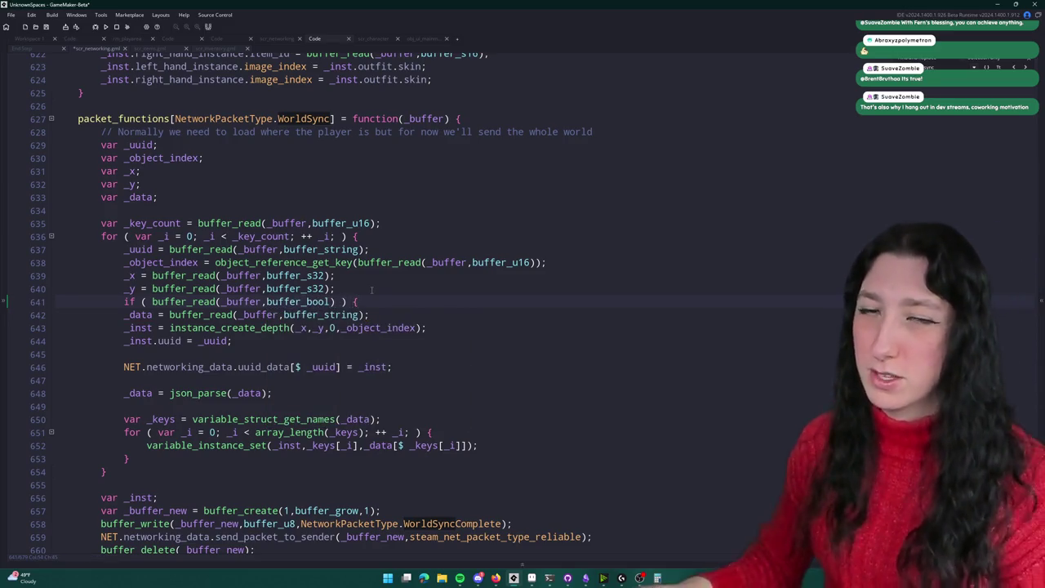
Step: Close the if block with braces and indent the _data read inside it
left_click(378, 354)
key("Return")
type("}")
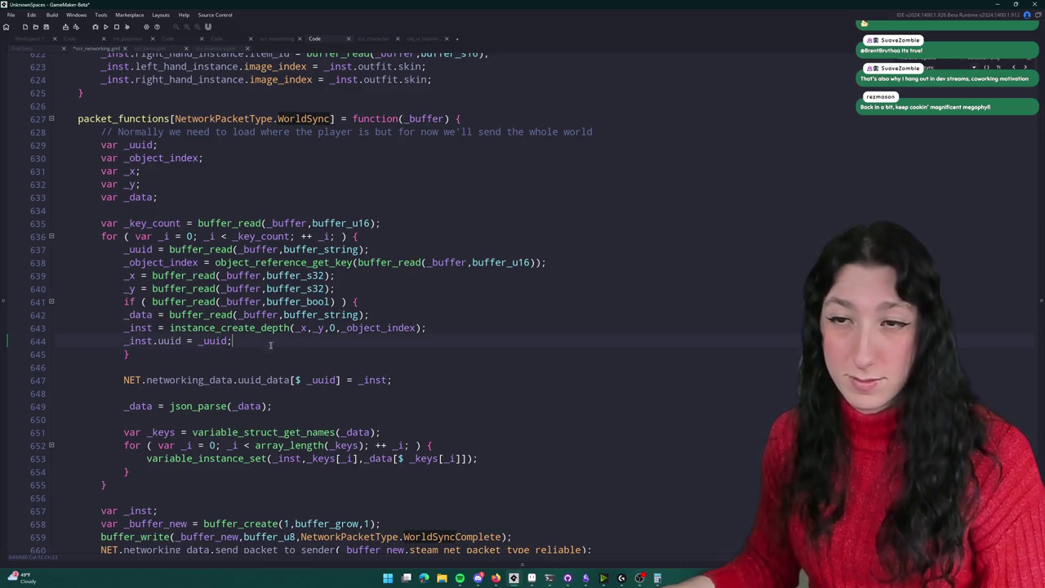
key("Up")
key("Up")
key("End")
key("Return")
type("}")
key("Up")
key("Home")
key("Tab")
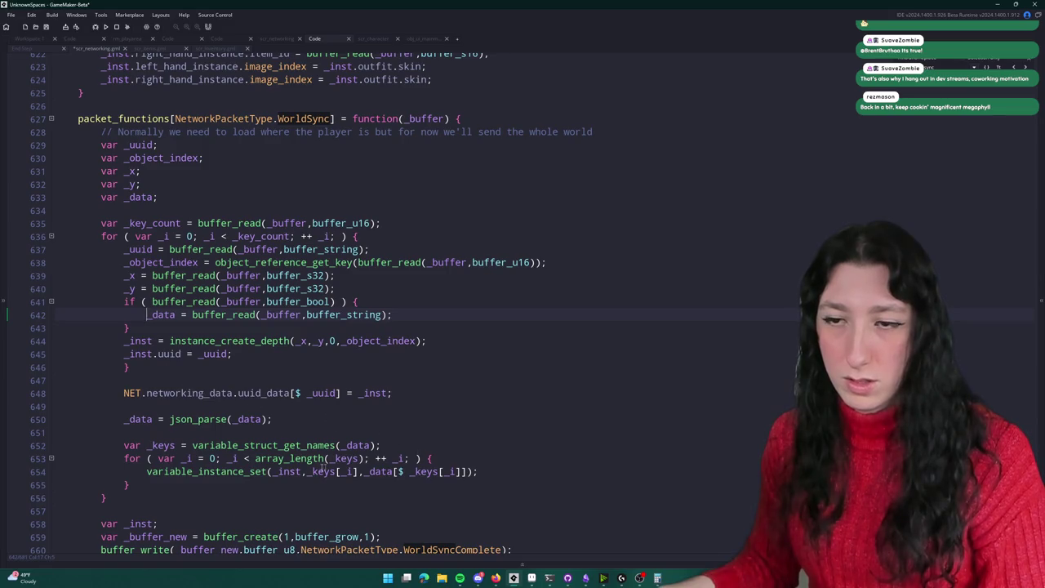
Step: Move the json_parse and keys loop block inside the if block, indented
mouse_move(153, 478)
left_mouse_down()
mouse_move(122, 419)
mouse_move(131, 445)
mouse_move(453, 397)
left_mouse_up()
key("ctrl+x")
left_click(394, 315)
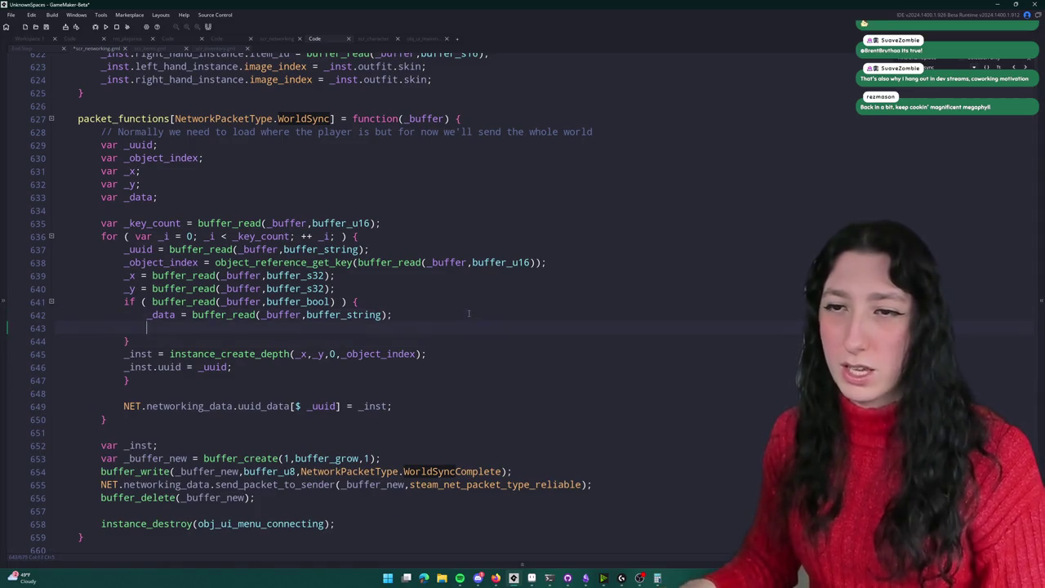
key("ctrl+v")
key("shift+Up")
key("shift+Up")
key("shift+Up")
key("Tab")
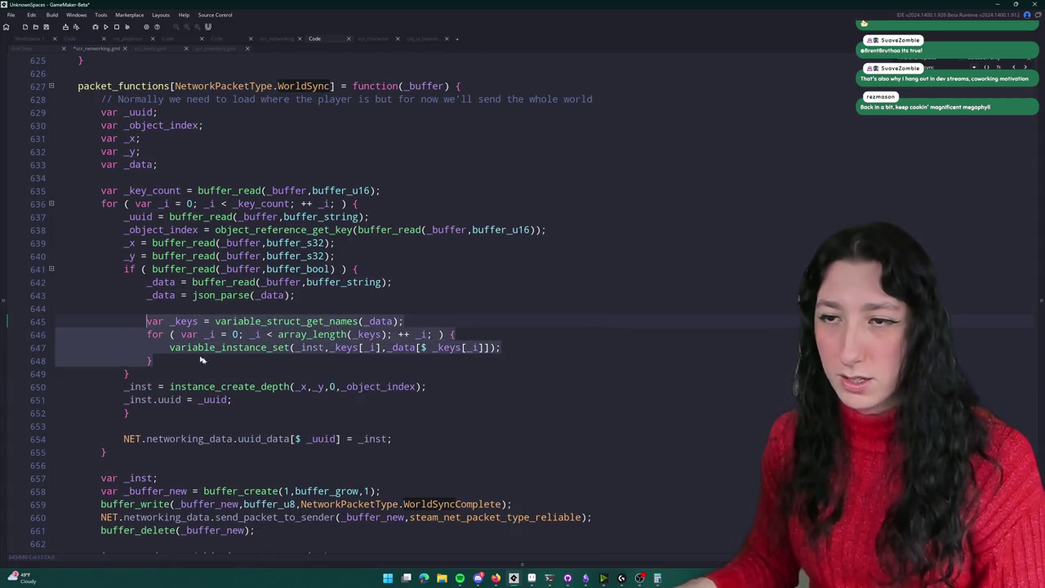
Step: Copy the instance_create_depth and uuid lines to just after the position reads
left_click_drag(274, 401, 126, 387)
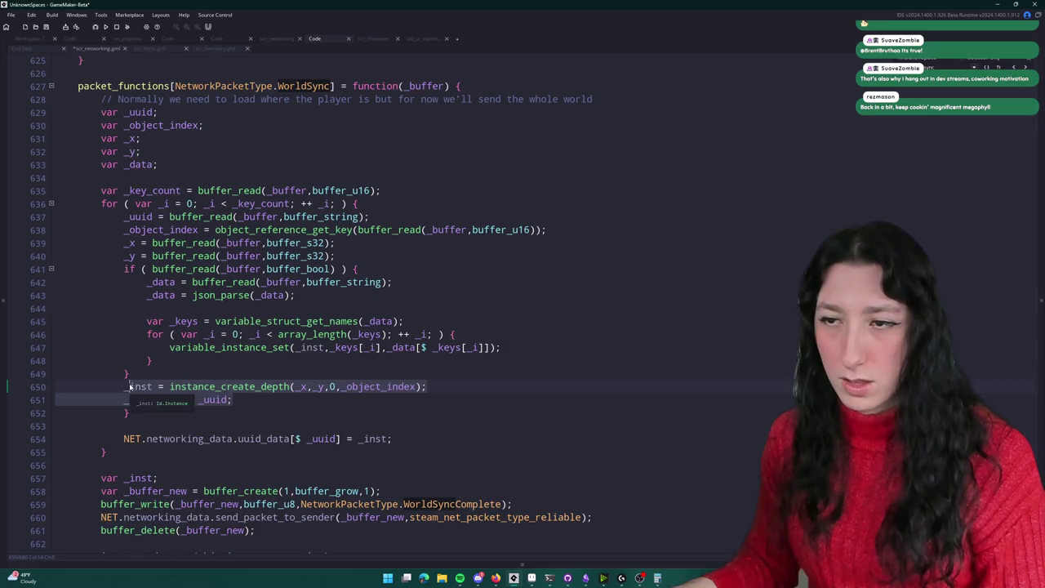
left_click(260, 374)
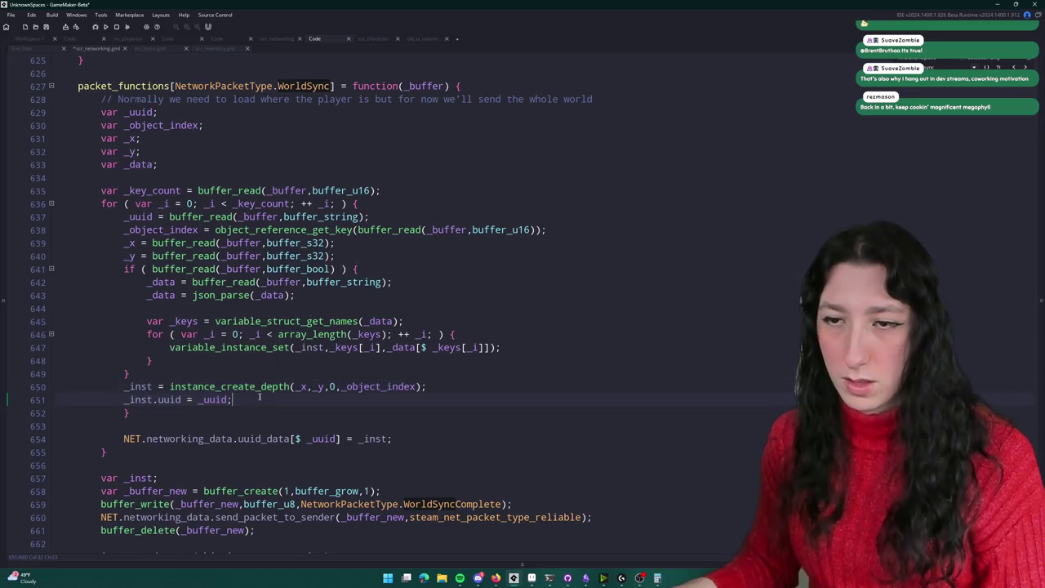
left_click_drag(233, 400, 125, 387)
left_click(347, 256)
key("Return")
key("Return")
key("Return")
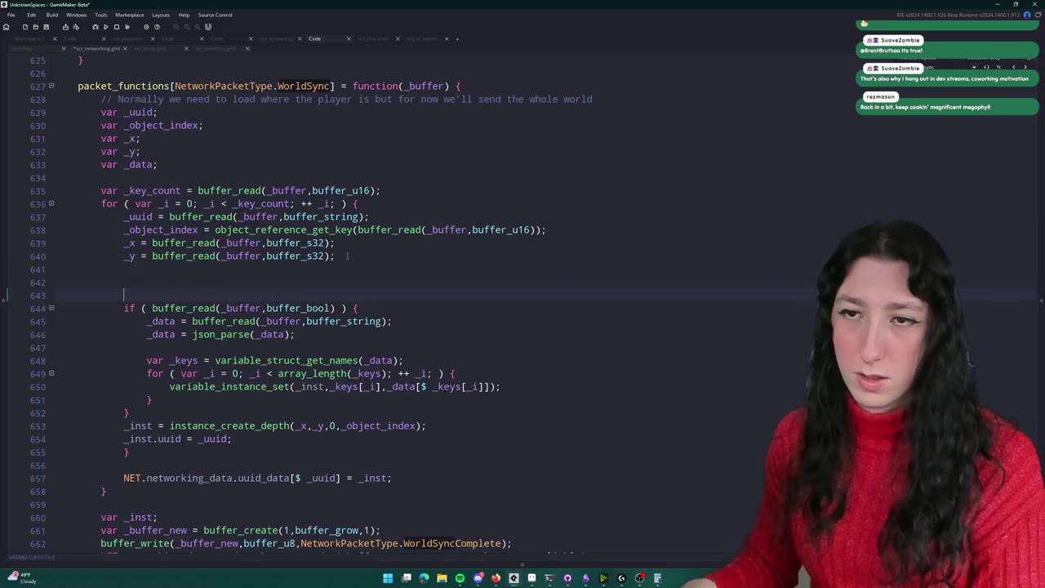
key("Up")
key("ctrl+v")
scroll(347, 256, "down", 2)
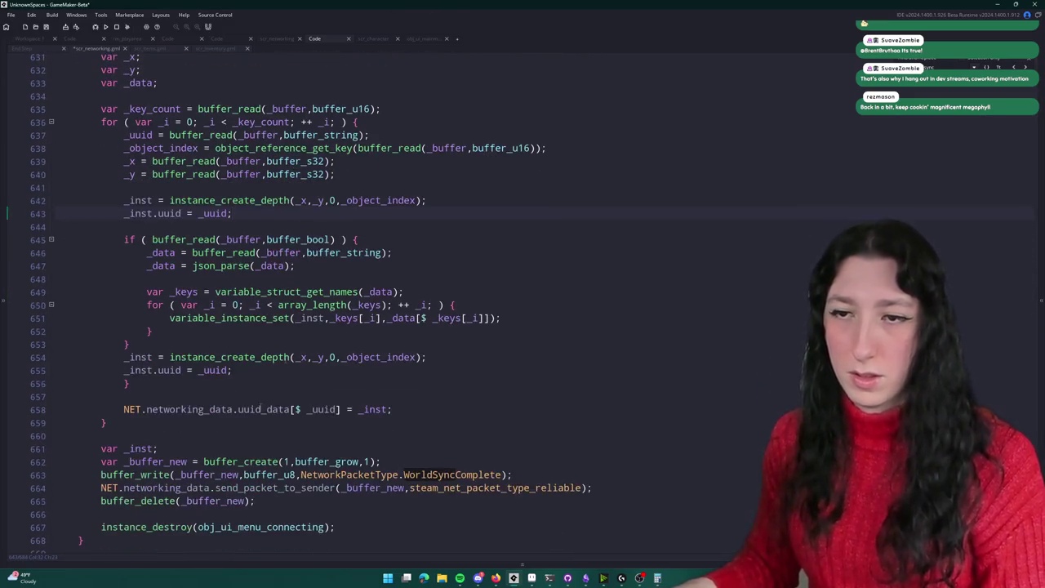
Step: Copy the uuid_data registration line up too, then delete the old duplicate lines below
left_click_drag(394, 410, 124, 409)
key("ctrl+c")
left_click(319, 213)
key("Return")
key("ctrl+v")
mouse_move(392, 422)
left_mouse_down()
mouse_move(58, 400)
mouse_move(37, 327)
mouse_move(130, 357)
left_mouse_up()
key("BackSpace")
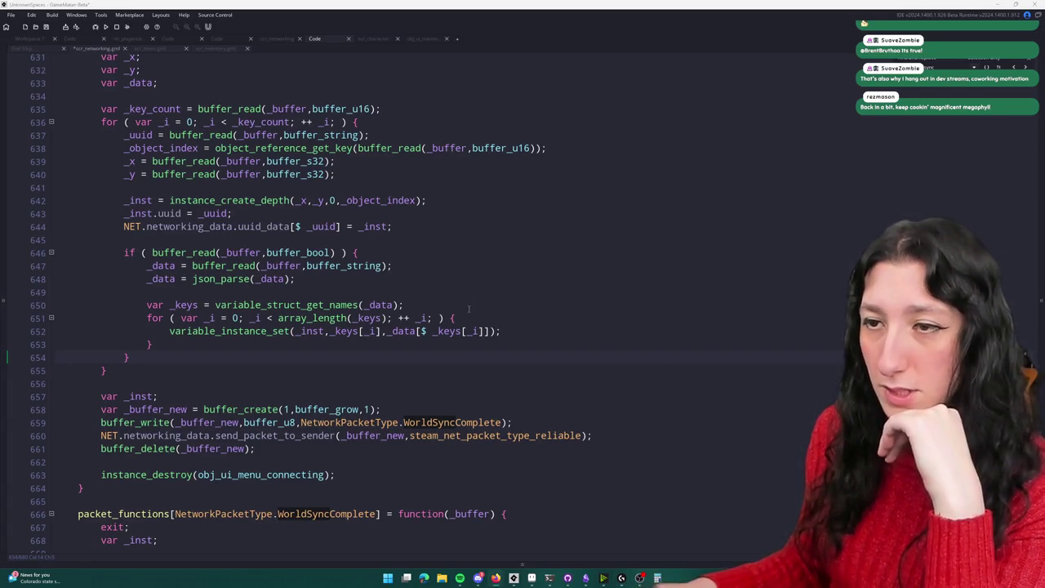
scroll(400, 331, "up", 4)
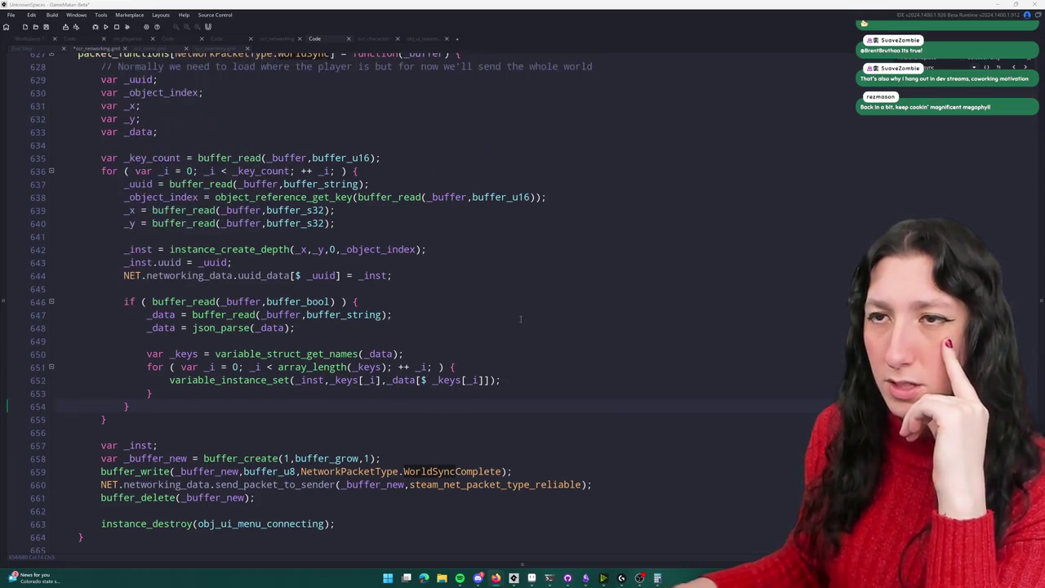
Step: Jump to network_world_sync's WorldSync writing code and place the caret after the y-position write
scroll(488, 245, "down", 2)
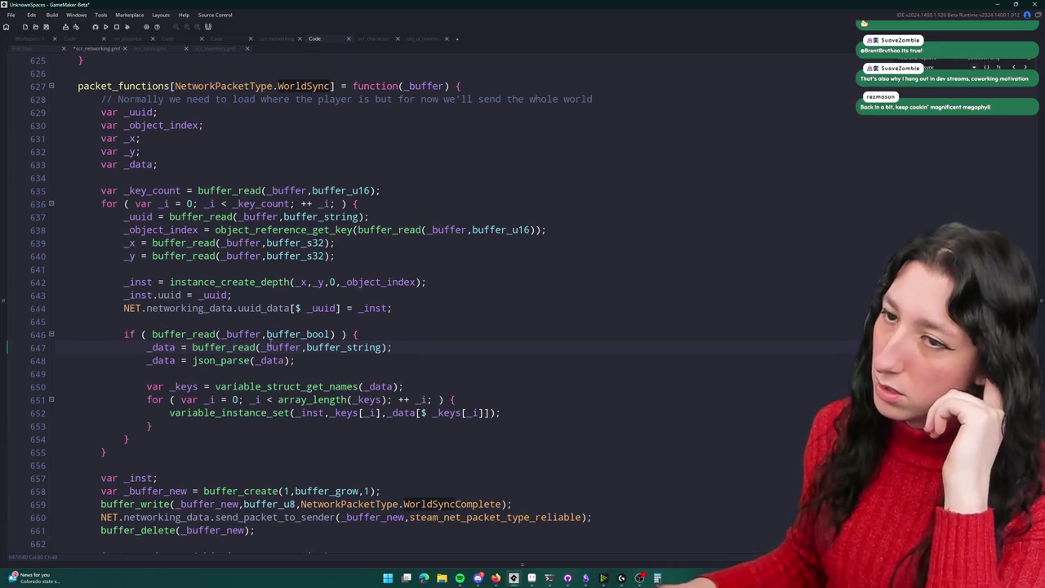
left_click(331, 334)
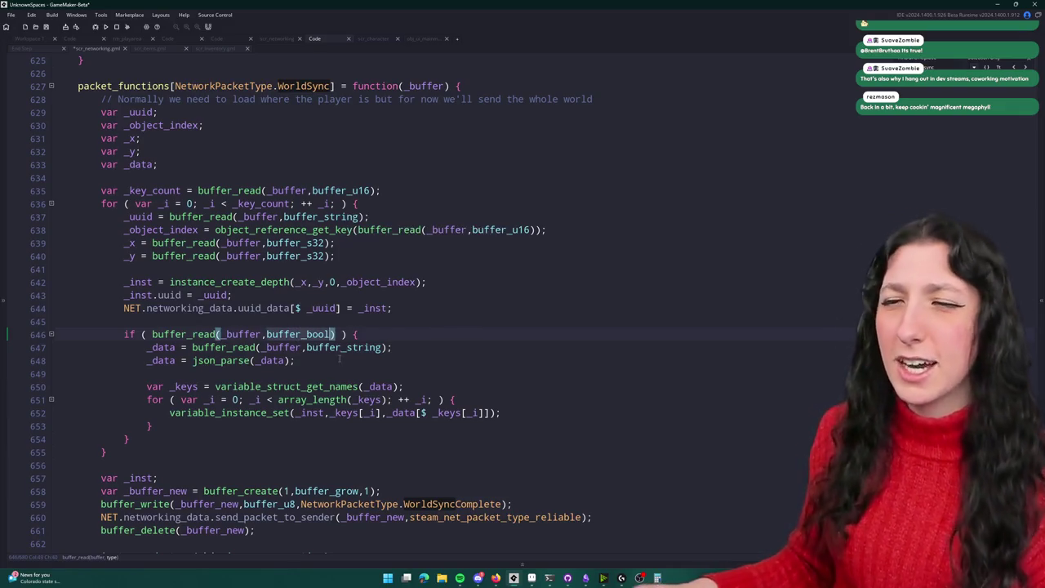
left_click(222, 334)
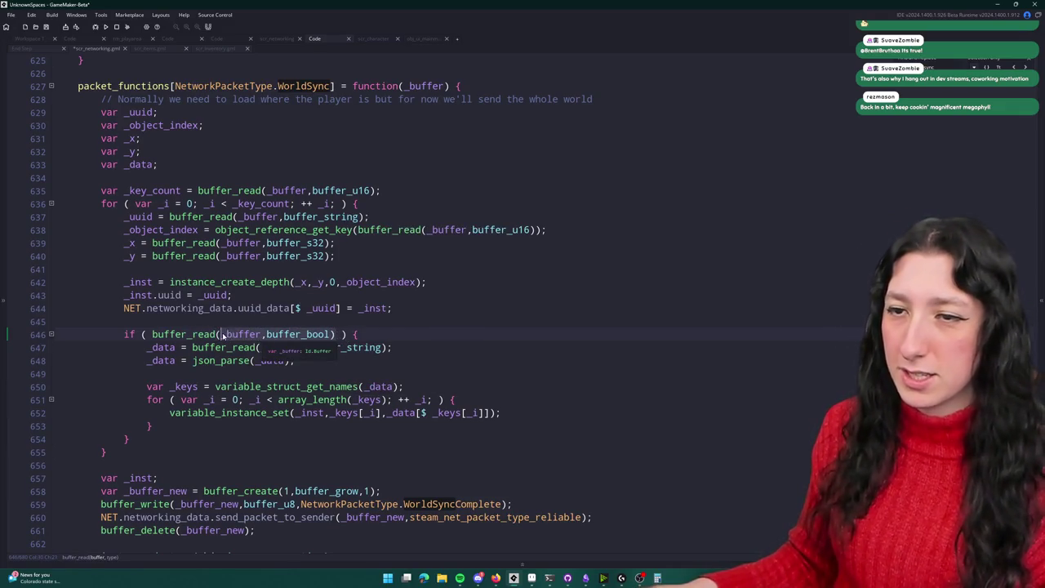
left_click(331, 86)
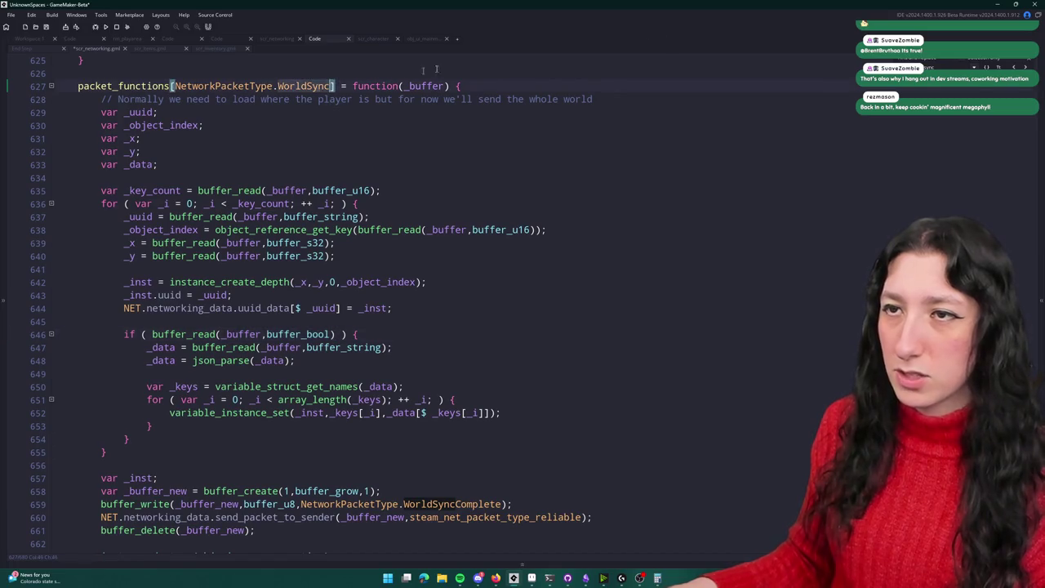
left_click(1013, 67)
left_click(465, 200)
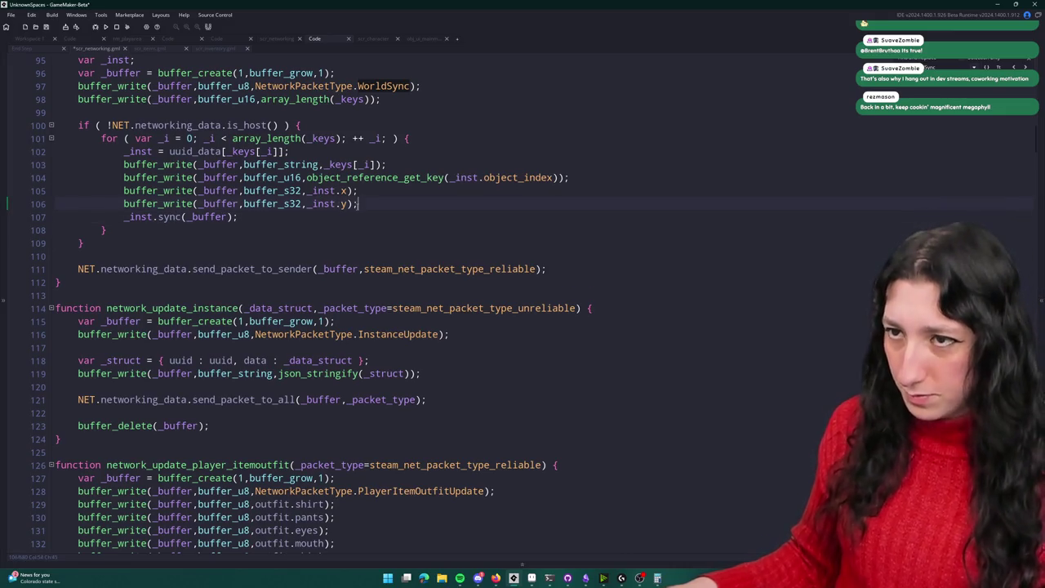
Step: Begin an 'if ( variable_instance_exists(' guard above the sync call and bring up its manual page
key("Return")
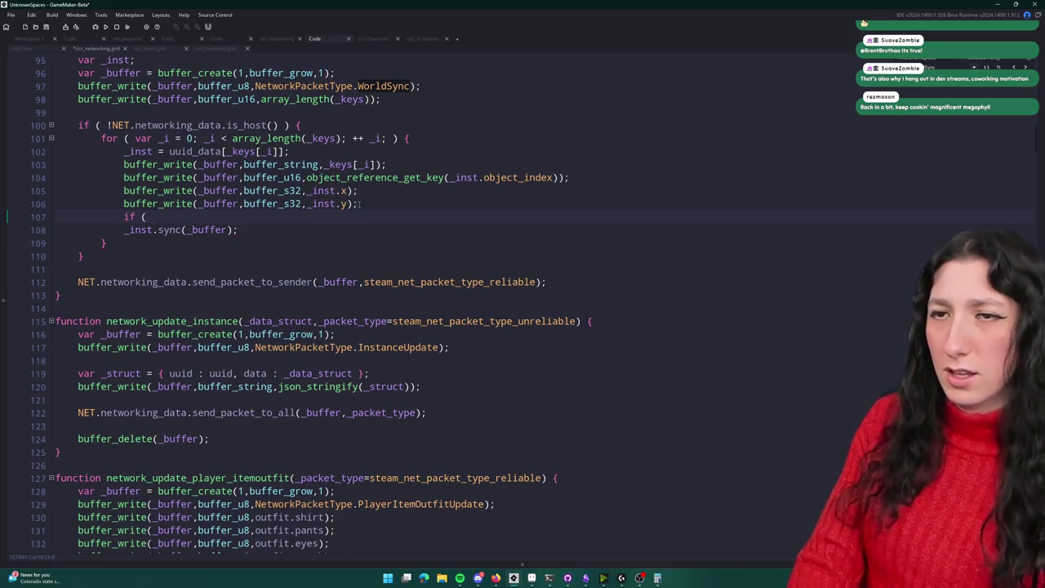
type("if (")
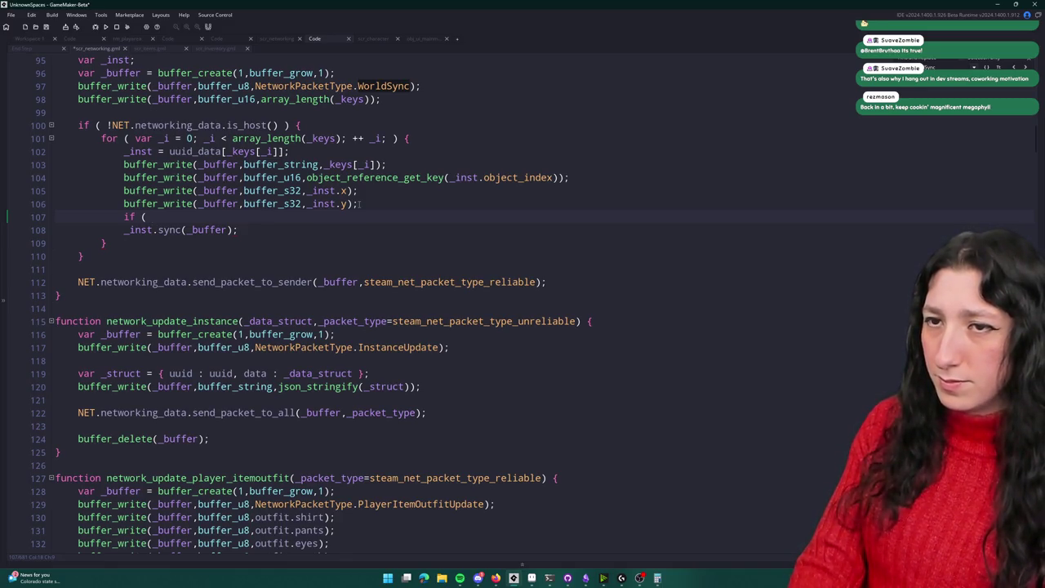
type(" variable_")
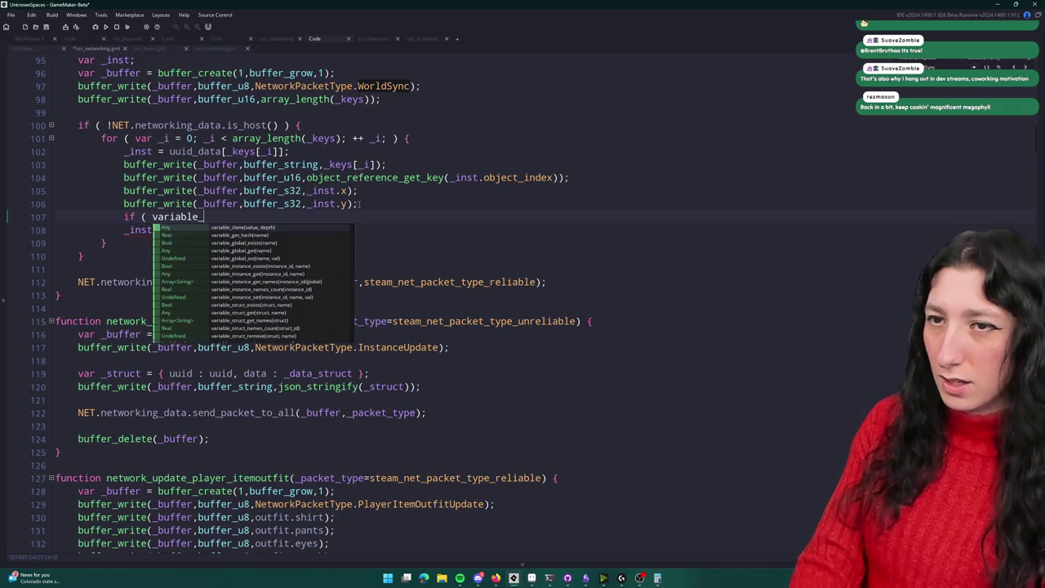
type("instance_e")
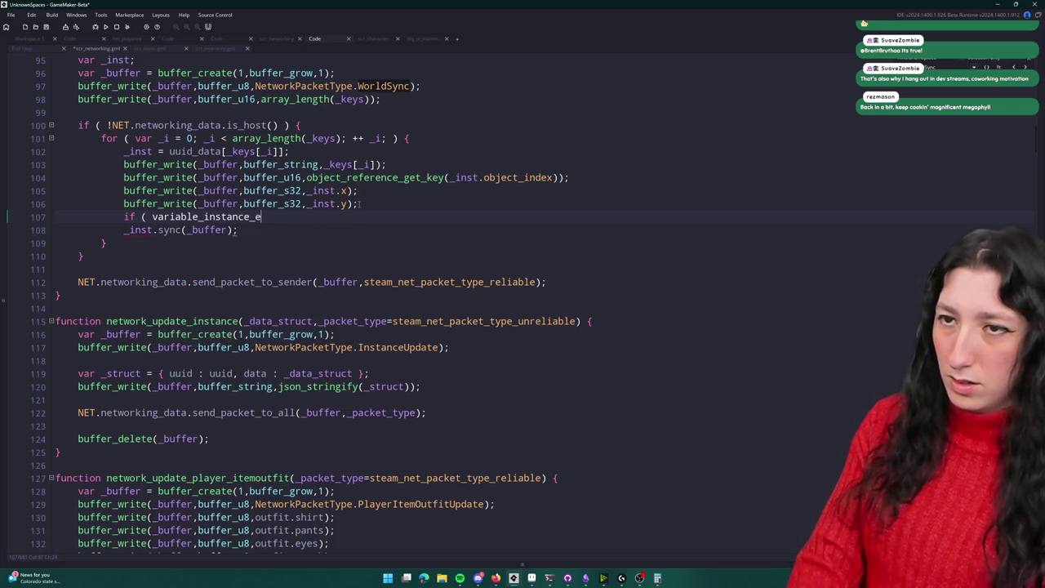
type("xists(")
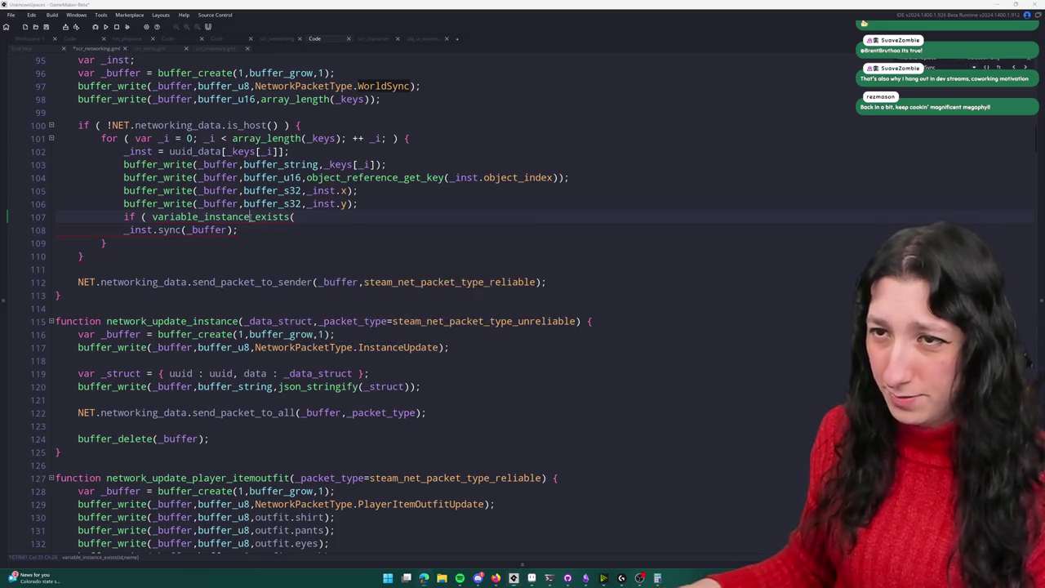
key("F1")
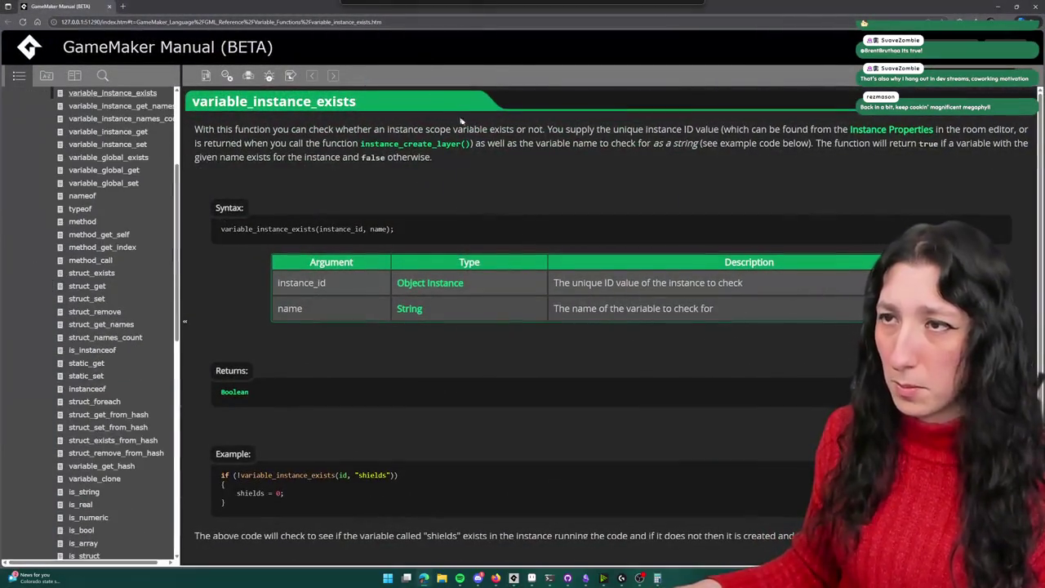
Step: Look over the manual page, then enter the web search 'gamemaker is variable_instance_exists slow'
scroll(391, 104, "down", 2)
scroll(391, 105, "up", 2)
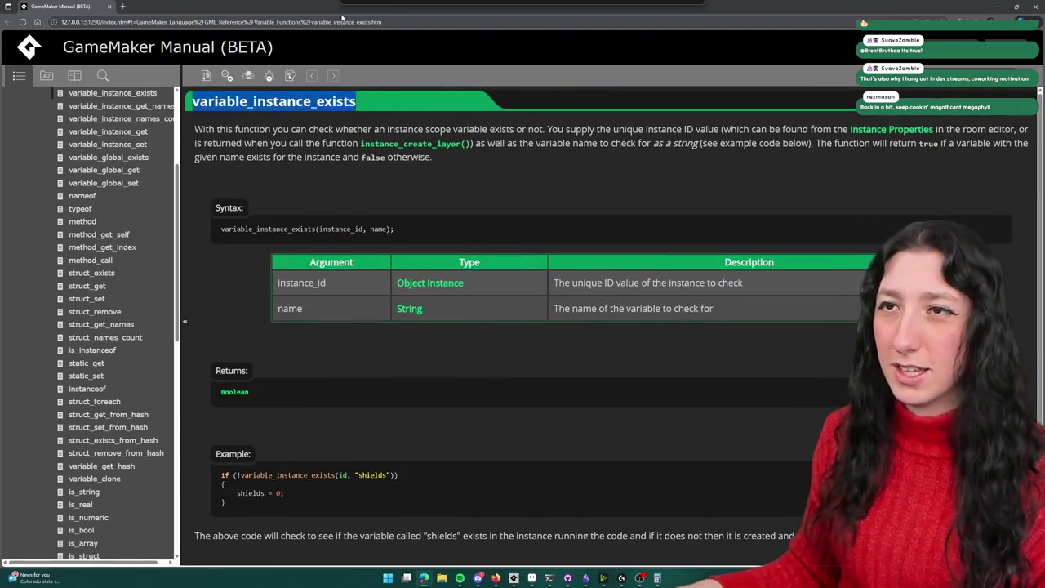
left_click(346, 22)
type("gamemaker is variable_instance_exists slow")
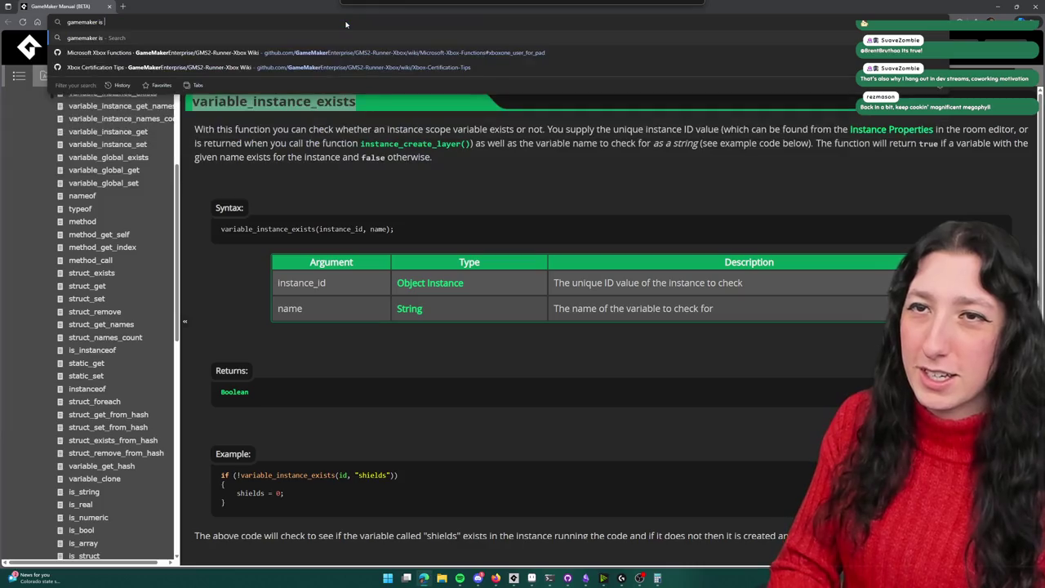
Step: Run the Bing search on variable_instance_exists speed, skim the results, and return to GameMaker
key("Return")
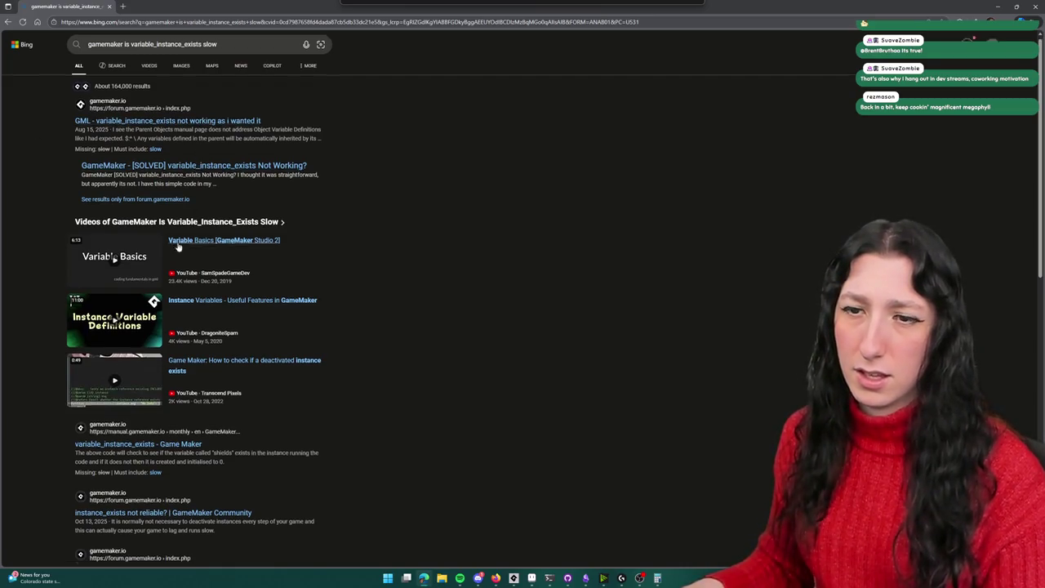
scroll(164, 373, "down", 2)
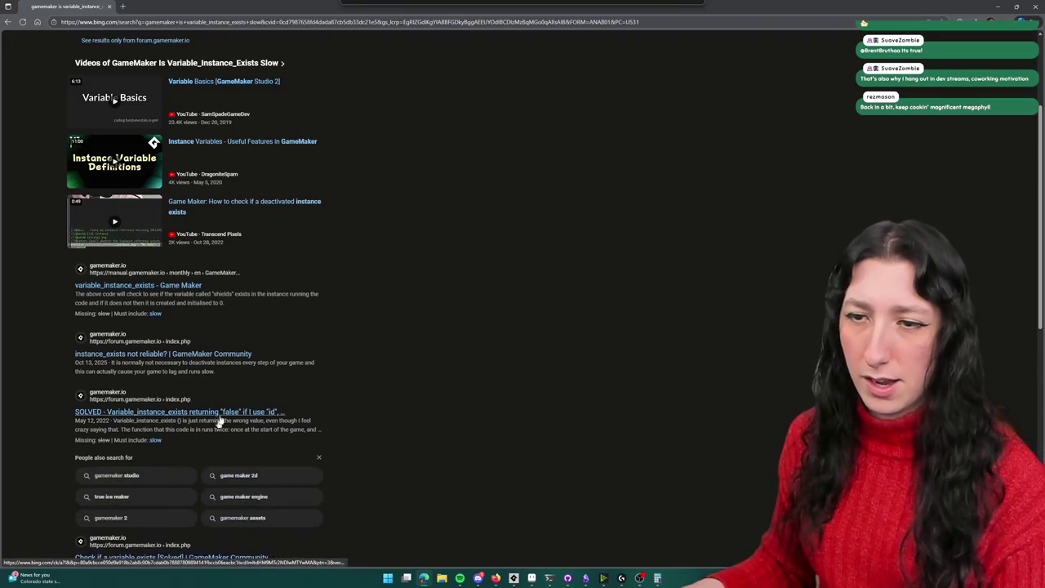
scroll(159, 421, "down", 3)
scroll(183, 351, "down", 4)
scroll(181, 349, "down", 1)
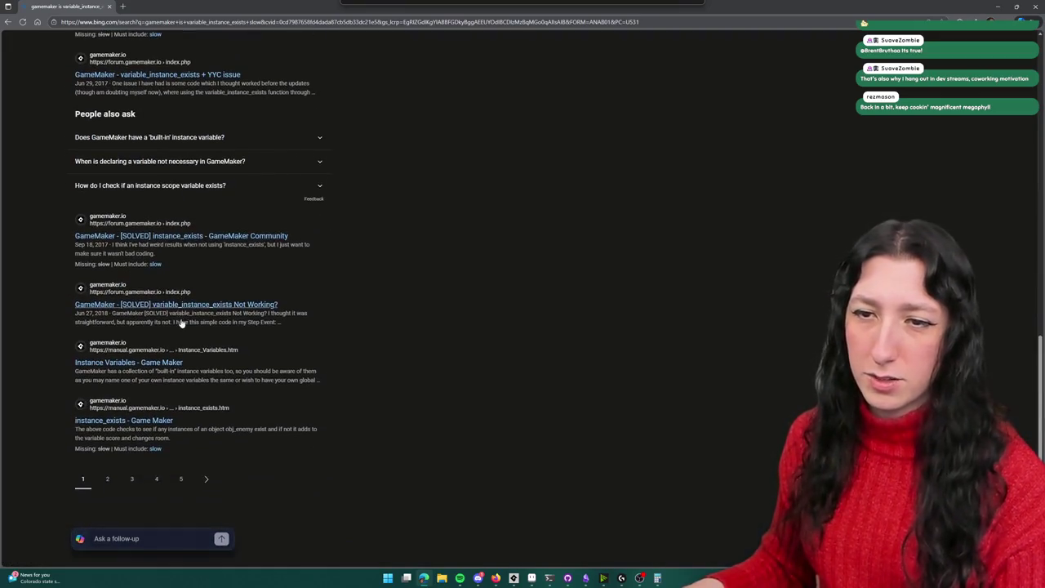
key("alt+Tab")
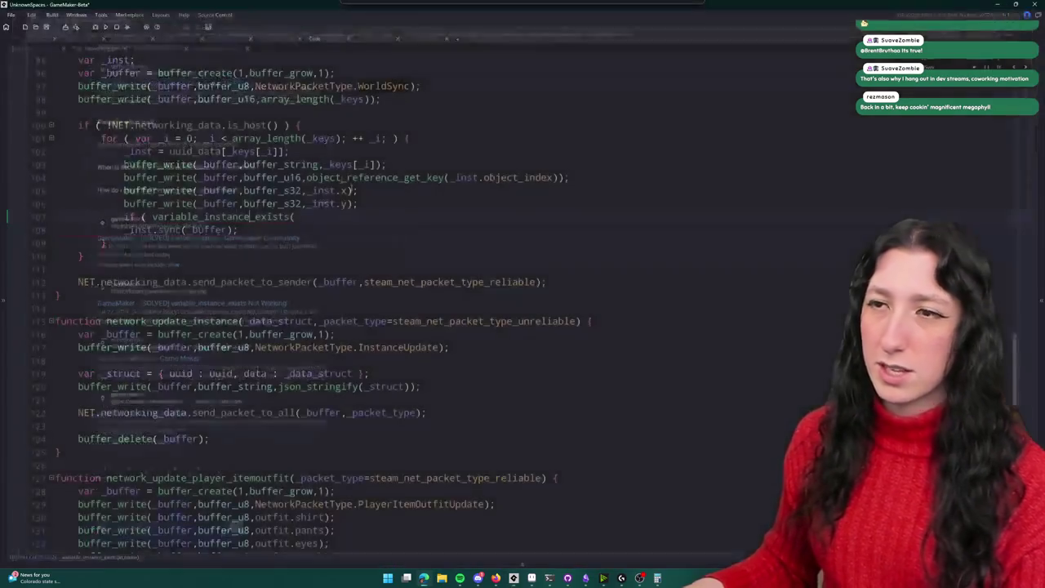
Step: Complete the guard as variable_instance_exists(_inst,"sync") and wrap the sync call in its block
left_click(352, 212)
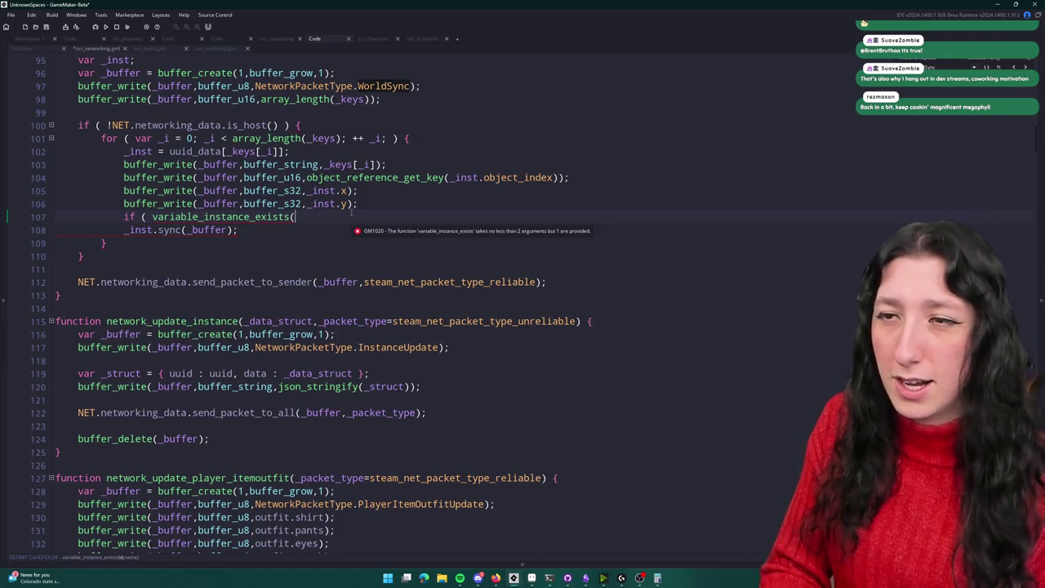
type("_inst,u")
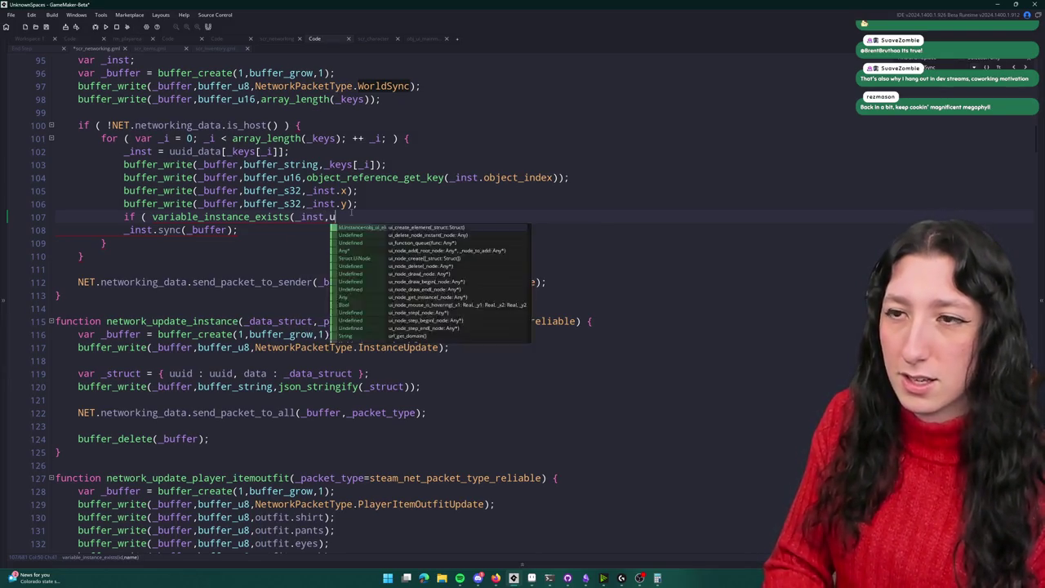
key("BackSpace")
type("\"sync\"")
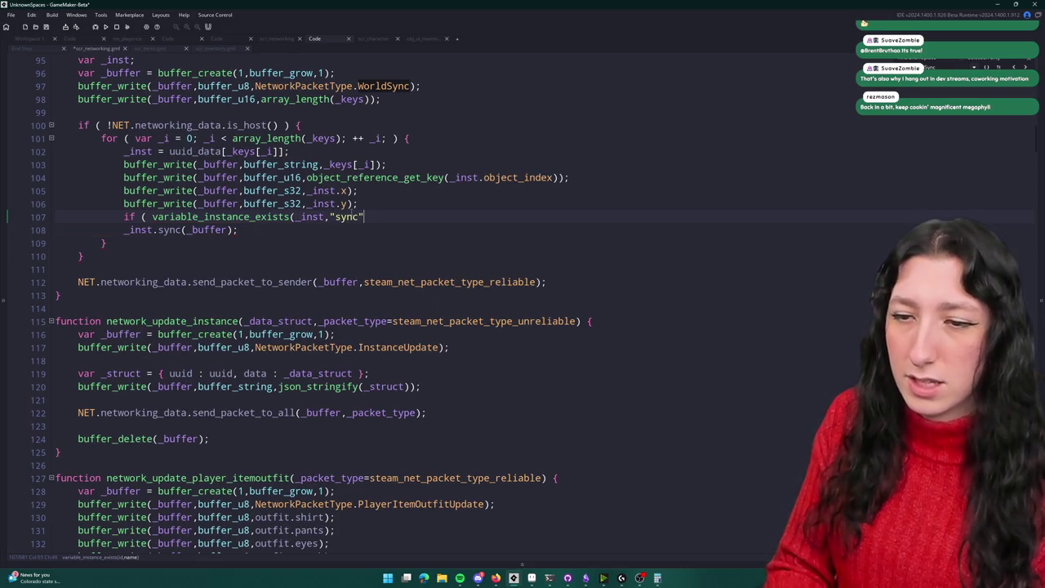
type(") ) {")
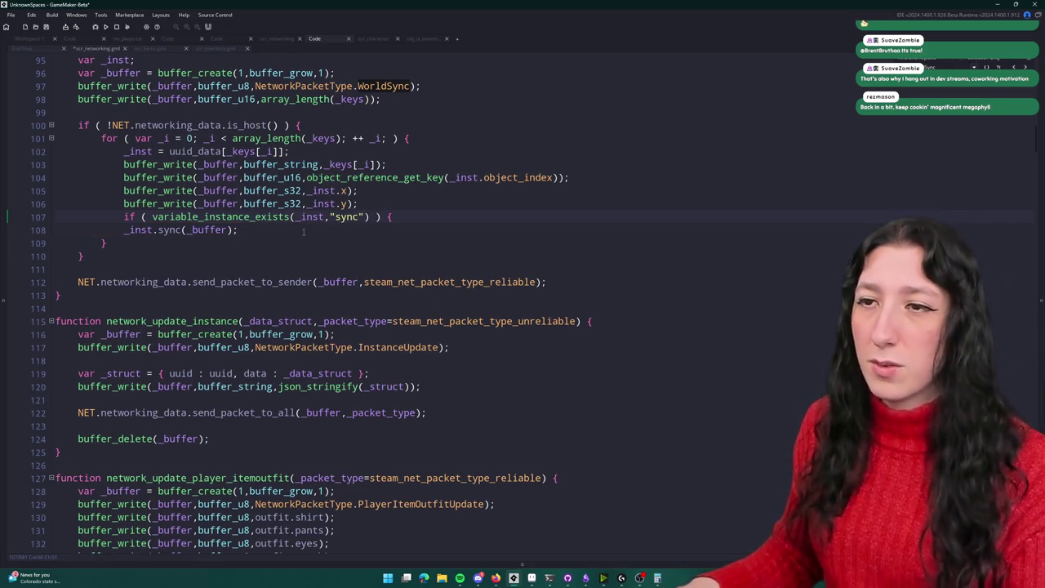
key("Down")
key("End")
key("Return")
type("}")
left_click(127, 230)
key("Tab")
scroll(139, 228, "down", 1)
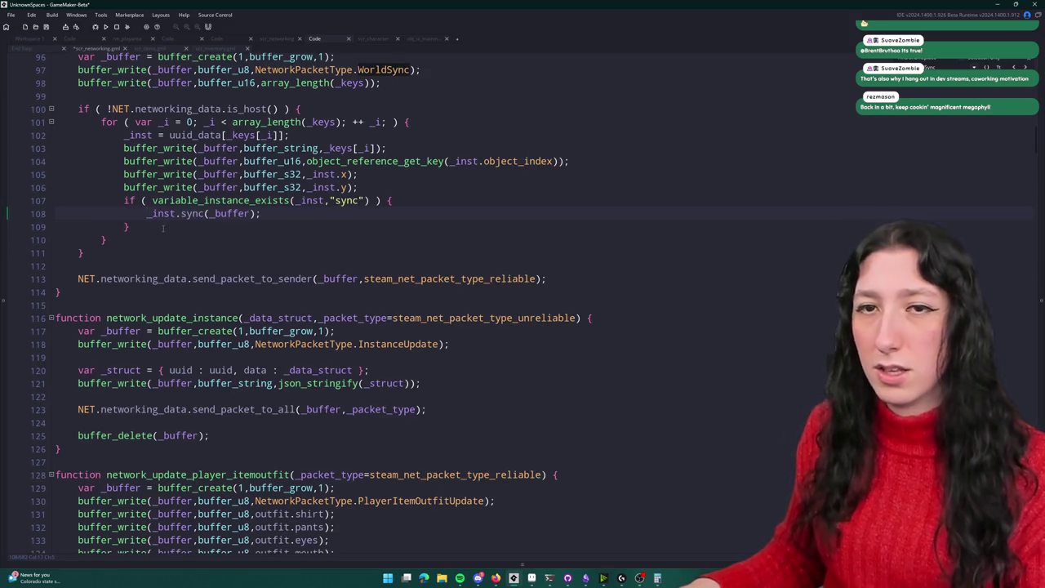
Step: Add an else branch writing buffer_write(_buffer,buffer_bool,false);
left_click(154, 223)
type("else {")
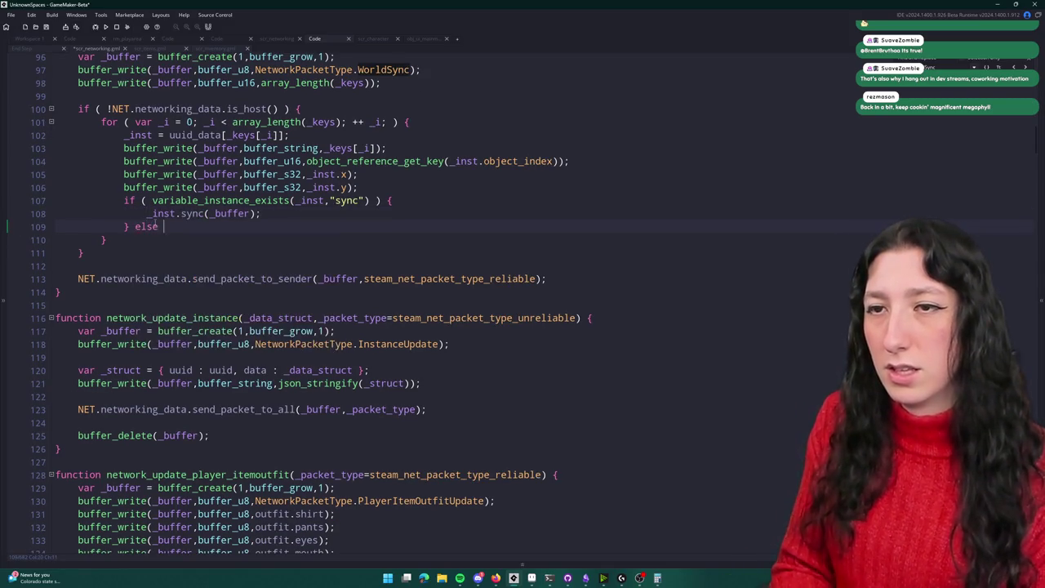
key("Return")
key("Return")
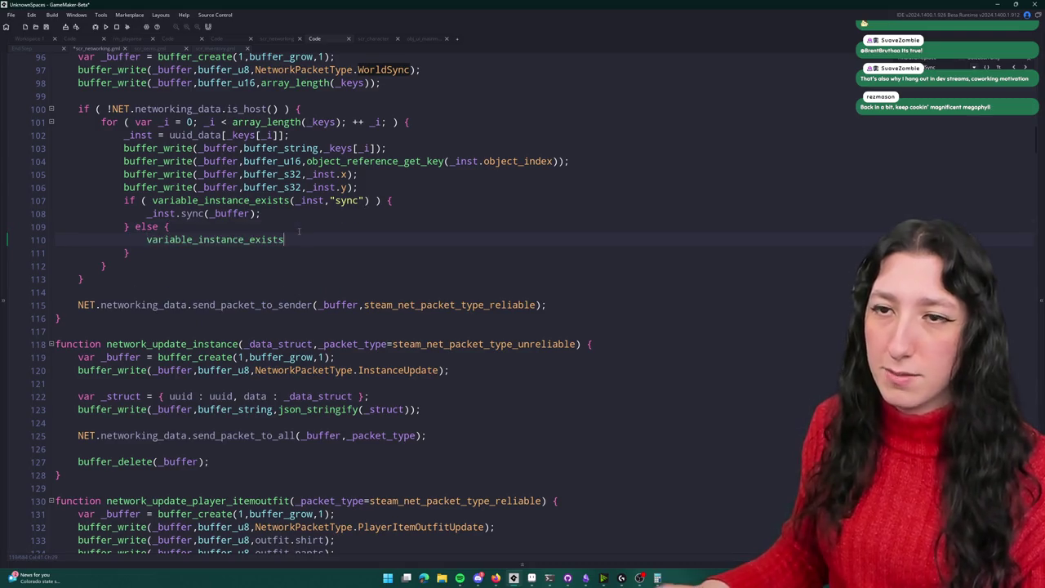
type("biffer")
key("BackSpace")
key("BackSpace")
key("BackSpace")
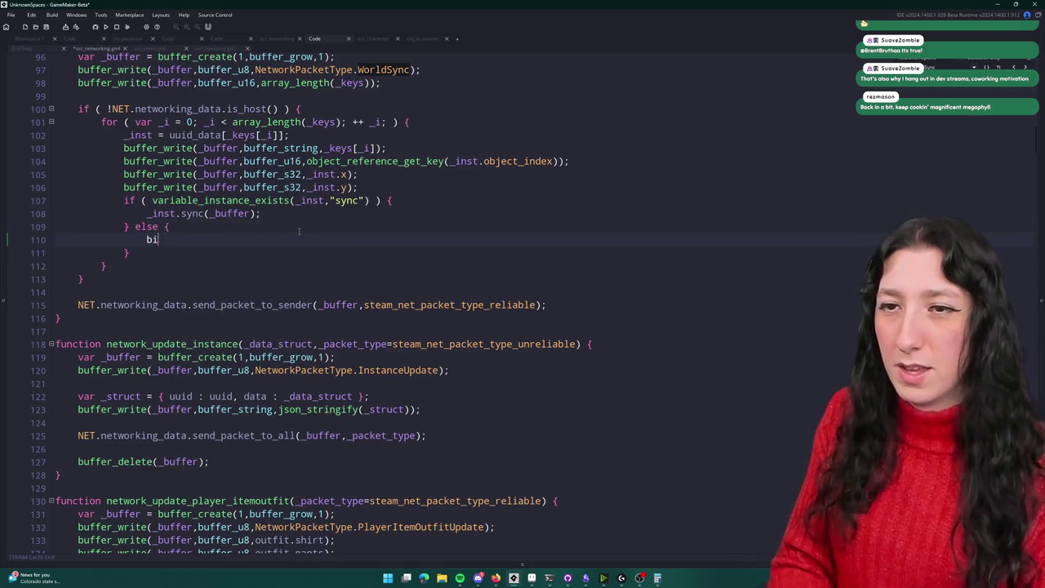
type("uffer_write(_buf")
key("BackSpace")
key("BackSpace")
key("BackSpace")
type("buffer,buffer_bool,")
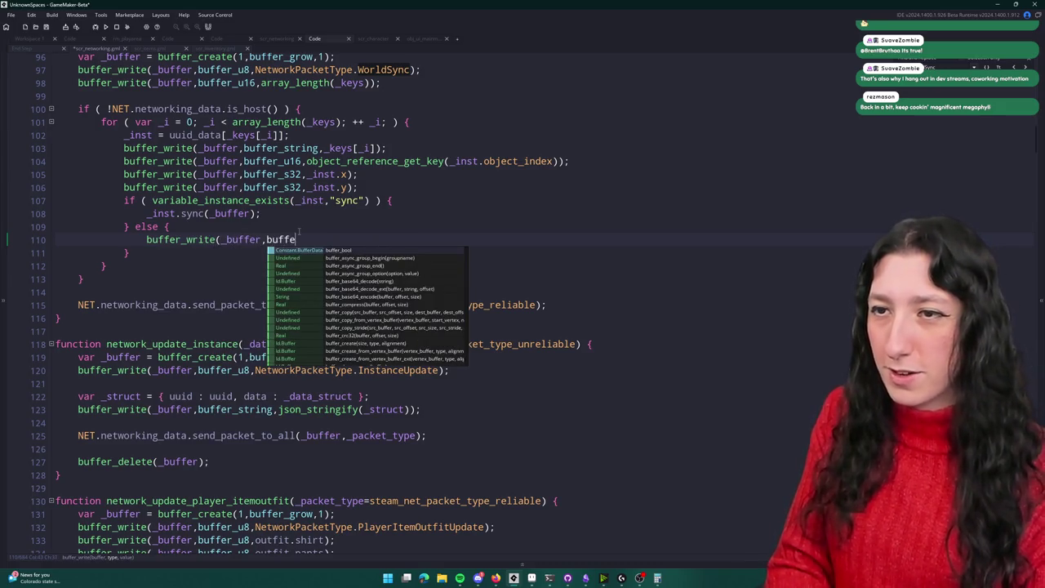
type("false);")
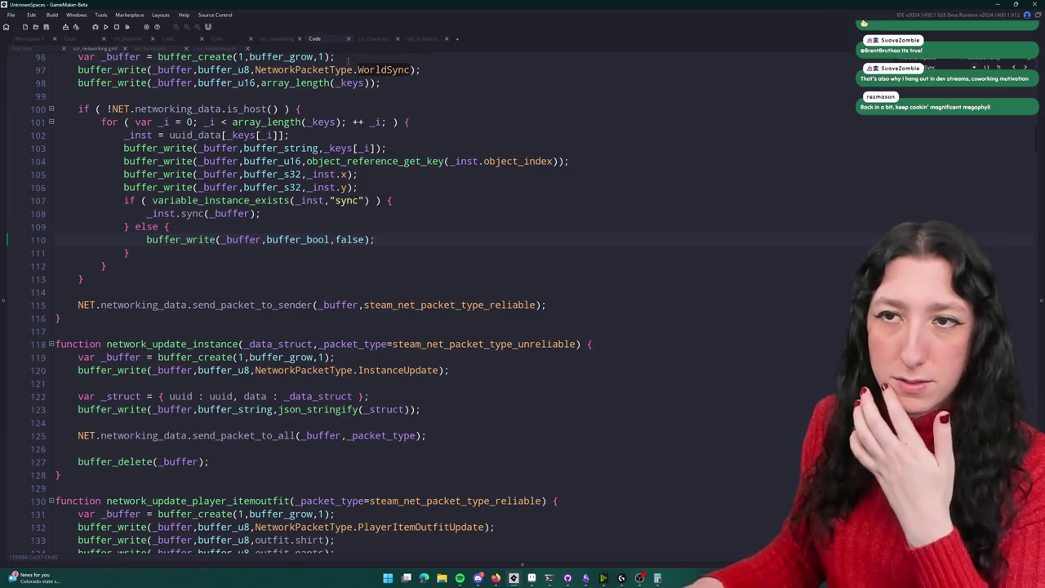
Step: Rename sync to network_sync in both the call and the existence check
left_click(179, 213)
type("network_")
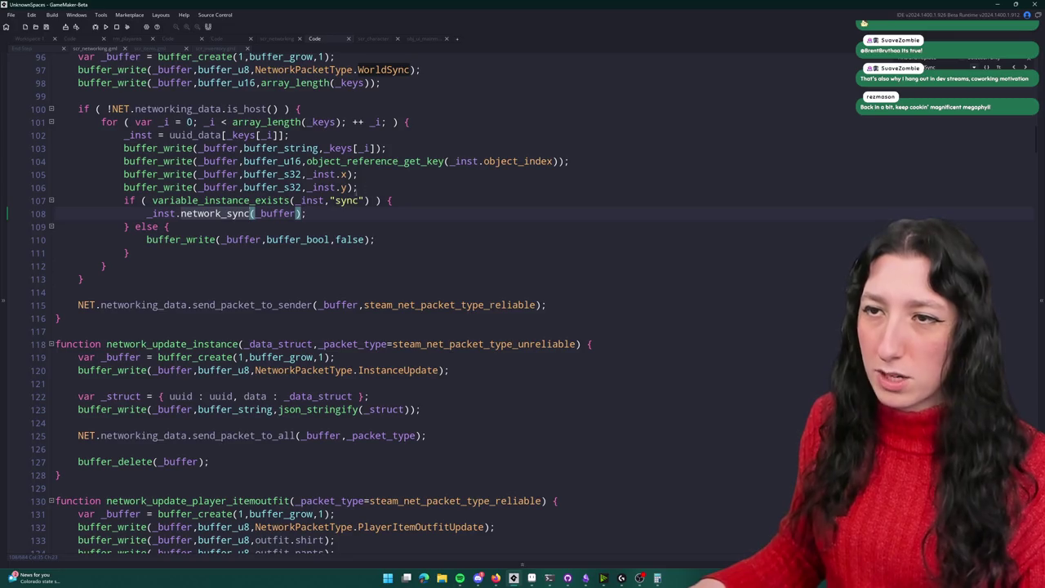
left_click(335, 200)
type("network_")
left_click(423, 38)
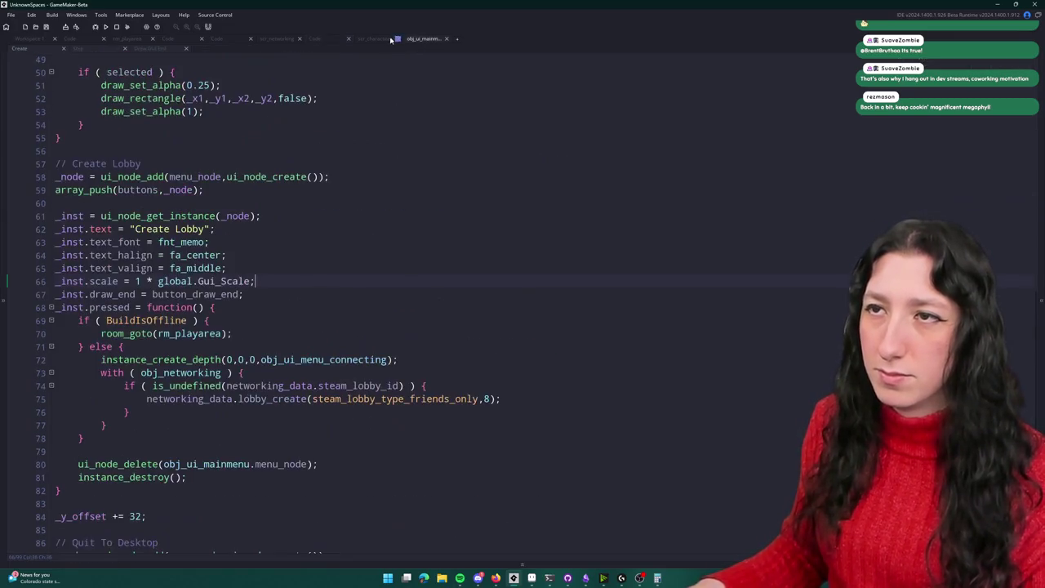
Step: Review the network_sync_empty function definition in scr_networking
left_click(374, 38)
left_click(277, 39)
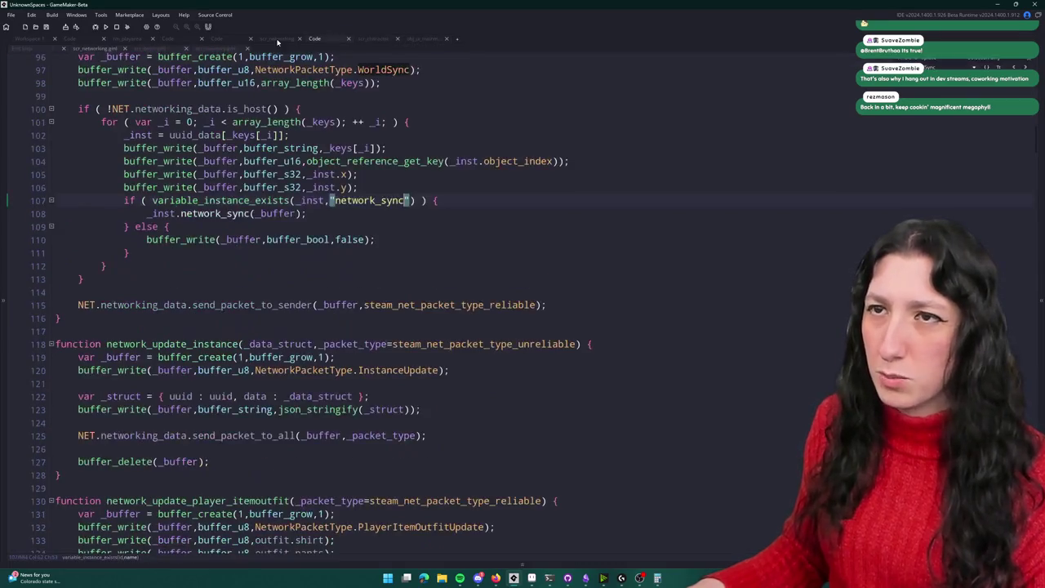
middle_click(406, 201)
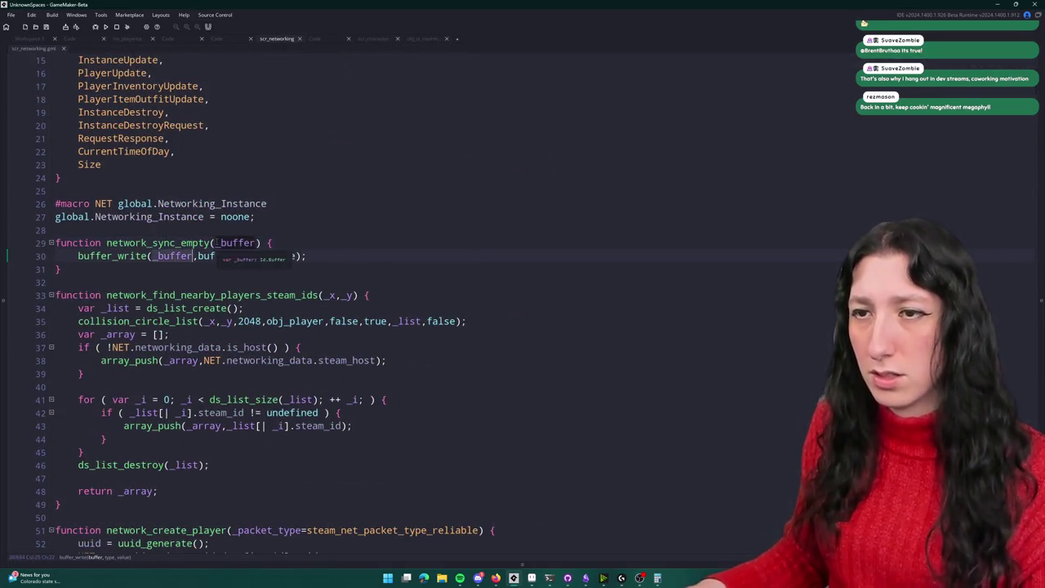
left_click(143, 230)
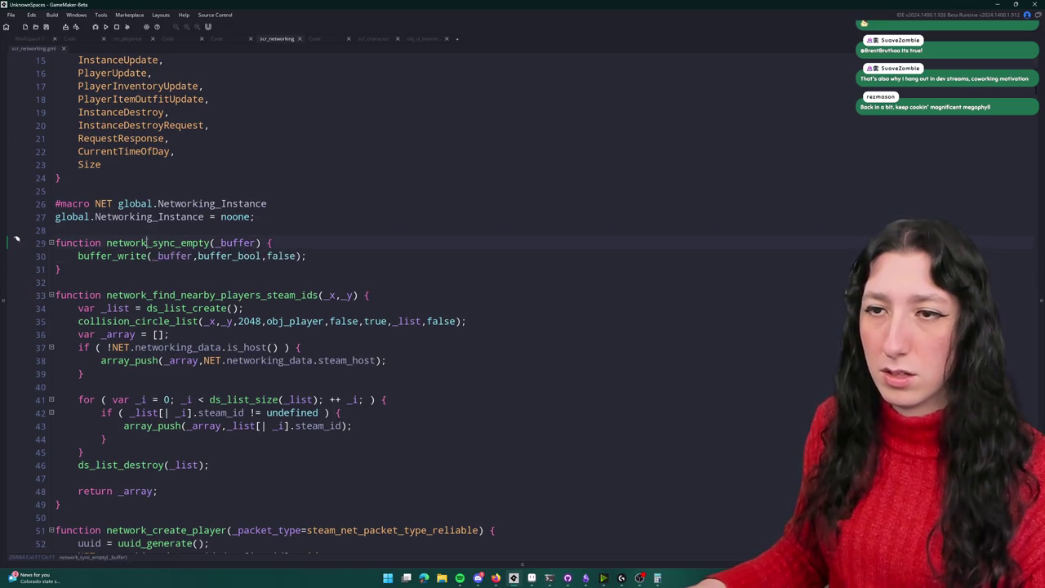
left_click(211, 243)
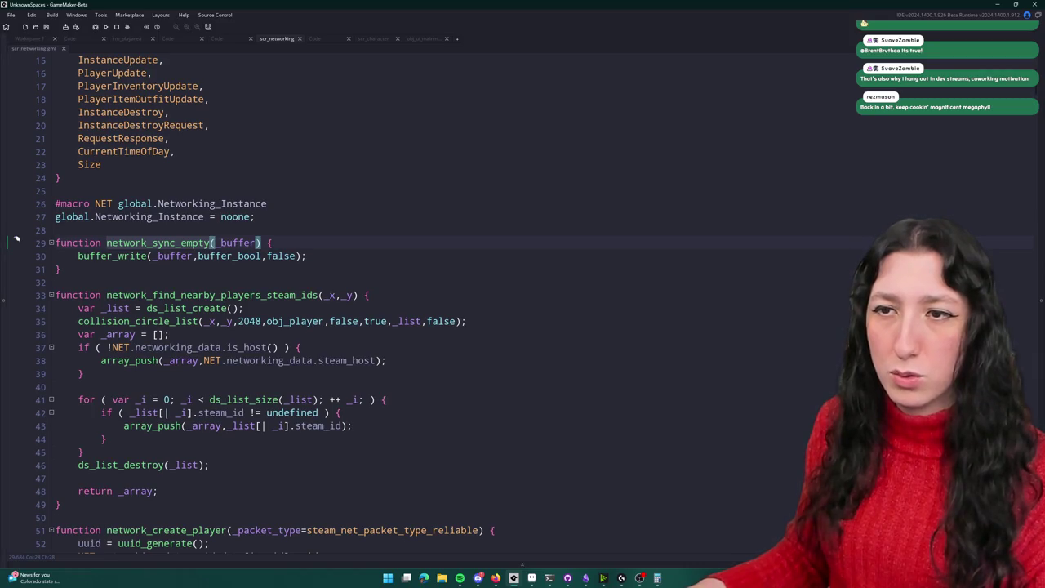
Step: Inspect the WorldSync handler's received-data check and json_parse line
left_click(377, 42)
left_click(337, 44)
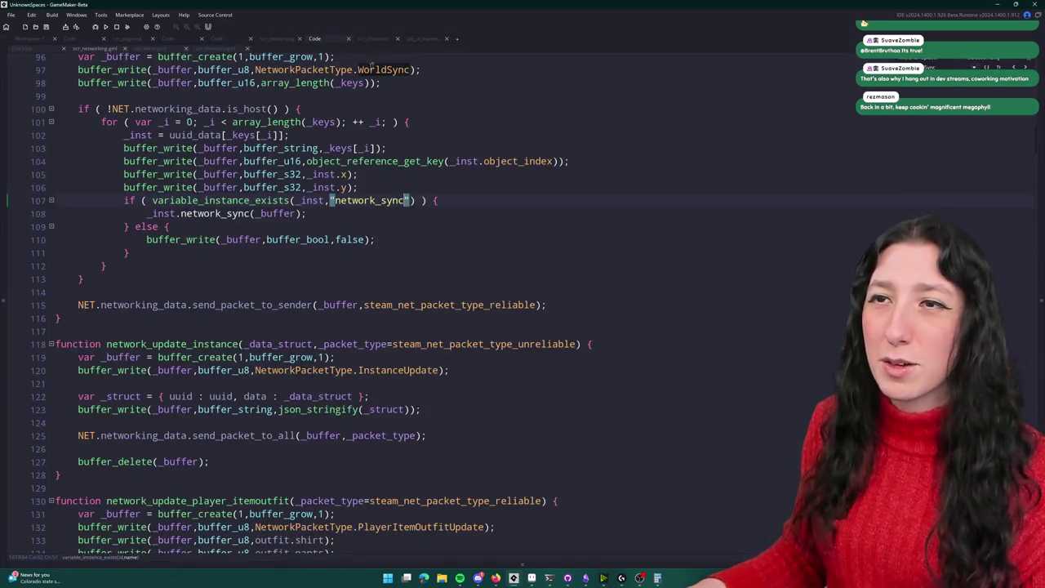
scroll(327, 93, "up", 2)
left_click(412, 151)
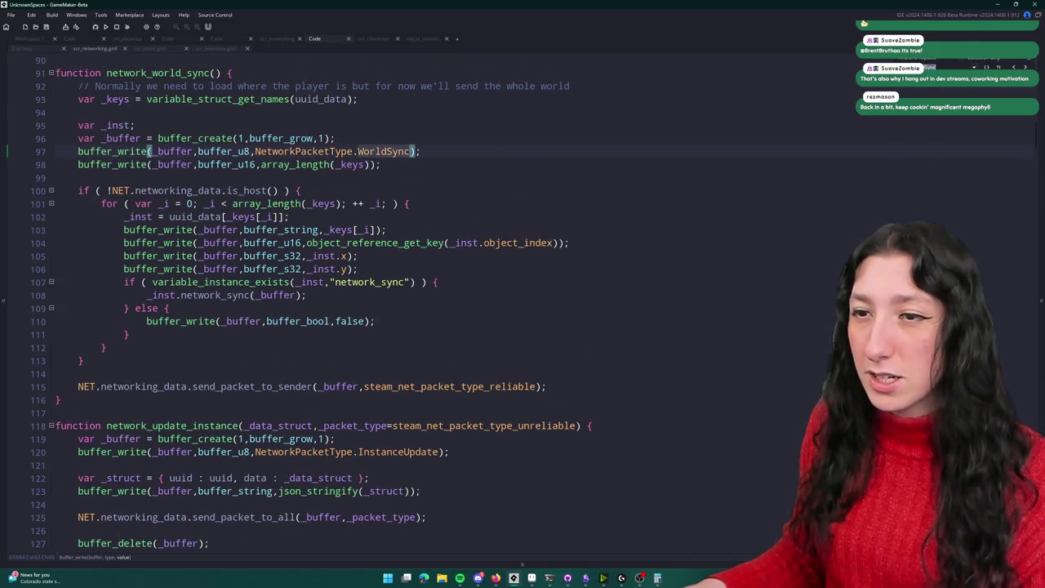
key("F12")
key("F12")
key("F12")
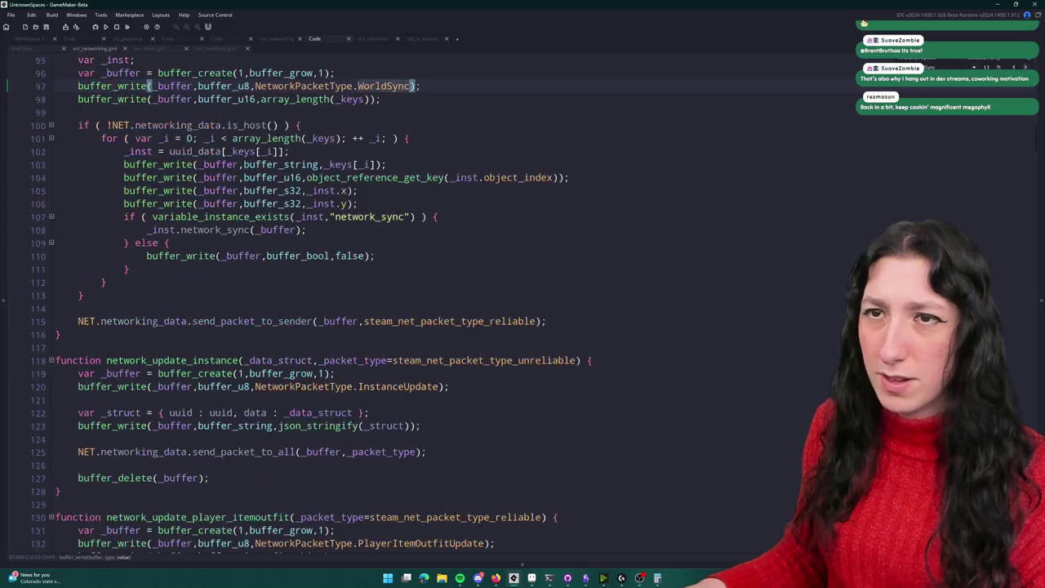
scroll(374, 347, "down", 3)
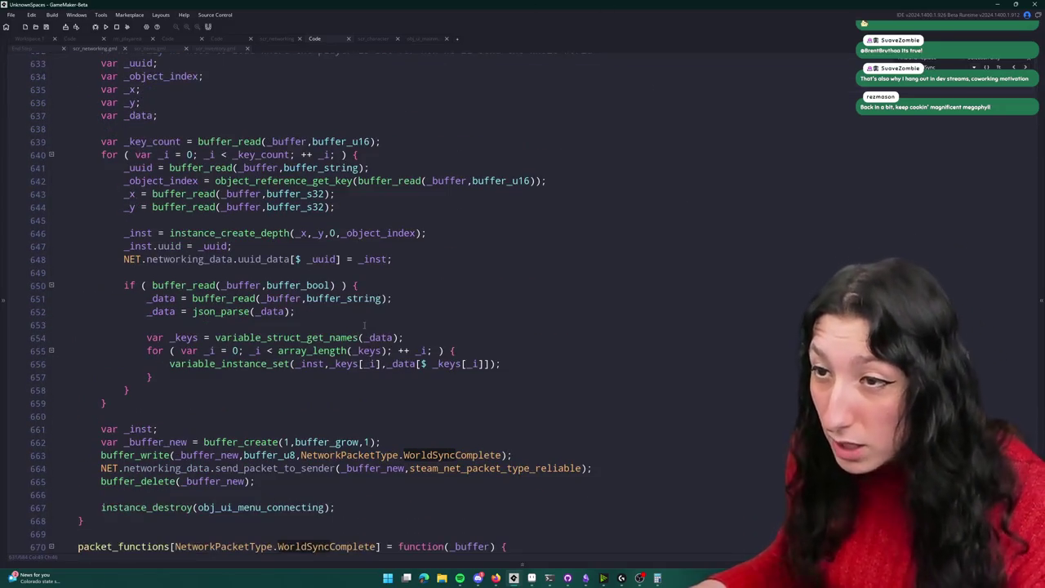
left_click(331, 236)
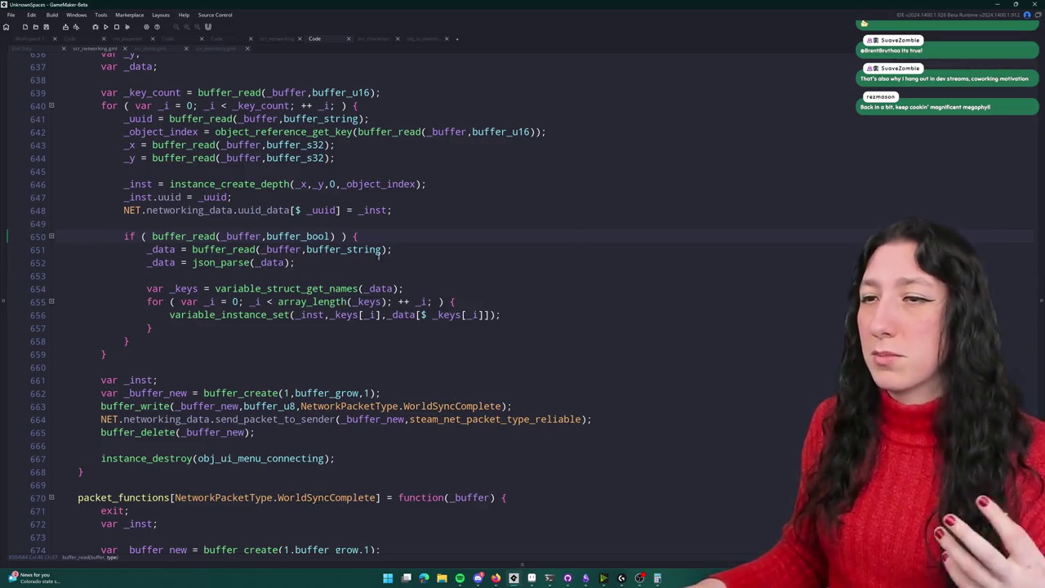
key("Down")
key("End")
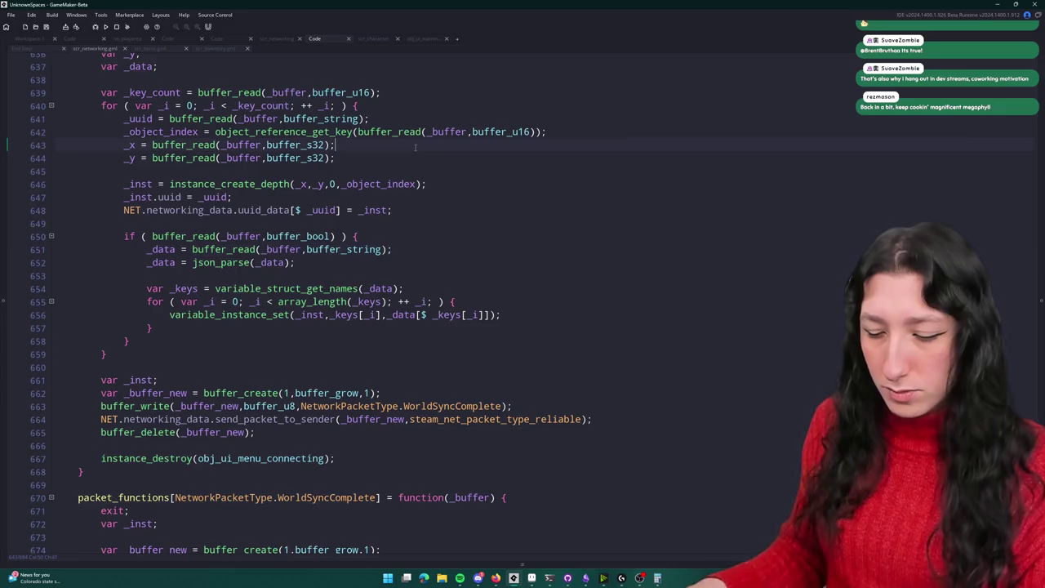
Step: Open obj_item's Create event through the asset search 'oi' and maximize it
key("ctrl+t")
type("oi")
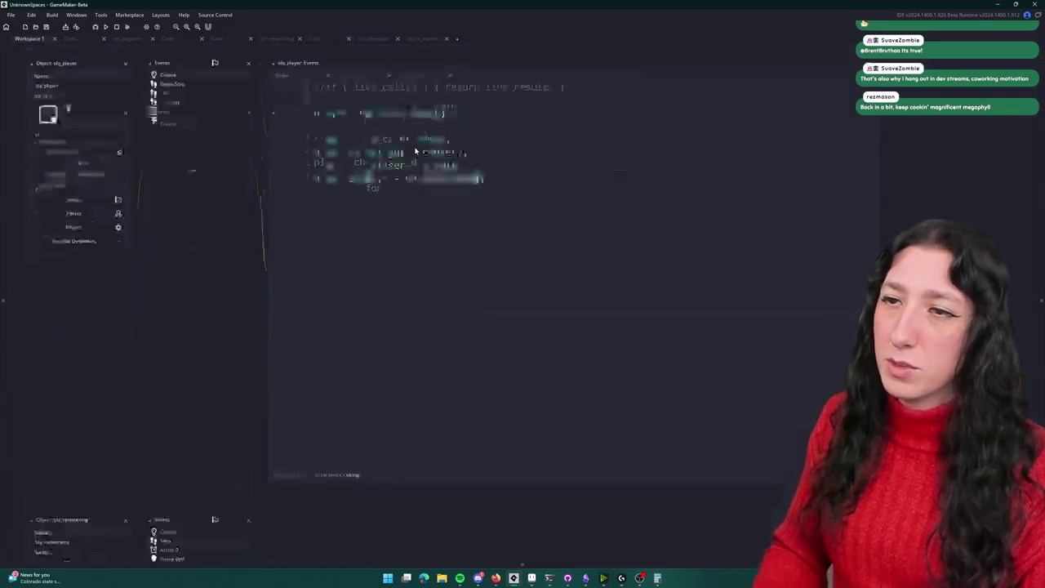
key("Return")
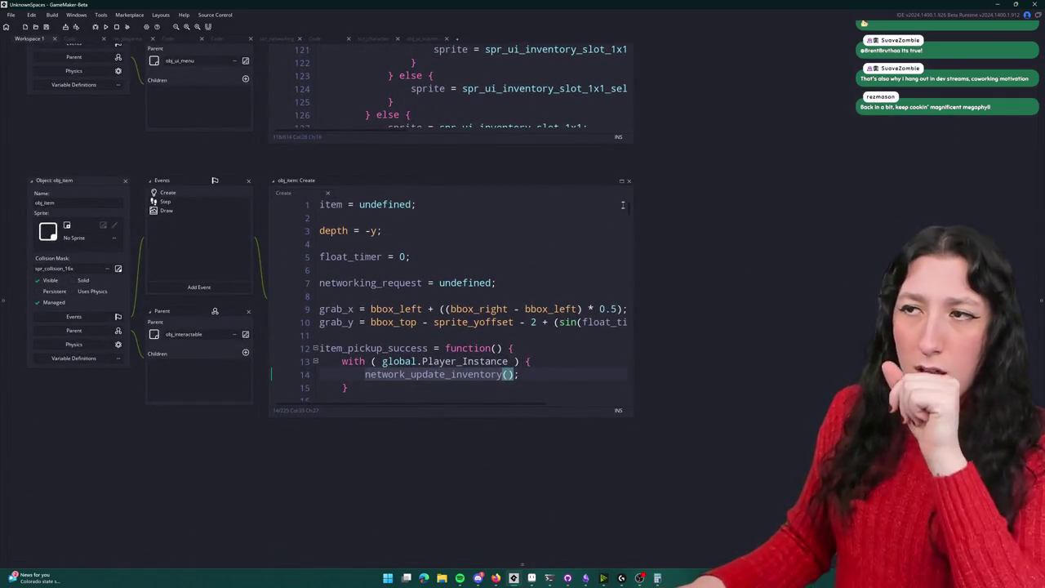
left_click(621, 180)
Step: Add network_sync = function(_buffer) writing buffer_write(_buffer,buffer_bool,true); after line 10
left_click(479, 177)
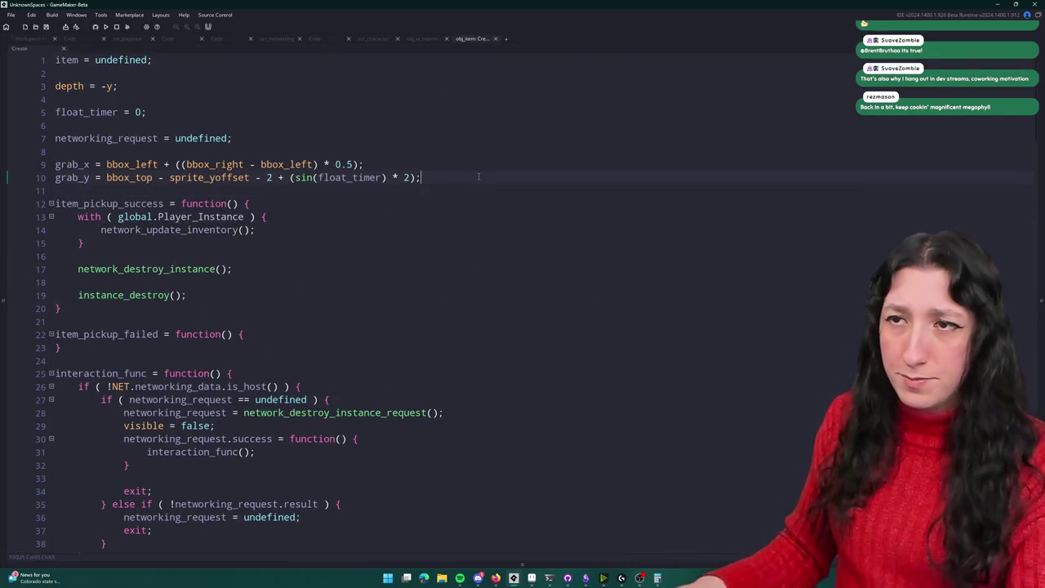
key("Return")
key("Return")
type("network_")
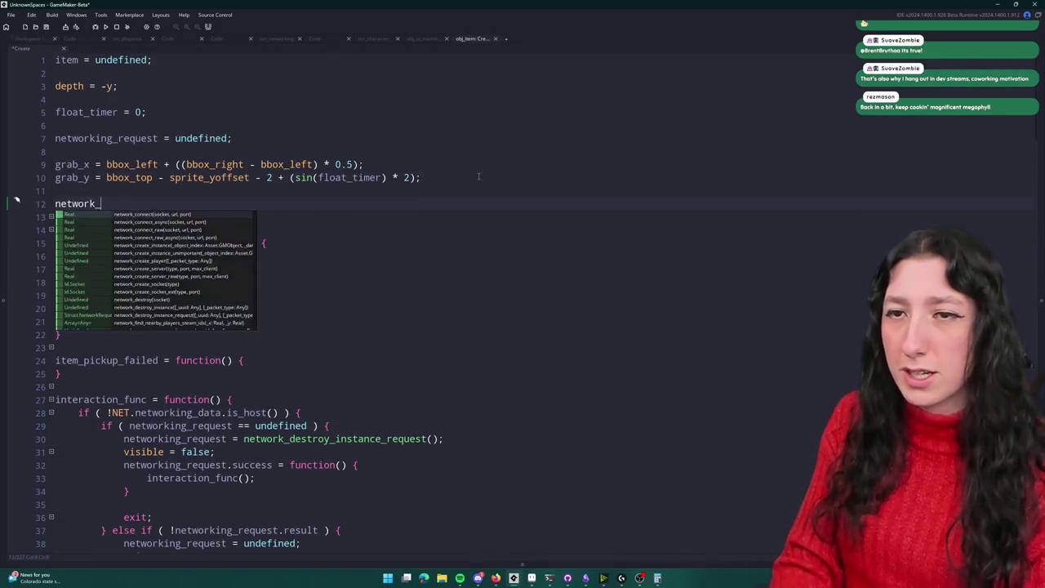
type("sync = function() {")
key("Return")
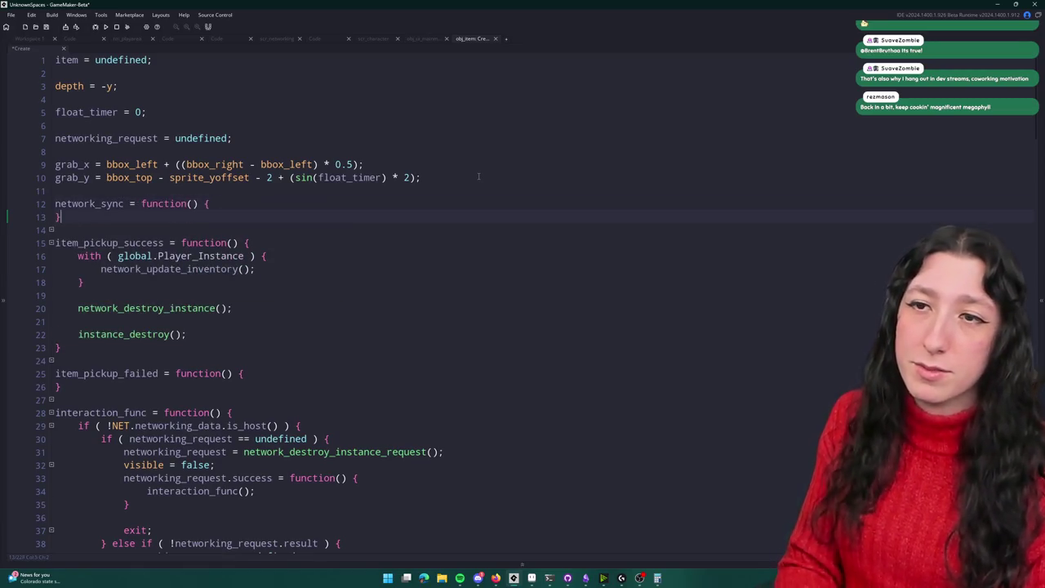
key("Return")
key("Left")
type("_buffer")
key("Down")
type("buf")
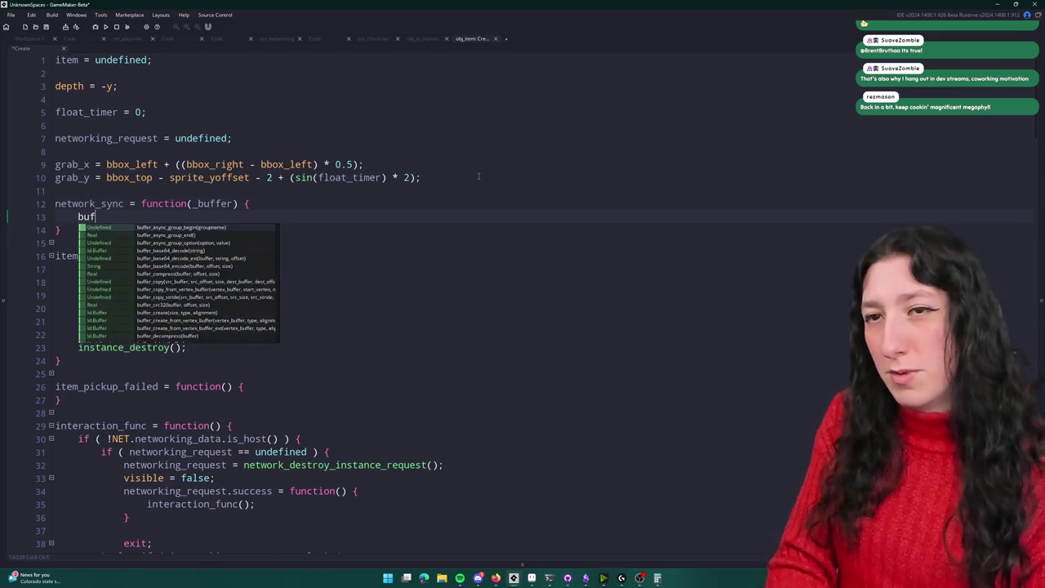
type("fer_write(_buffer,bu")
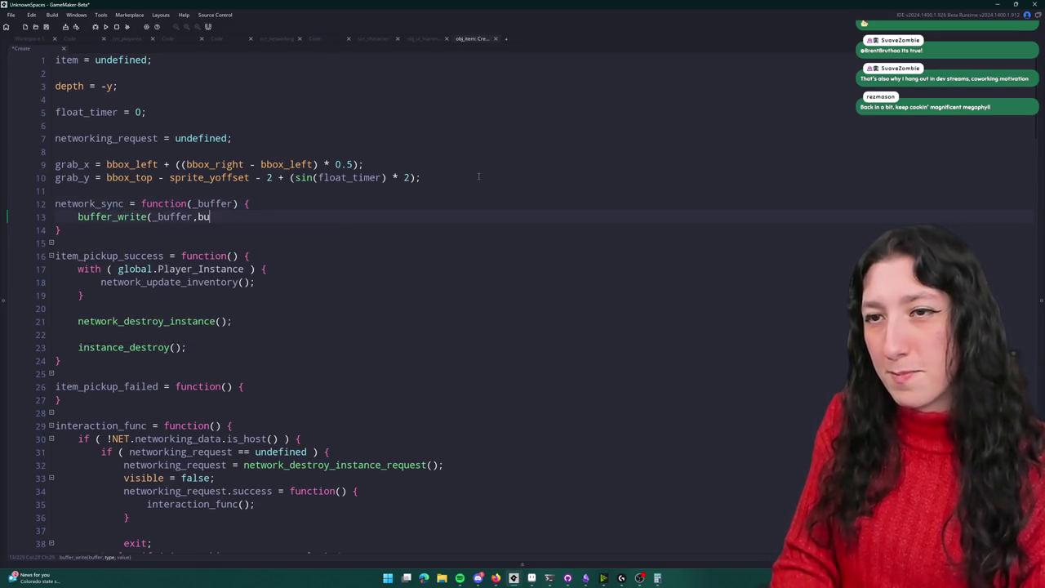
type("ffer_bool")
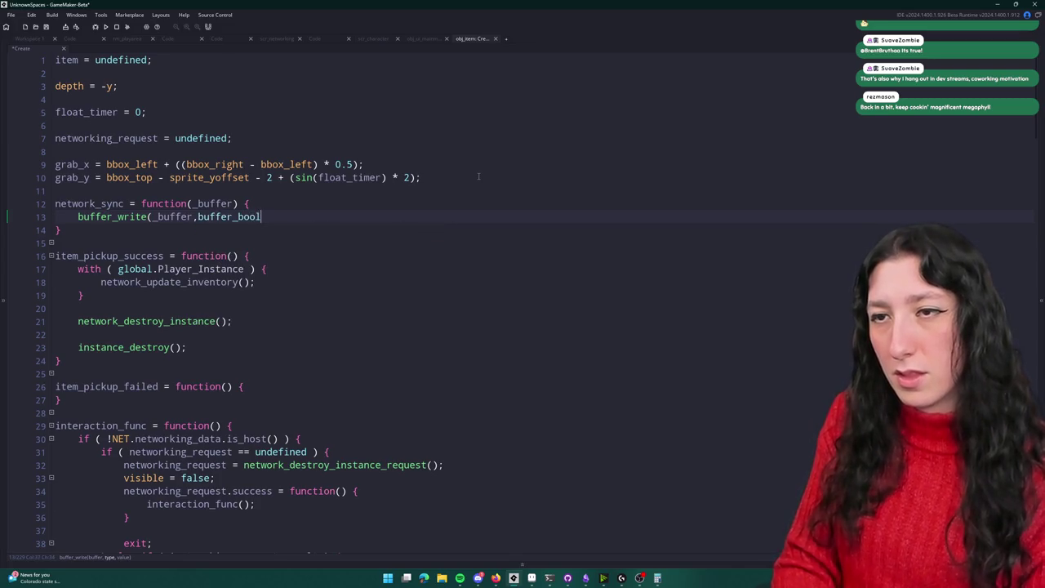
type(",true);")
Step: Start the buffer_write(_buffer,buffer_string,{ line, briefly adding and undoing a var _data line
key("Return")
type("buffer_write(_buff")
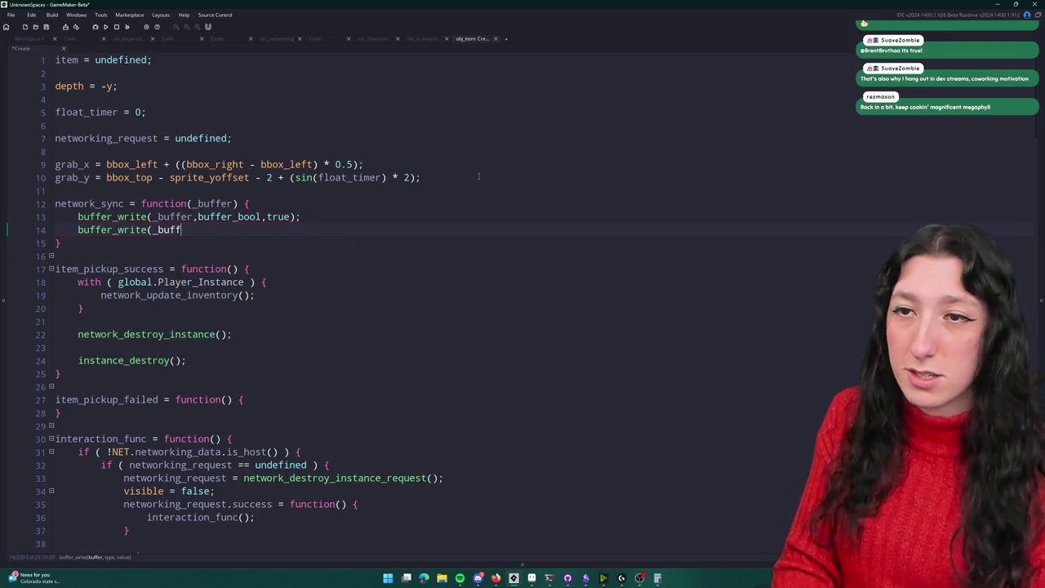
type("er,buffer_string")
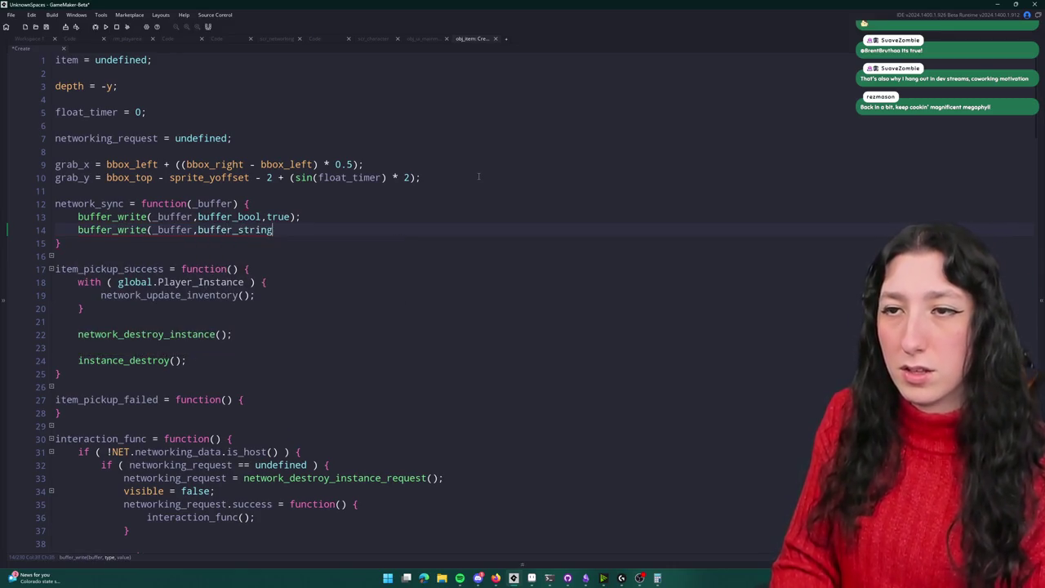
type(",{")
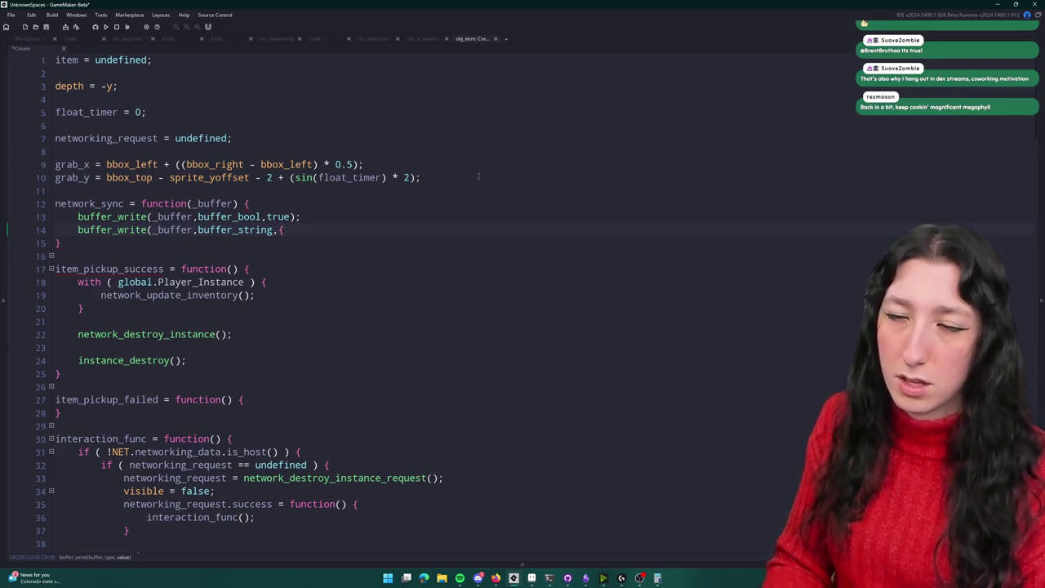
left_click(336, 205)
key("Return")
key("Return")
key("Up")
type("var _data")
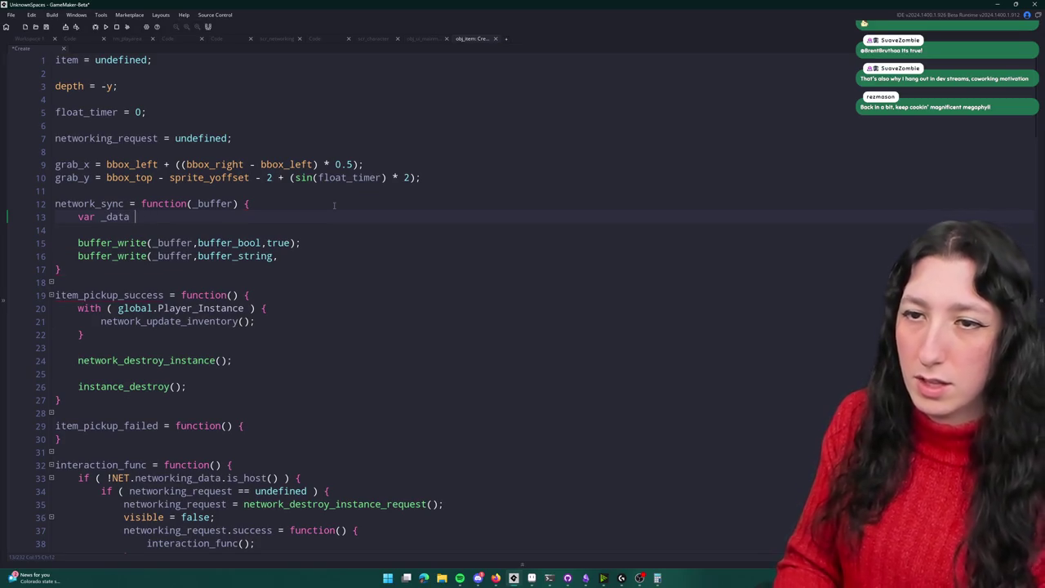
key("ctrl+z")
key("ctrl+z")
key("ctrl+z")
scroll(237, 204, "down", 2)
scroll(140, 202, "up", 2)
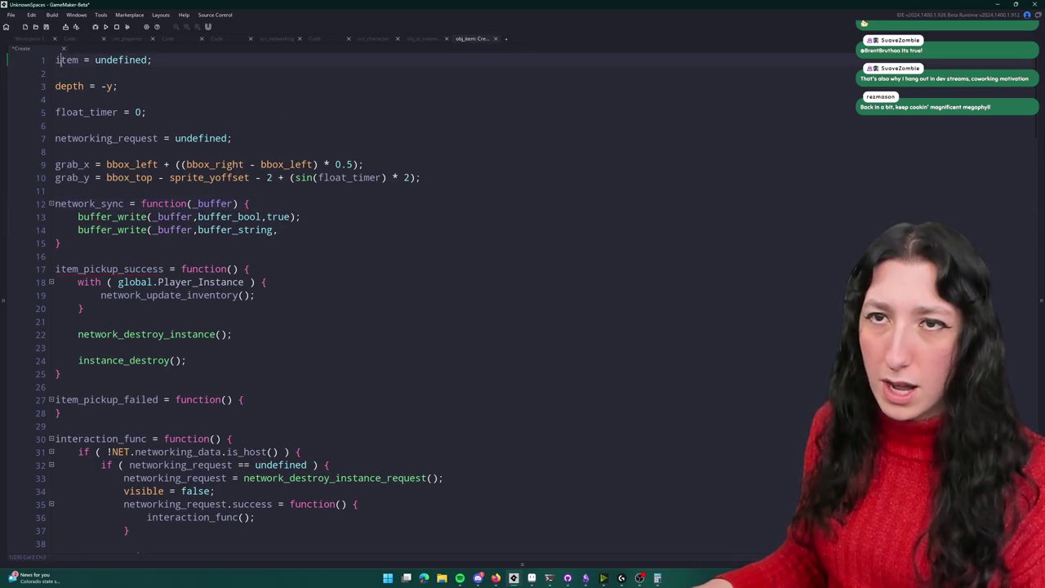
scroll(263, 328, "down", 11)
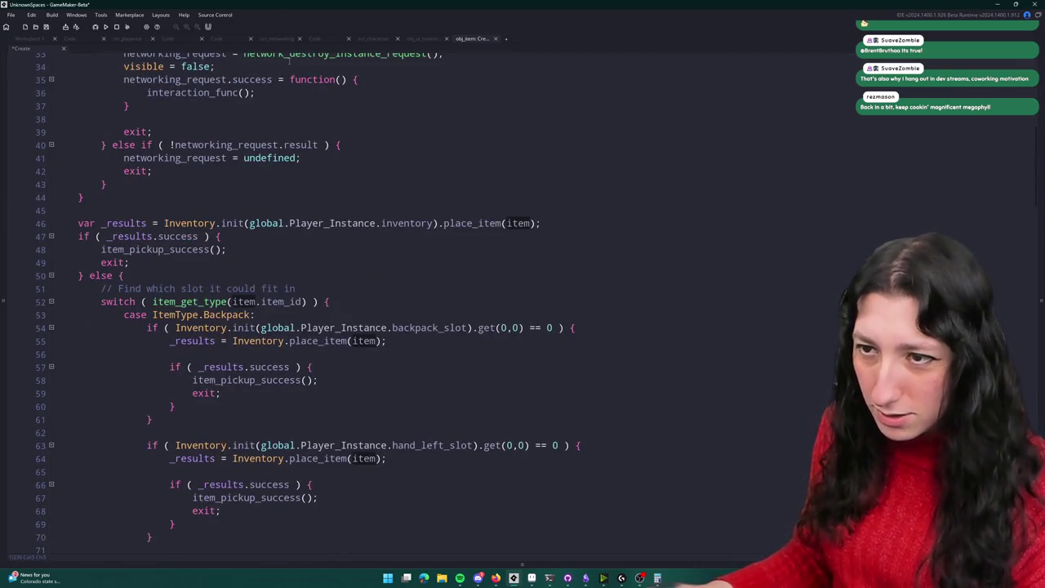
mouse_move(277, 357)
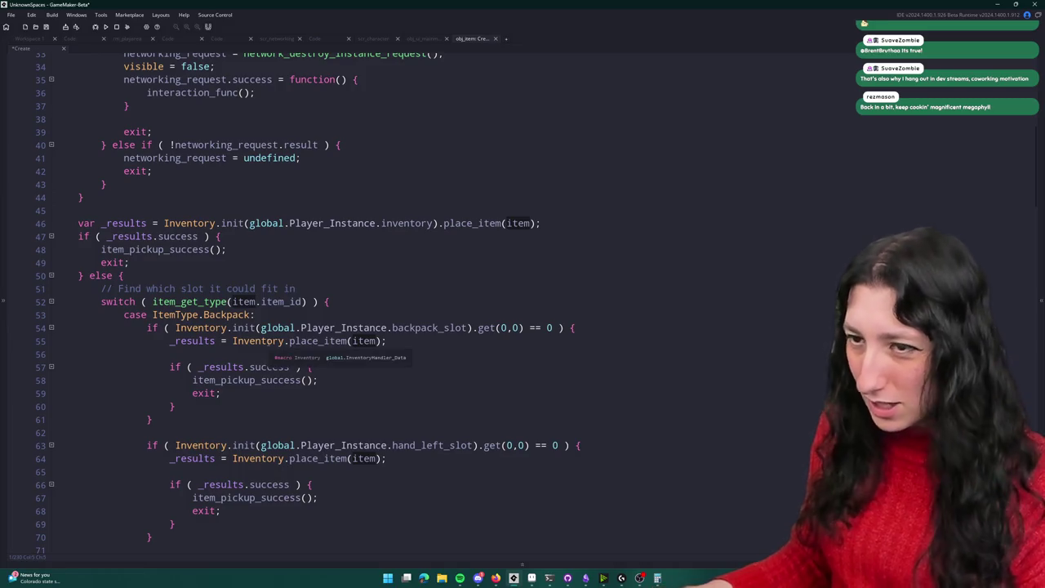
left_click(245, 341)
left_click(319, 340)
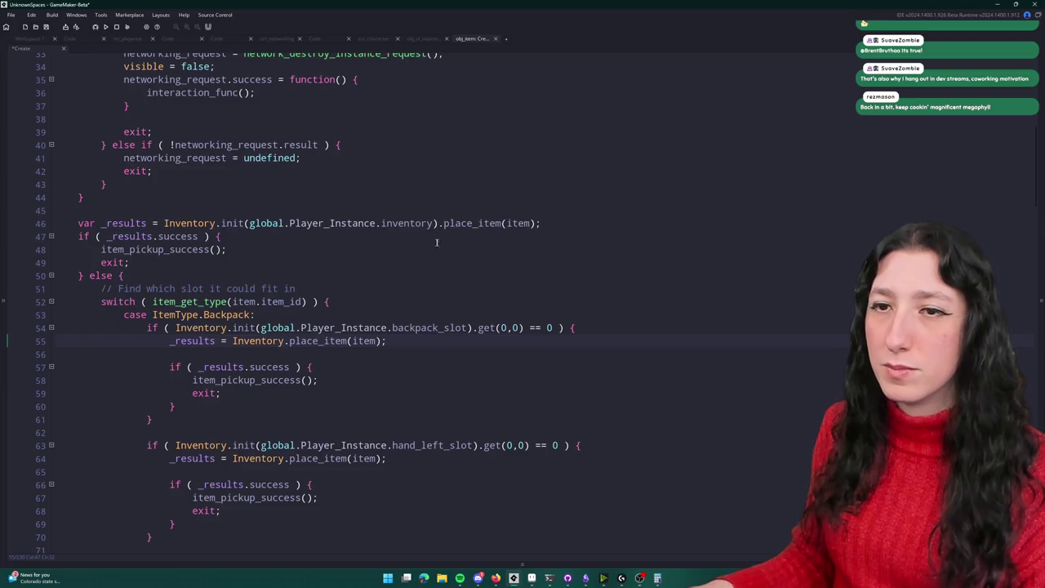
scroll(370, 242, "down", 6)
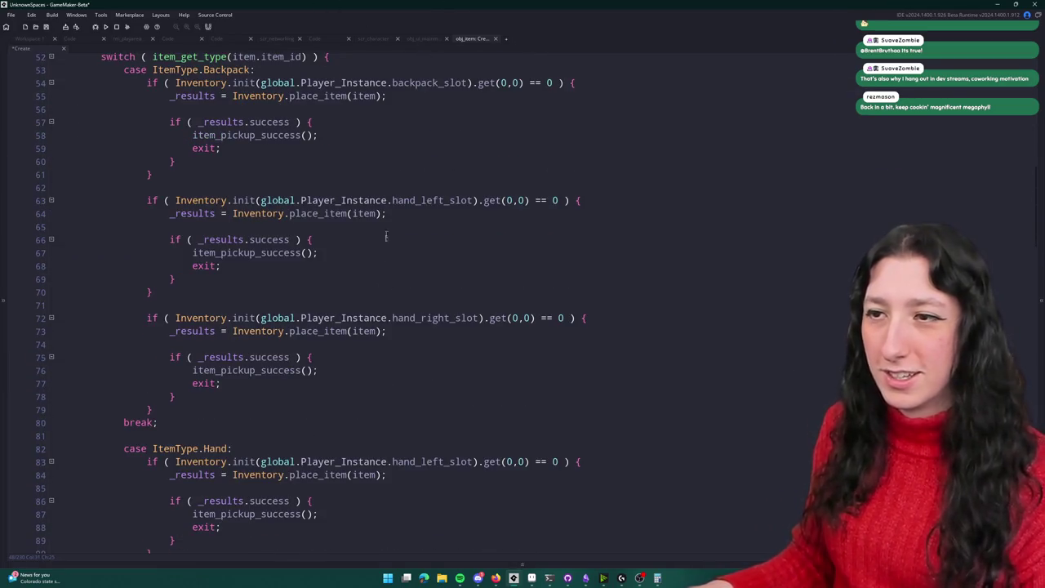
scroll(385, 234, "down", 5)
scroll(325, 392, "up", 20)
left_click(319, 164)
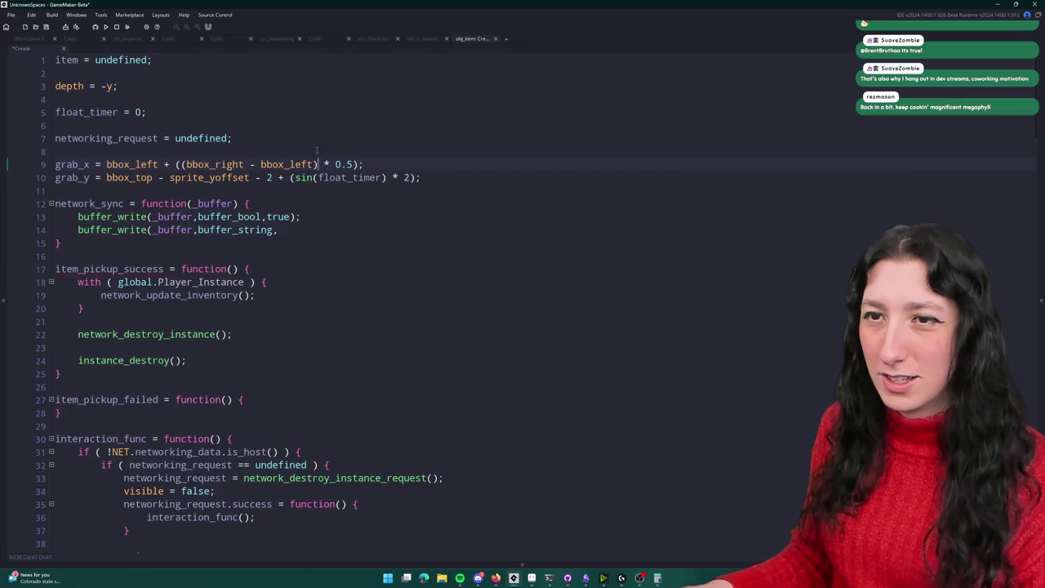
scroll(281, 278, "down", 2)
left_click(242, 214)
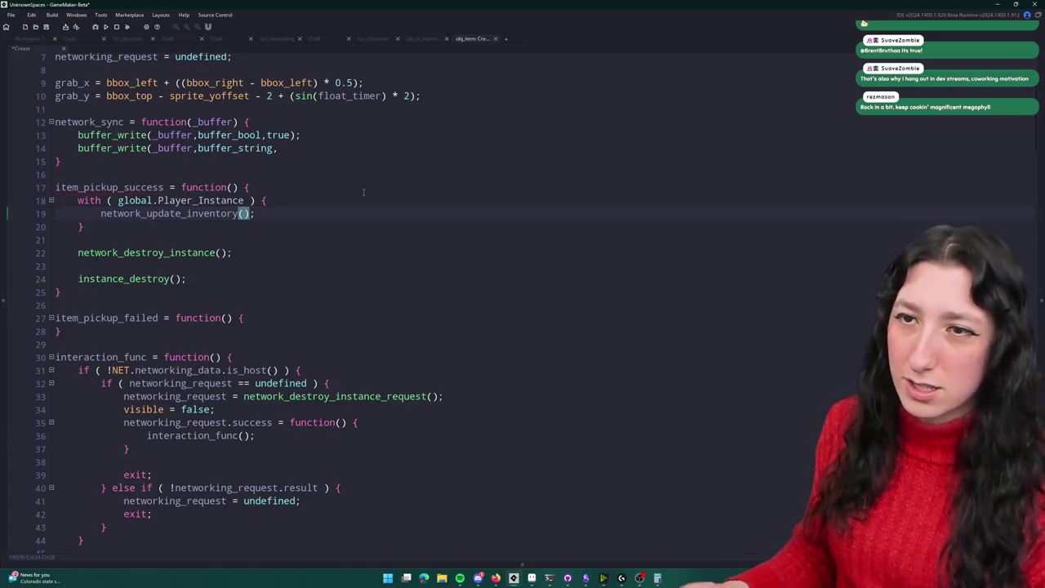
scroll(368, 205, "up", 2)
left_click(328, 230)
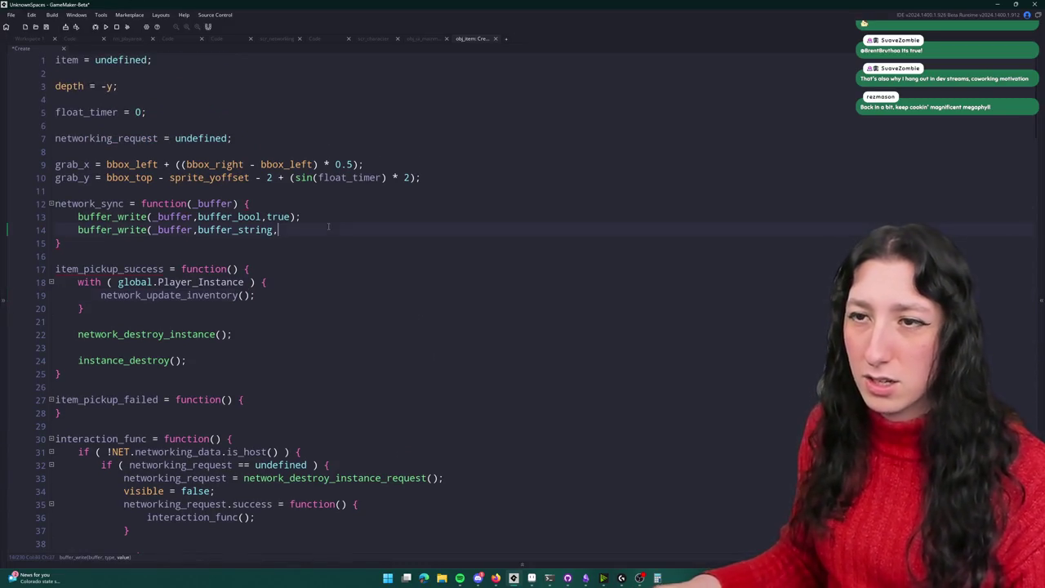
Step: Finish line 14 as buffer_write(_buffer,buffer_string,json_stringify({ item : item }));
type("json_pars")
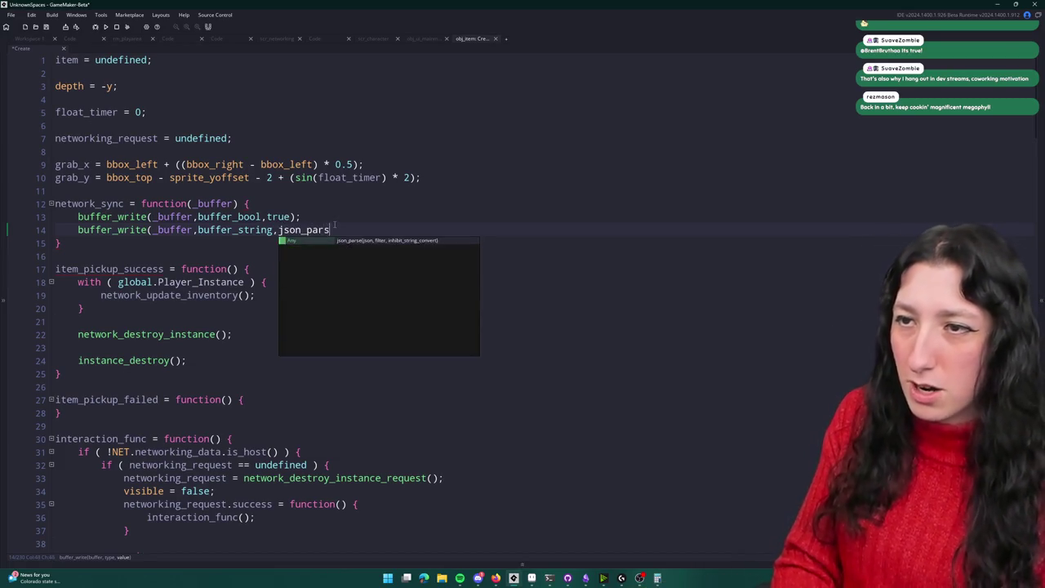
type("e")
key("BackSpace")
key("BackSpace")
key("BackSpace")
type("stringify")
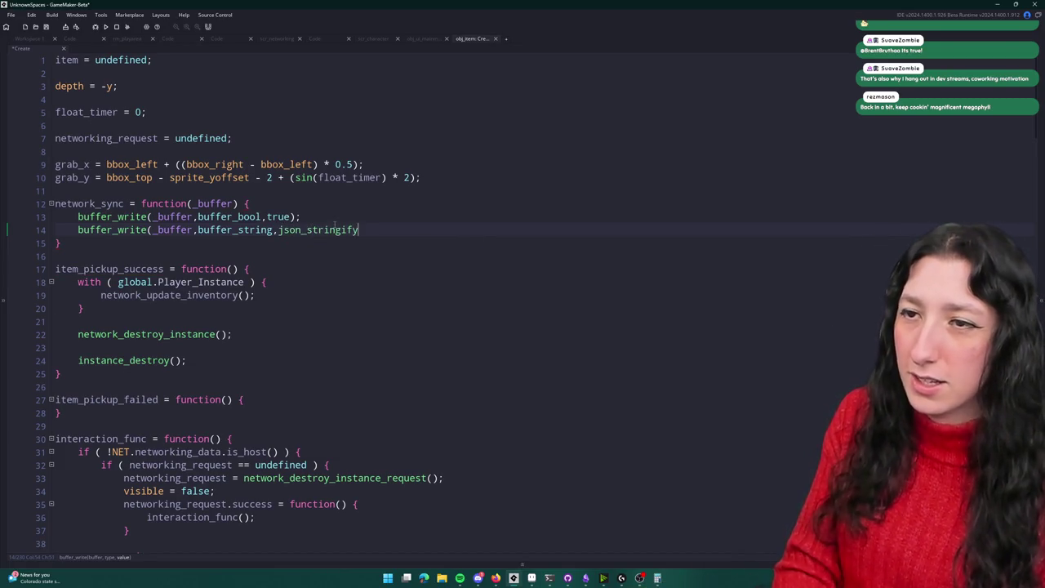
type("(")
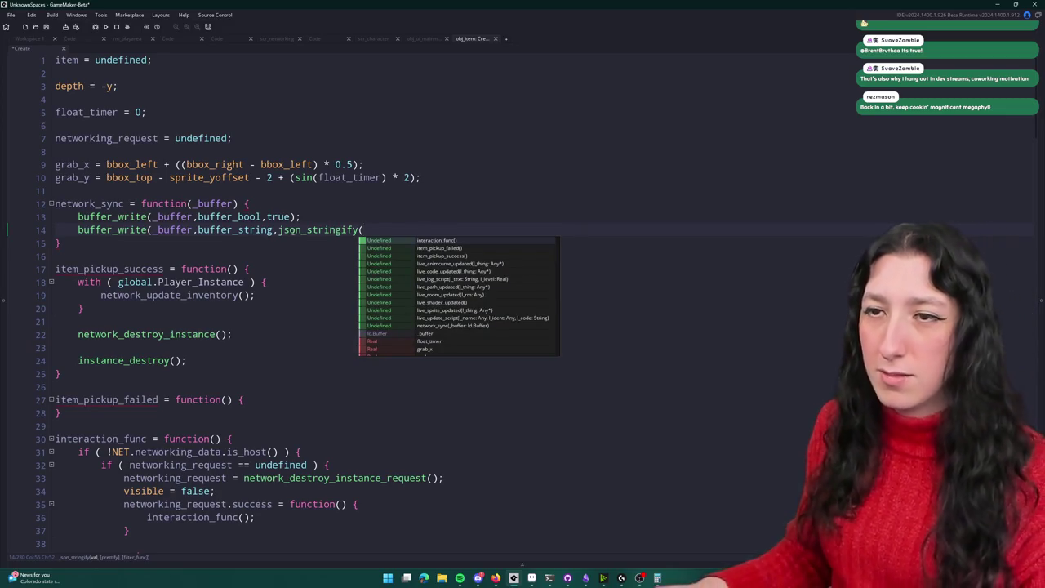
left_click(401, 230)
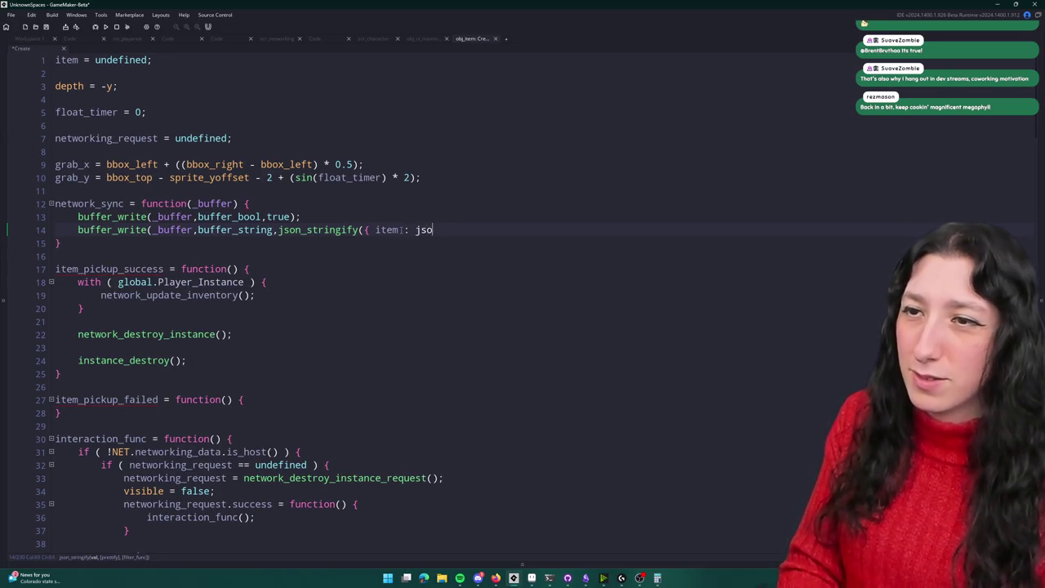
type("n")
key("BackSpace")
key("BackSpace")
key("BackSpace")
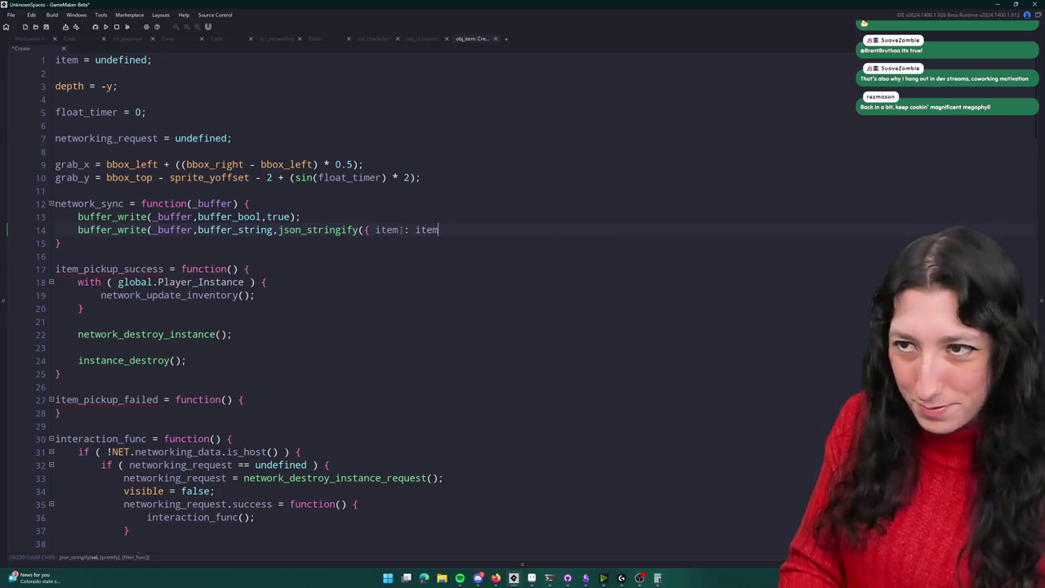
type(" }));")
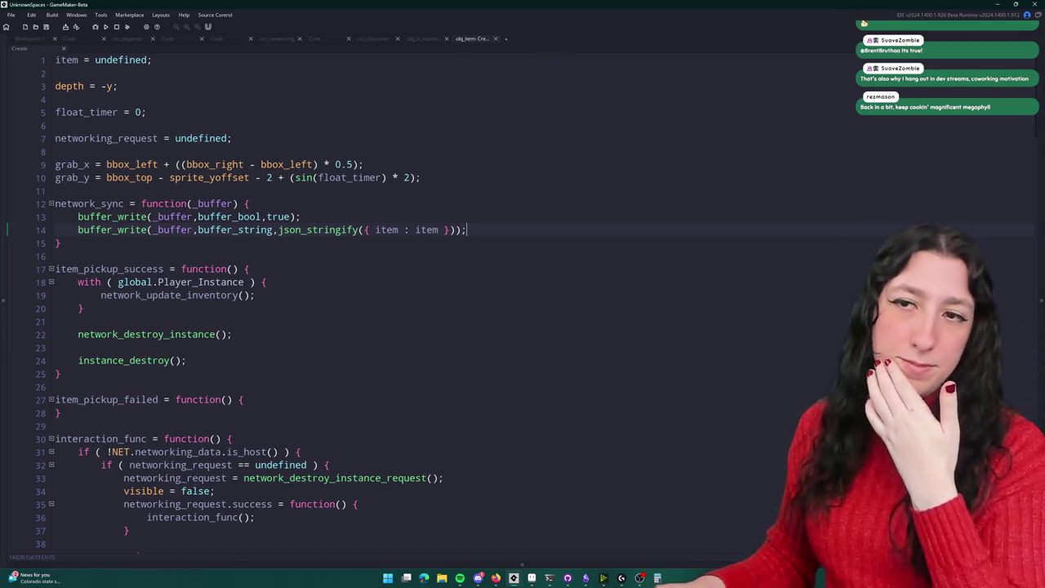
double_click(107, 203)
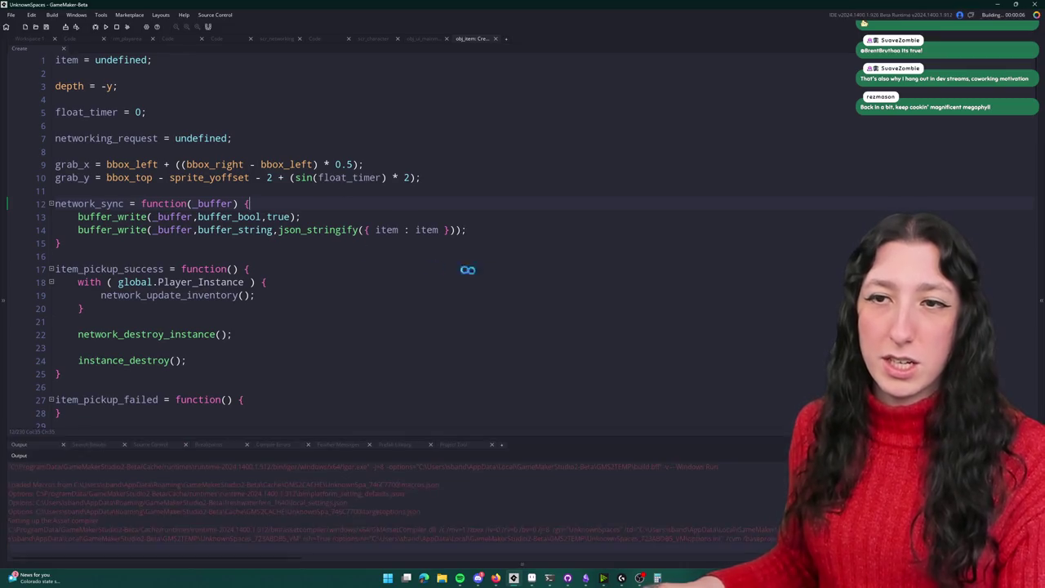
Step: Create a lobby in the running game, then clear the is_host code error and search for obj_player
left_click(423, 38)
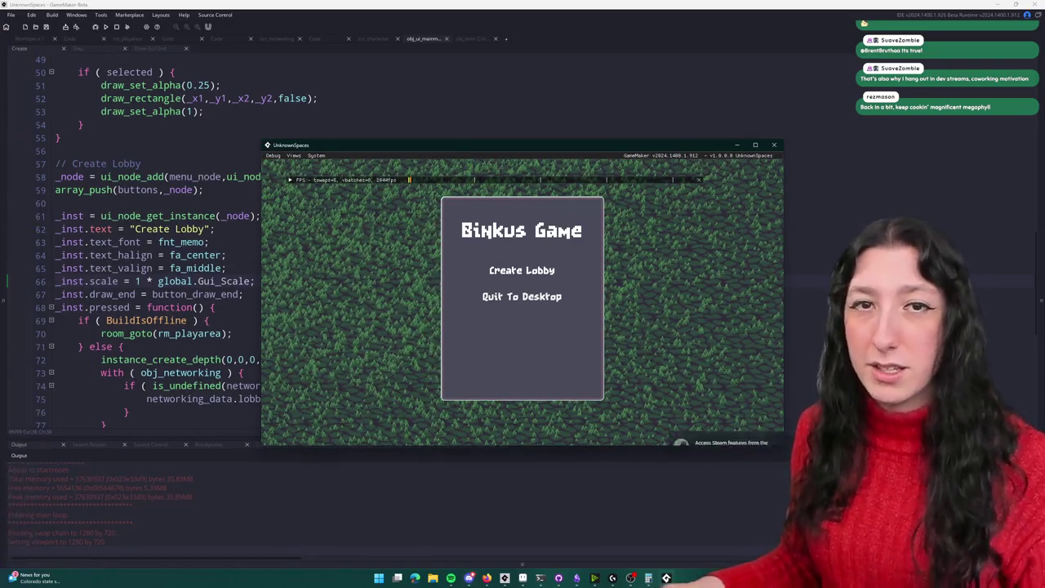
left_click(521, 271)
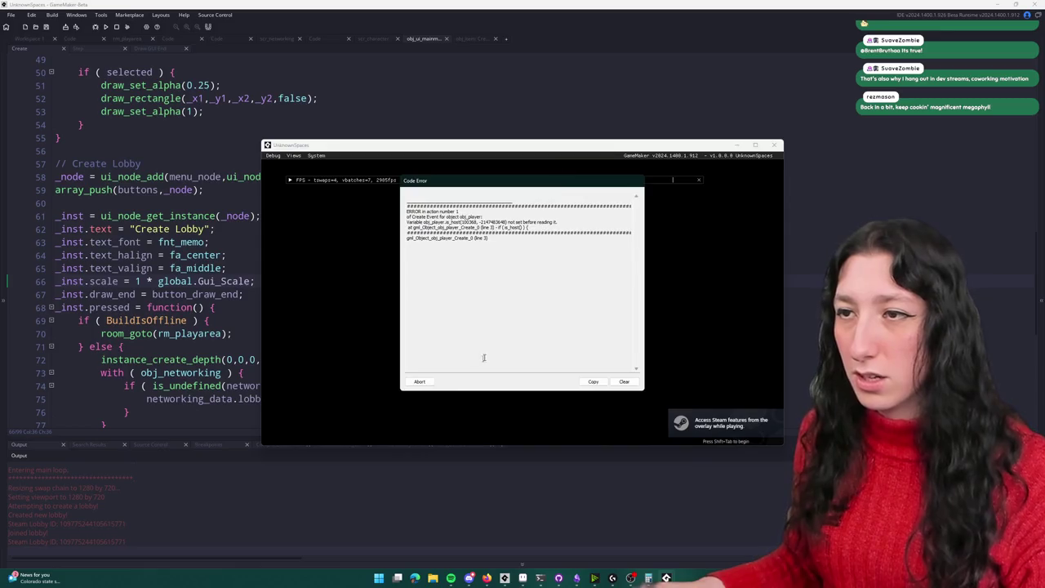
left_click(421, 381)
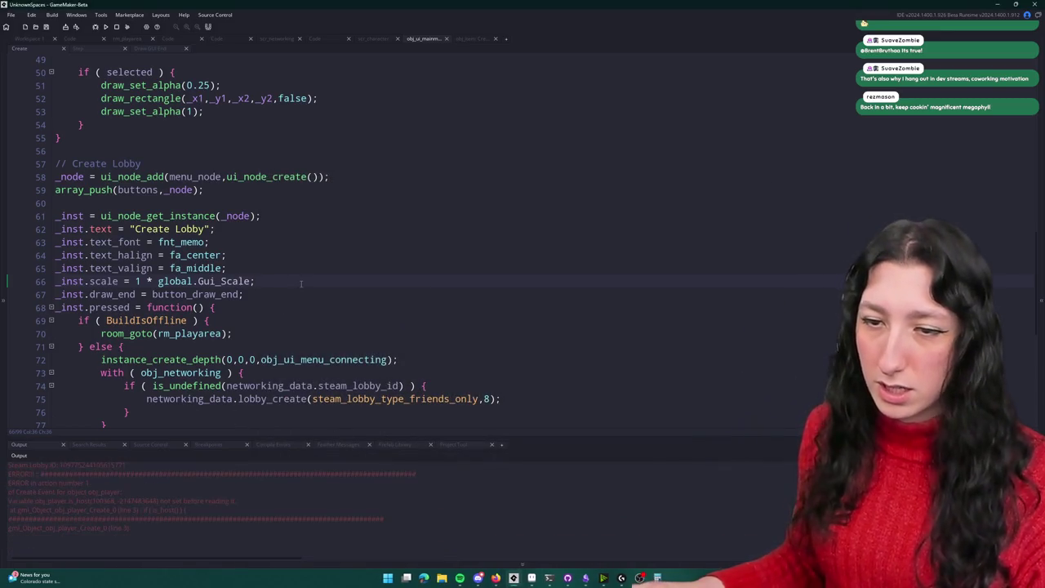
key("ctrl+t")
Step: Change line 3 of obj_player's Create event to check NET.networking_data.is_host()
type("gmlive")
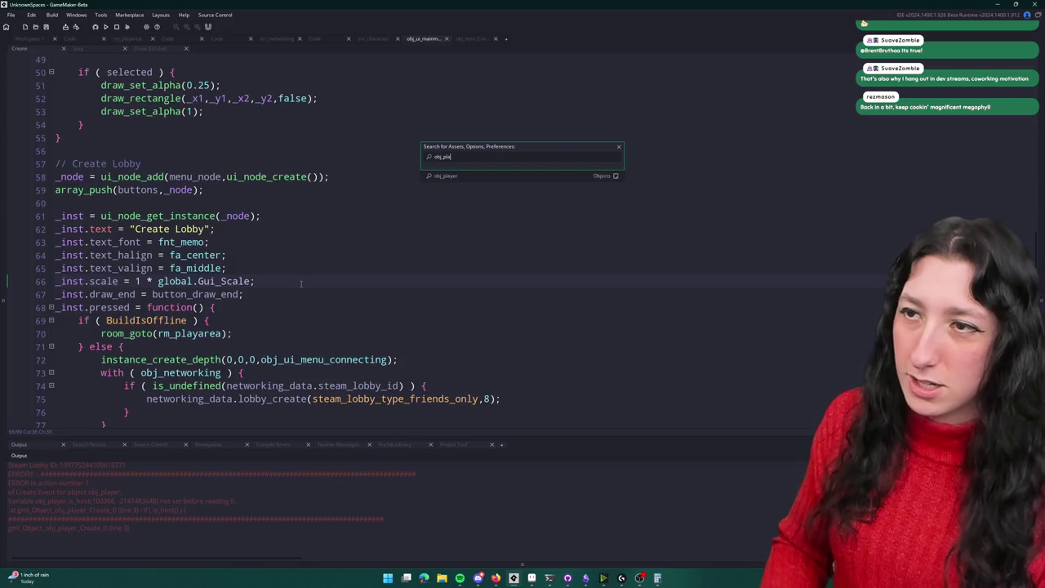
key("Return")
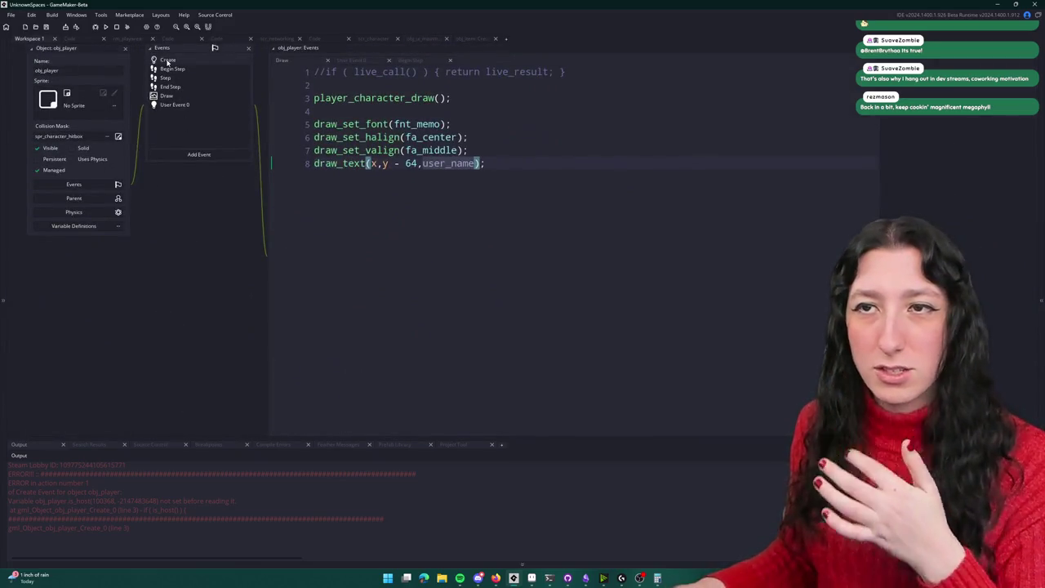
left_click(167, 62)
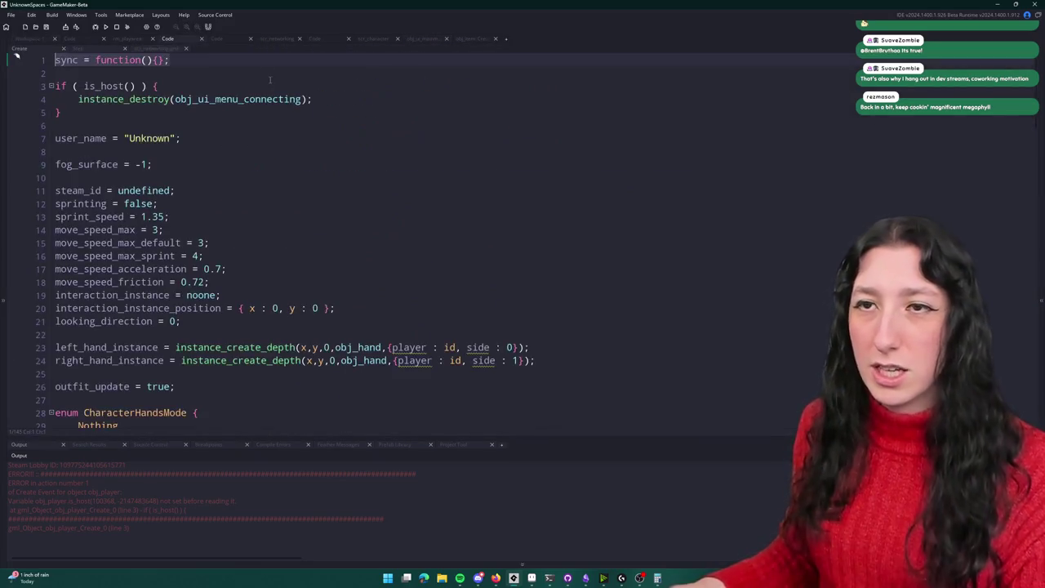
left_click(116, 98)
type("NET.networking_d")
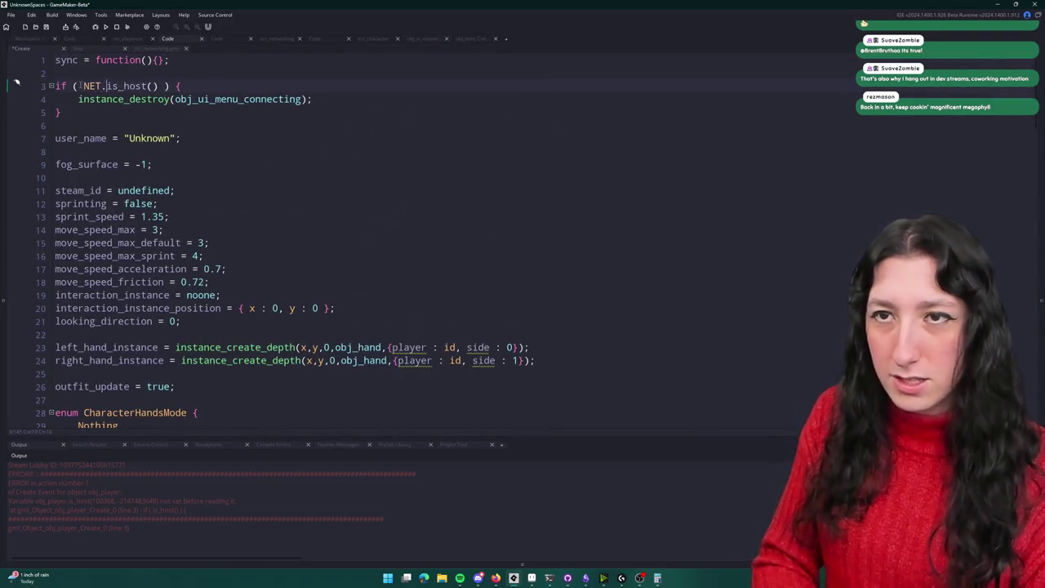
type("ata.")
Step: Rebuild the game, create a lobby to load into the world, then switch to GitHub Desktop
key("F5")
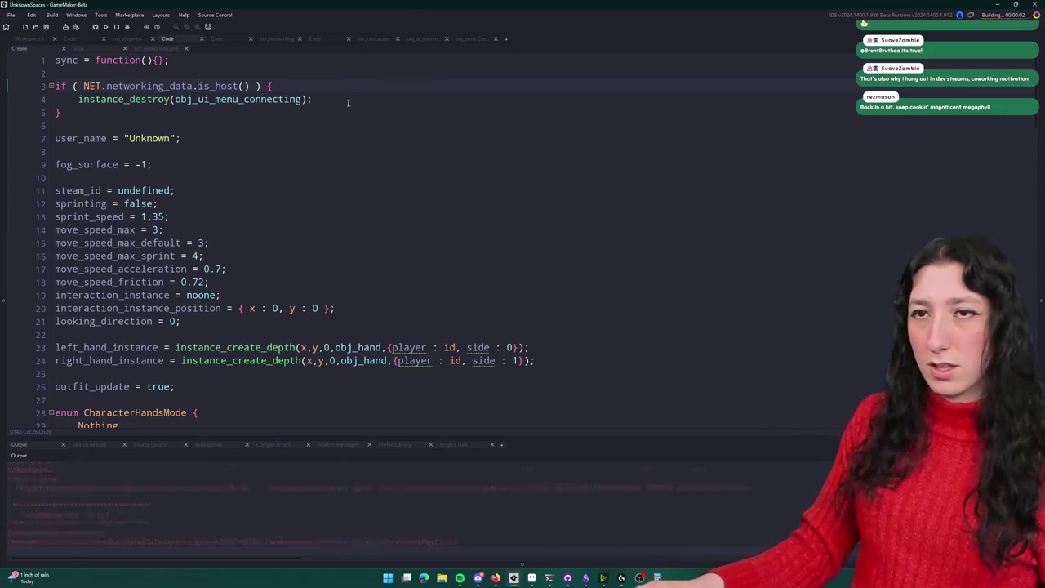
left_click(508, 269)
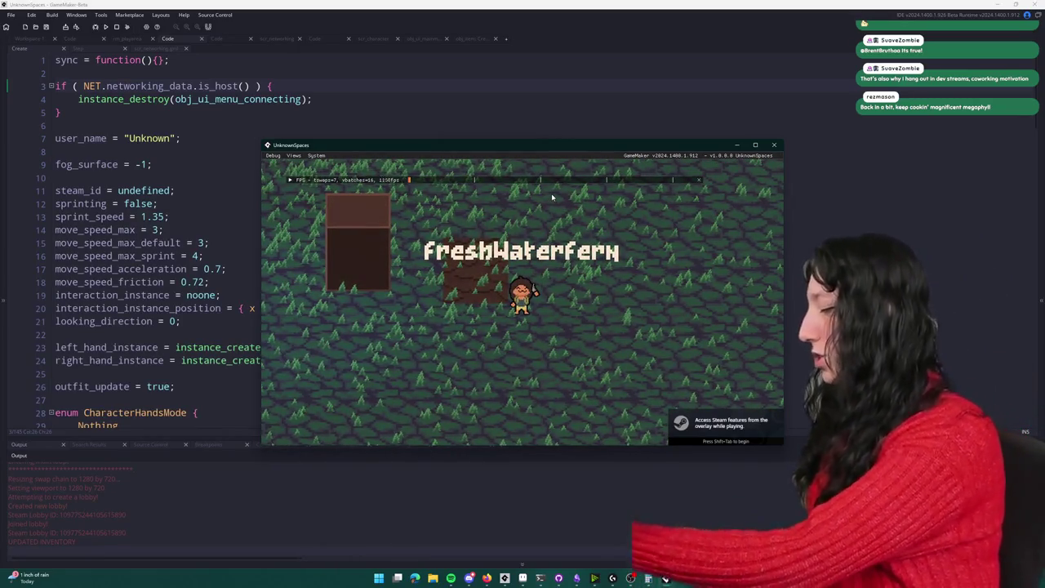
left_click(572, 561)
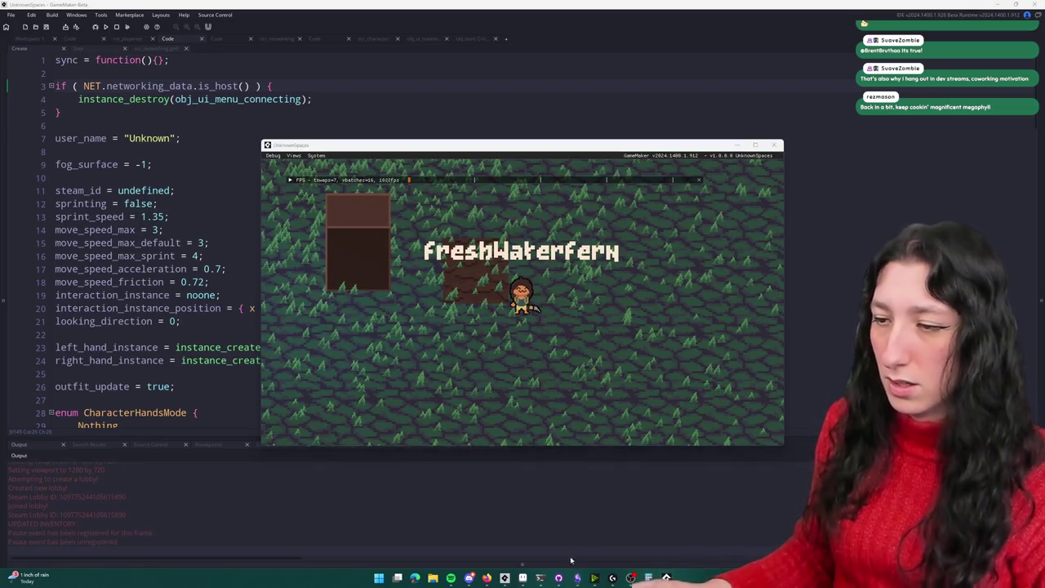
left_click(561, 578)
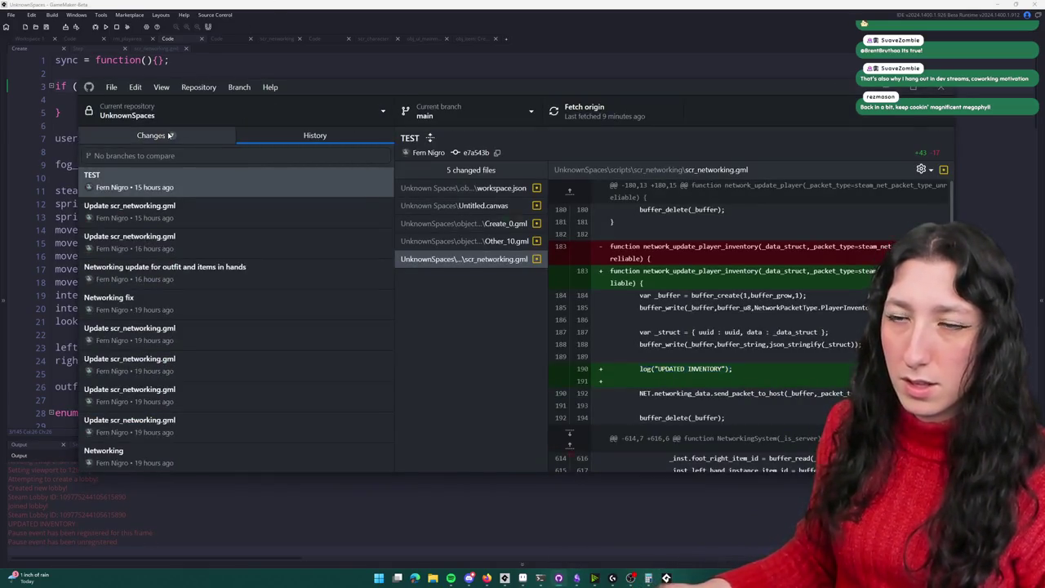
Step: Commit all 7 changes to main with the summary 'World sync' and push to origin
left_click(155, 134)
type("Some more change sfor w")
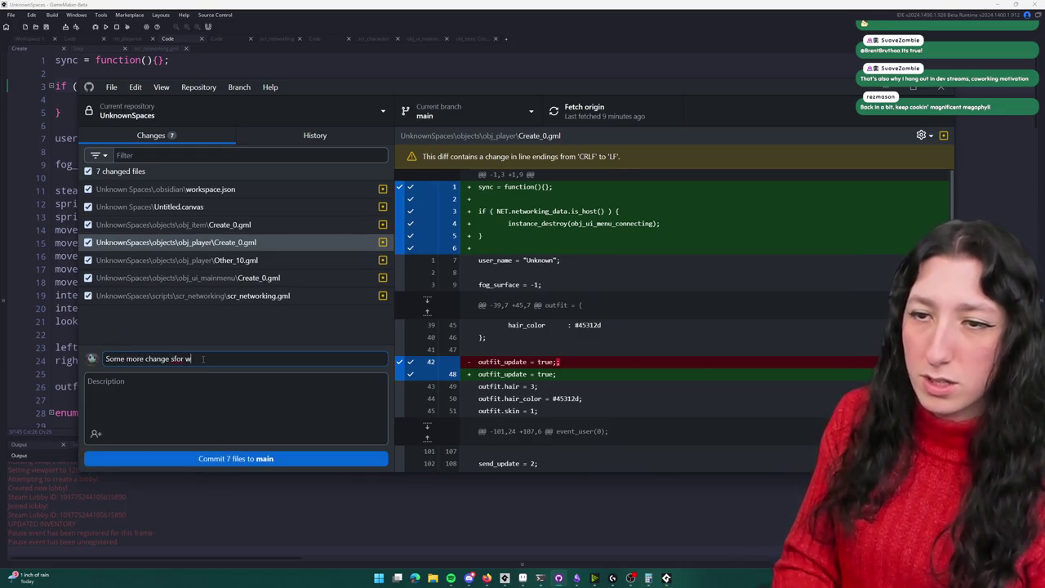
key("BackSpace")
key("ctrl+a")
type("World sync")
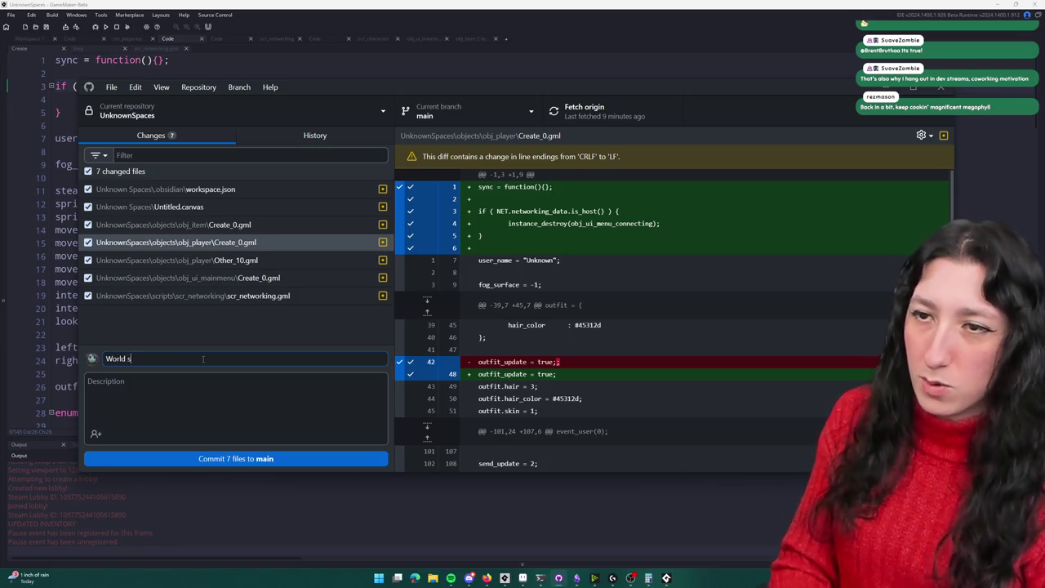
left_click(235, 459)
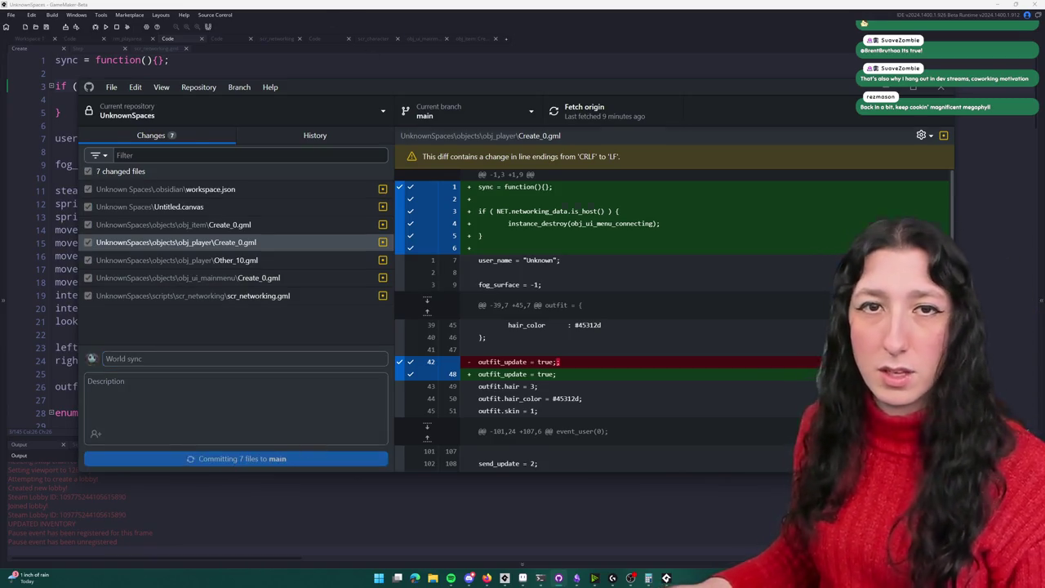
left_click(584, 111)
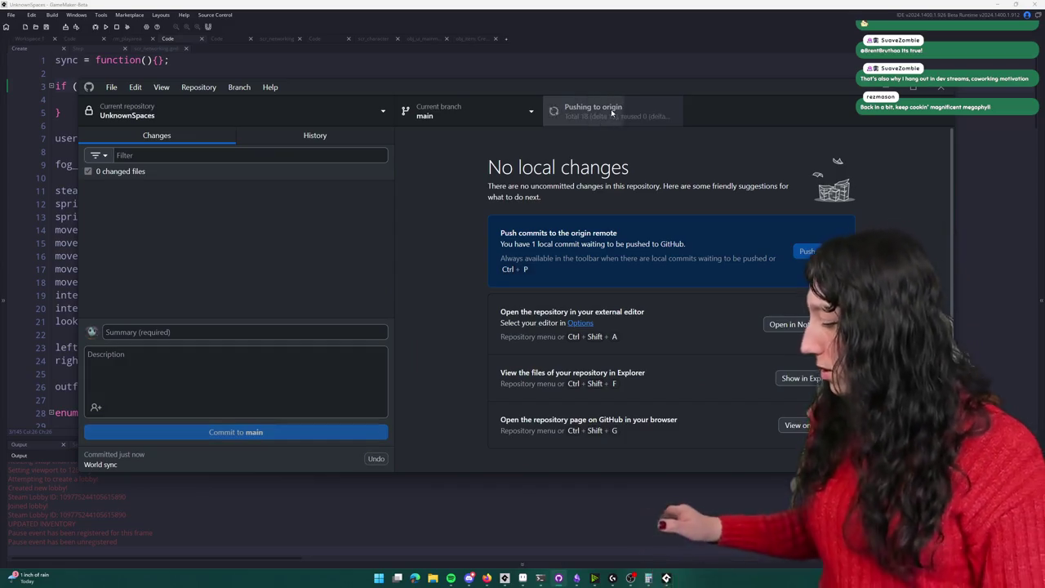
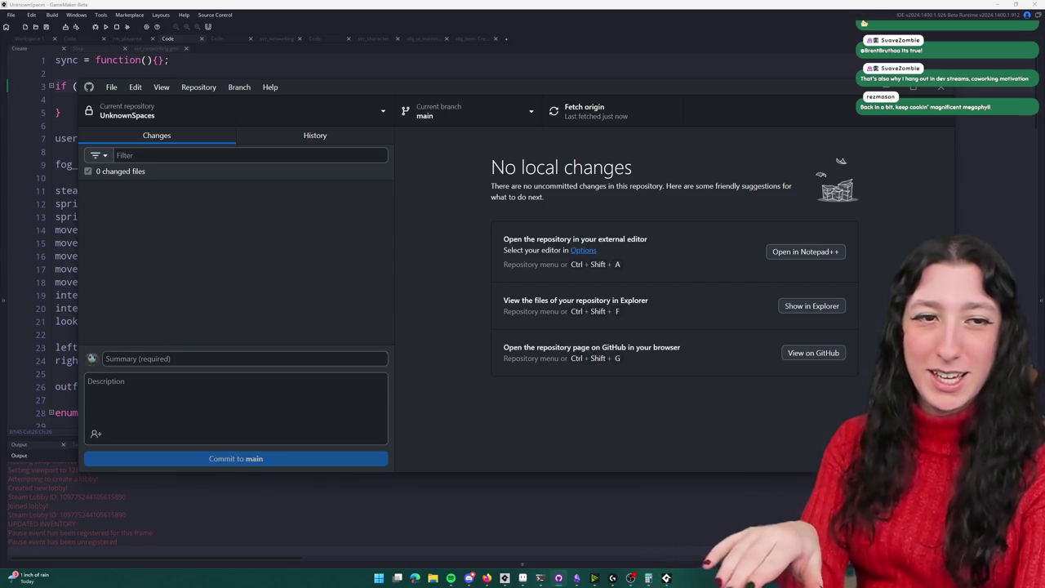
Step: Bring the game to the front full-screen and pull the backpack out of its inventory slot
key("alt+Tab")
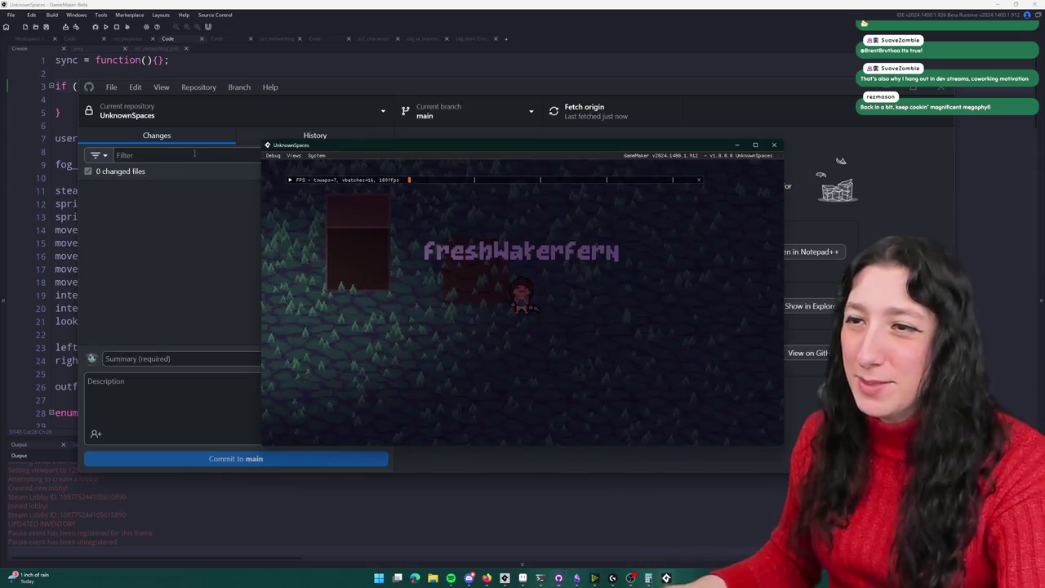
left_click_drag(520, 147, 534, 2)
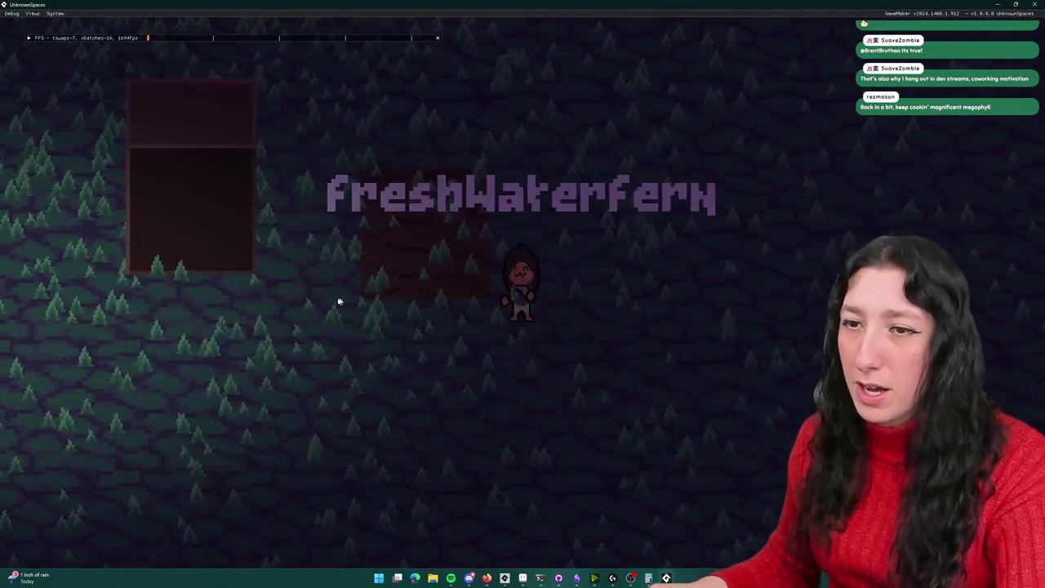
key("Tab")
left_click_drag(441, 104, 102, 153)
Step: Drop the backpack onto the ground, then bring up the Steam friend invite list
key("Tab")
key("Tab")
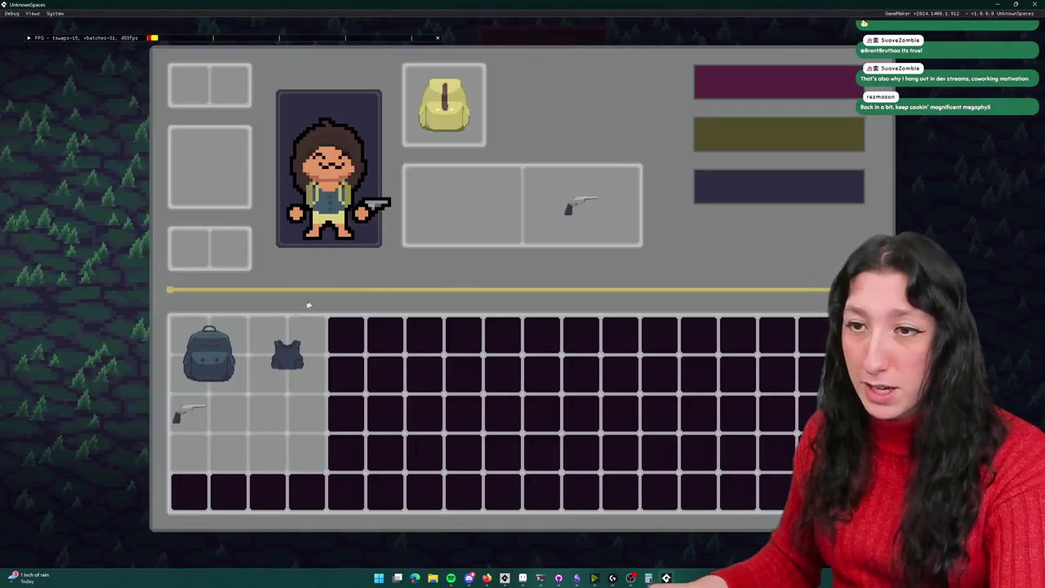
left_click_drag(444, 104, 164, 105)
key("Tab")
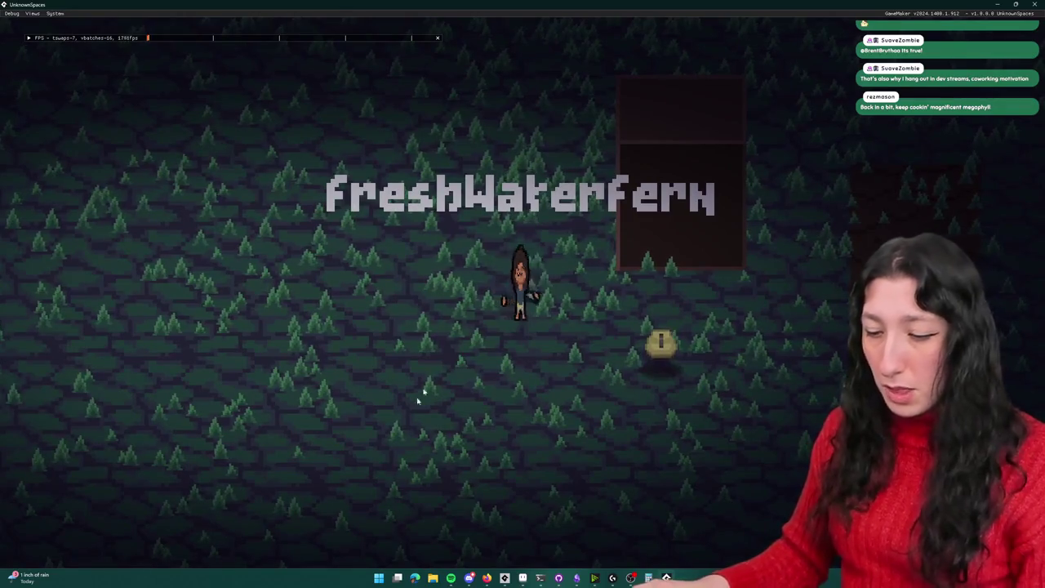
key("i")
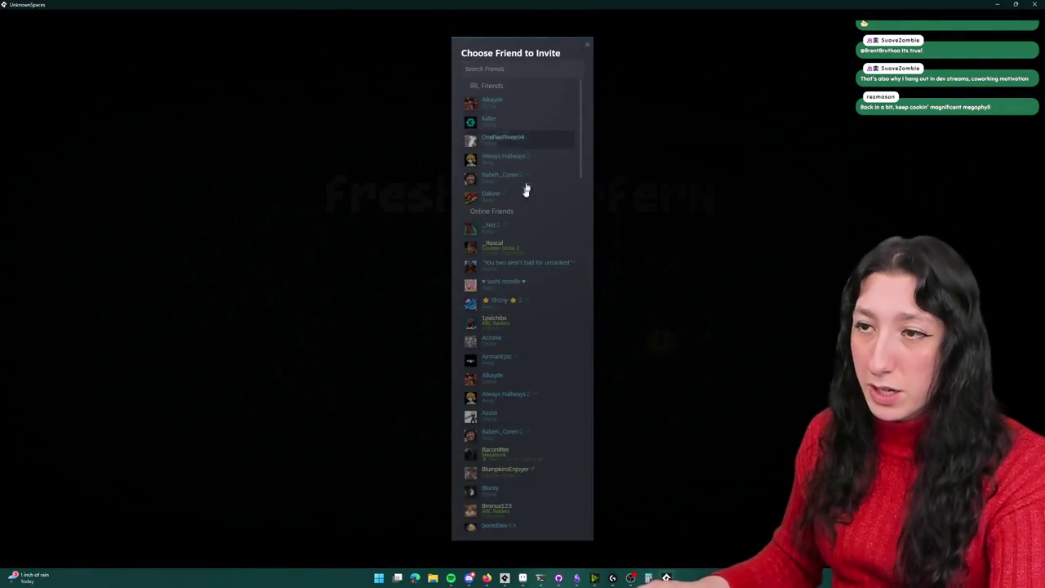
Step: Search 'sa' in the invite list, invite the matching friend, and close the game once they join
left_click(535, 68)
type("sa")
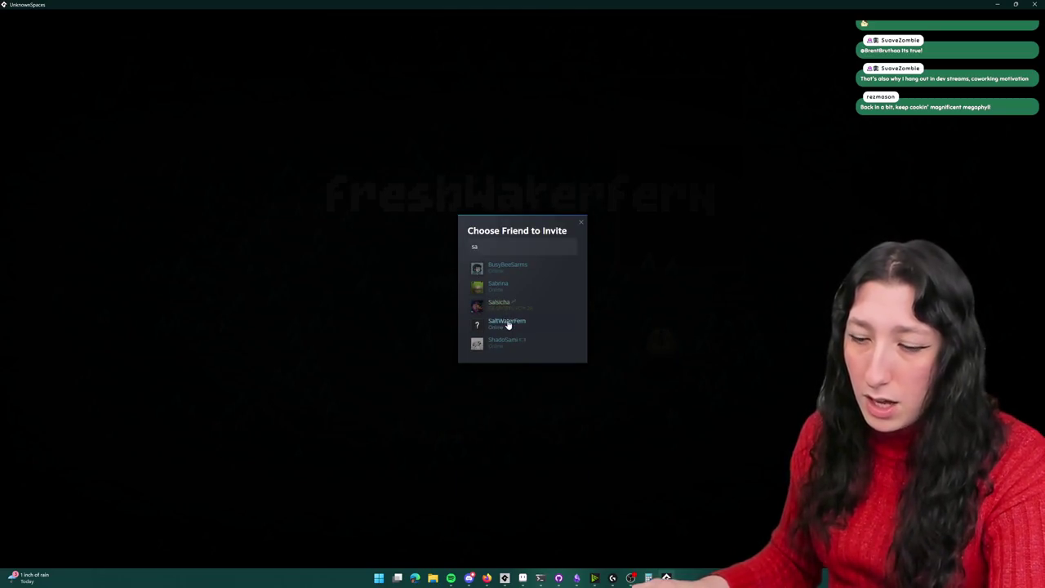
left_click(507, 319)
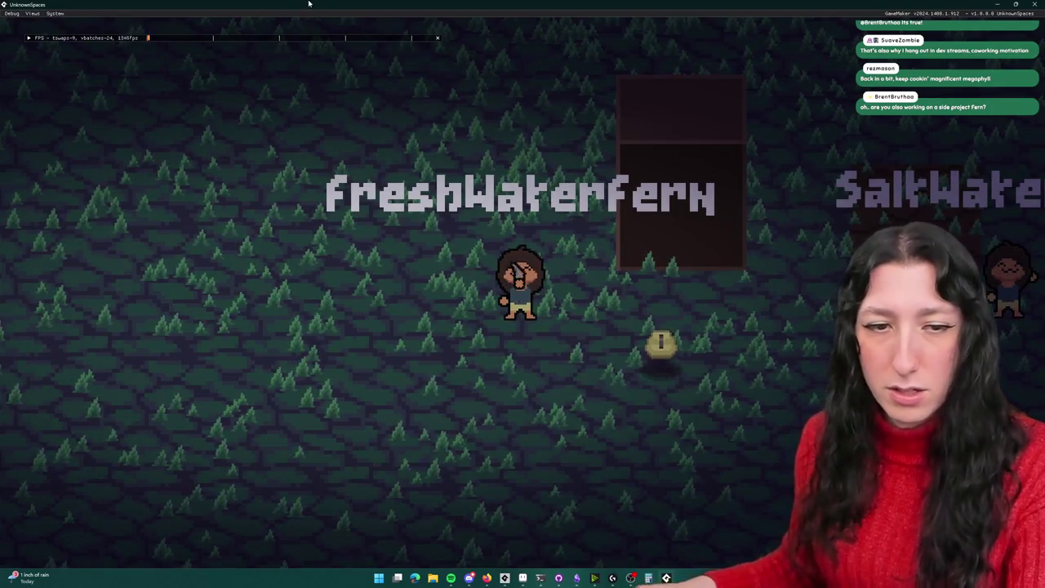
left_click(1026, 5)
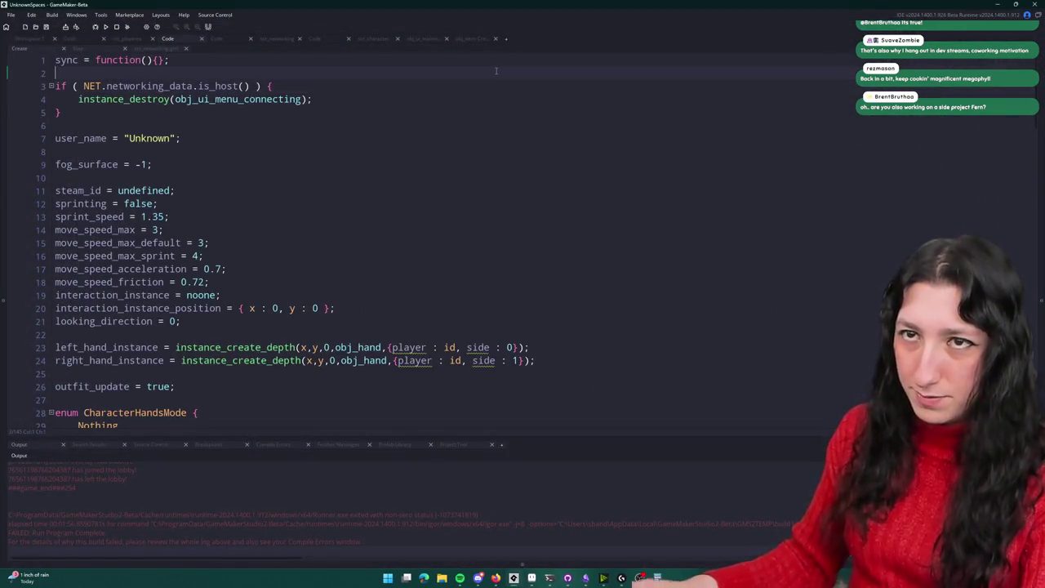
Step: Open the scr_networking script through asset search and jump to line 648
left_click(386, 242)
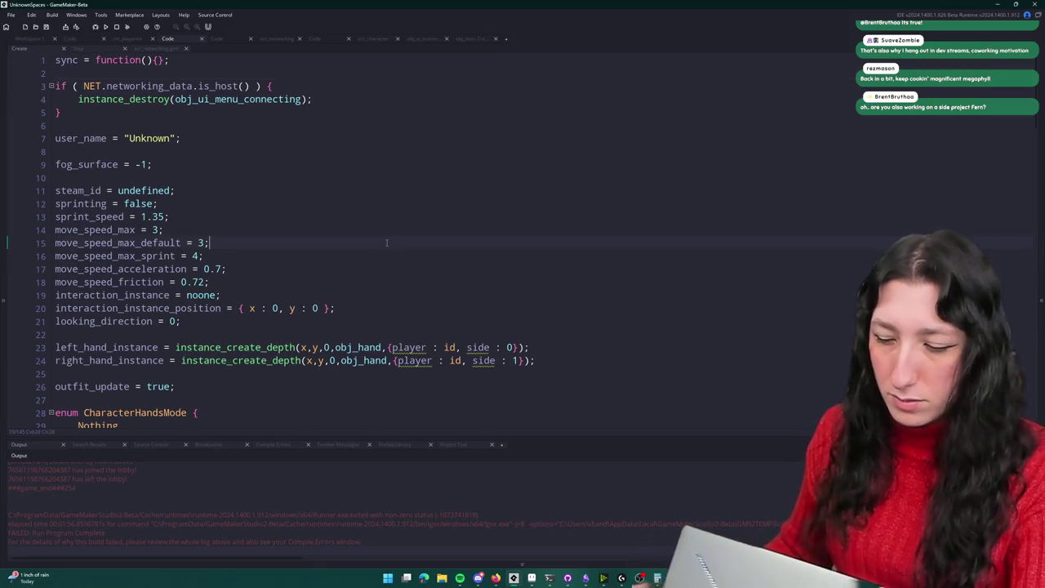
key("ctrl+t")
type("scr_me")
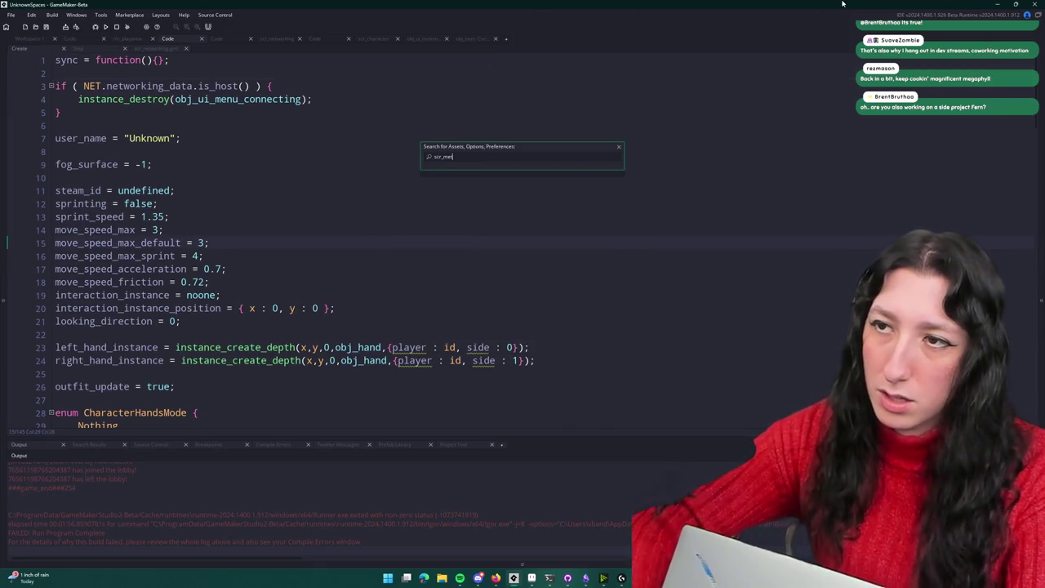
type("tworking")
key("Return")
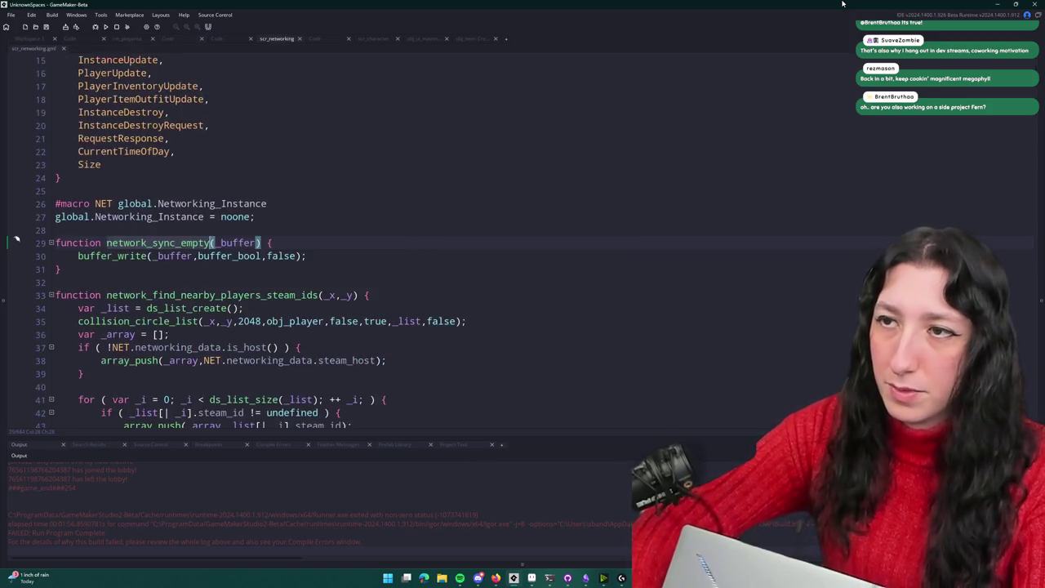
key("ctrl+g")
type("648")
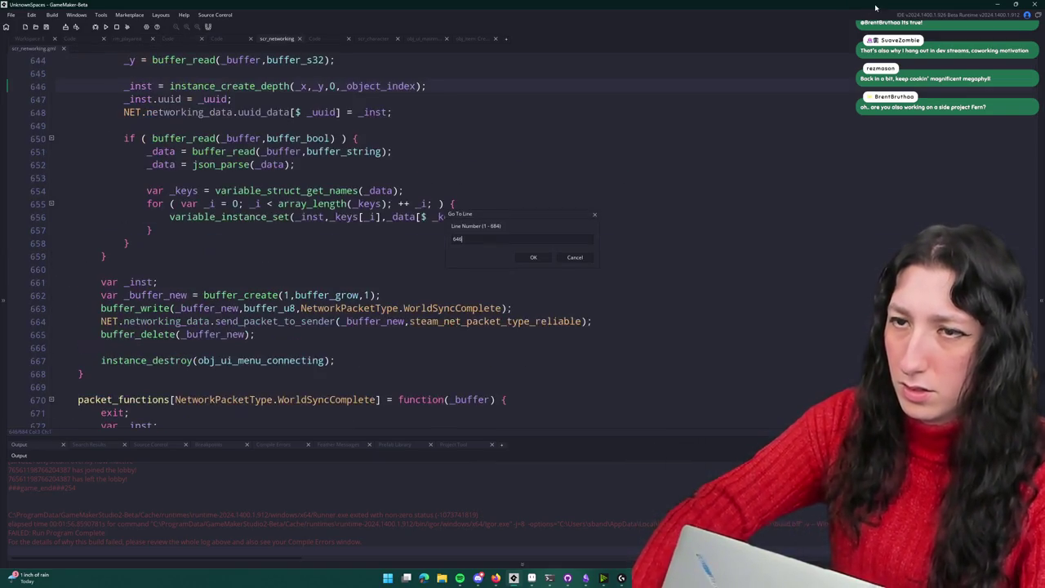
key("Return")
Step: Scroll up through lines 640–641 to the WorldSync handler and select the WorldSync packet name
scroll(446, 104, "up", 3)
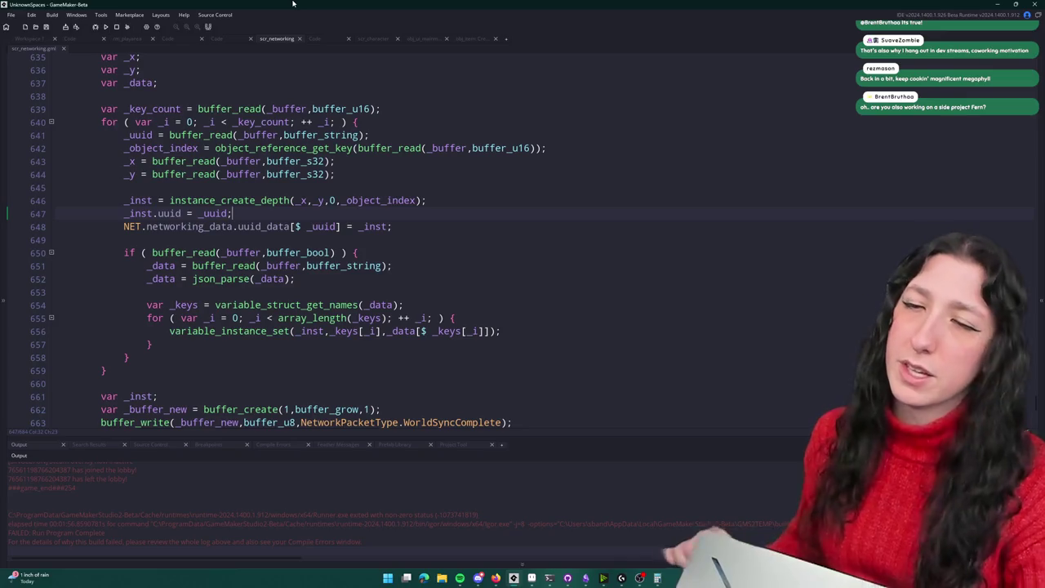
scroll(143, 197, "up", 1)
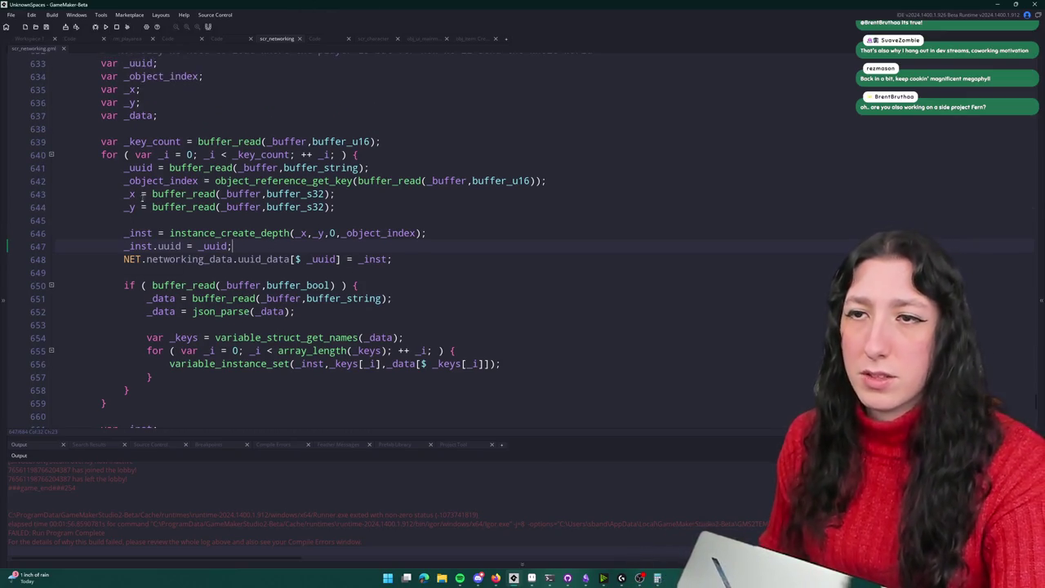
scroll(145, 168, "up", 1)
left_click(158, 187)
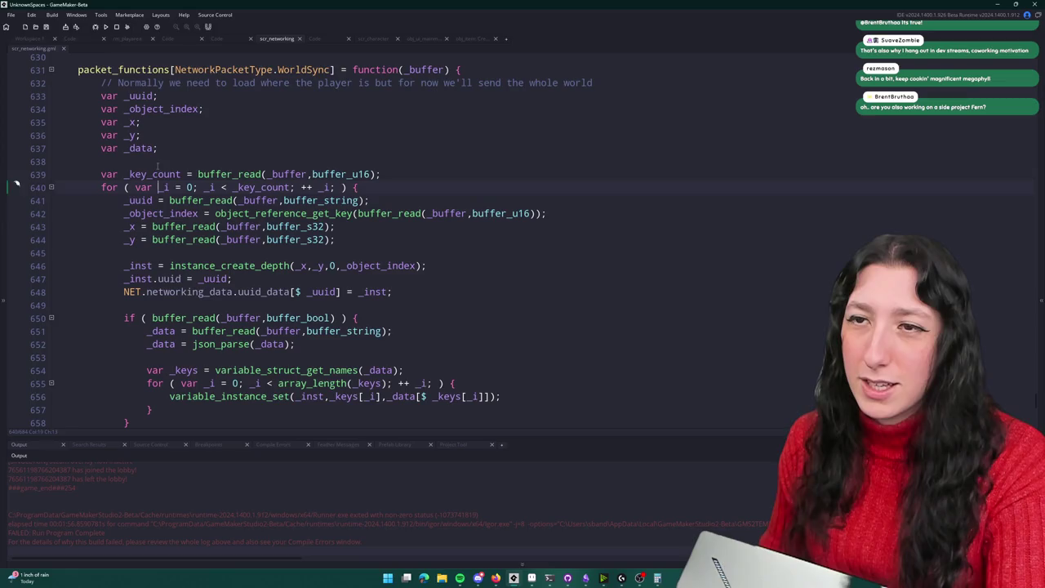
left_click(139, 200)
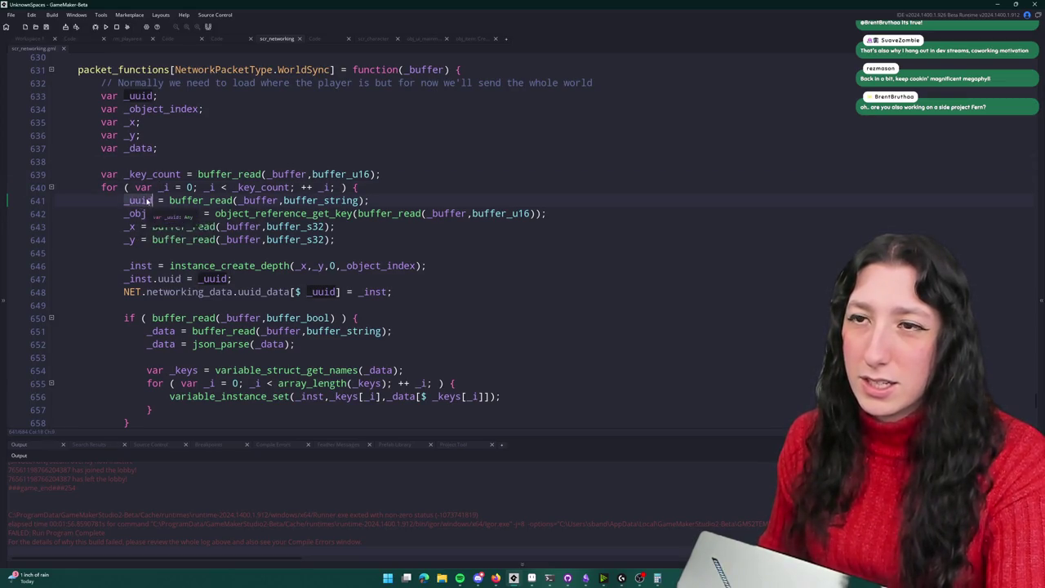
left_click(342, 174)
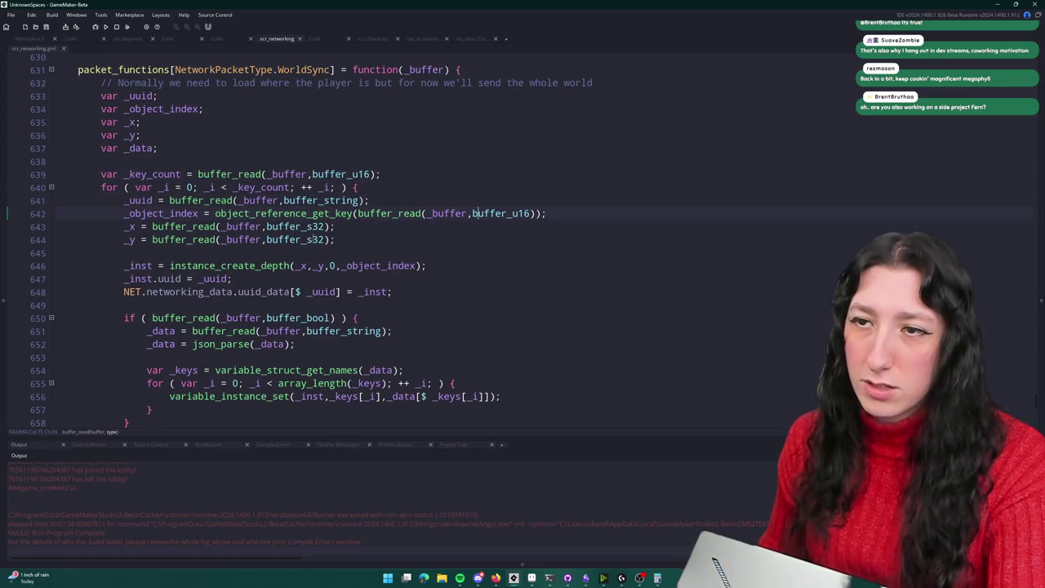
scroll(321, 265, "up", 2)
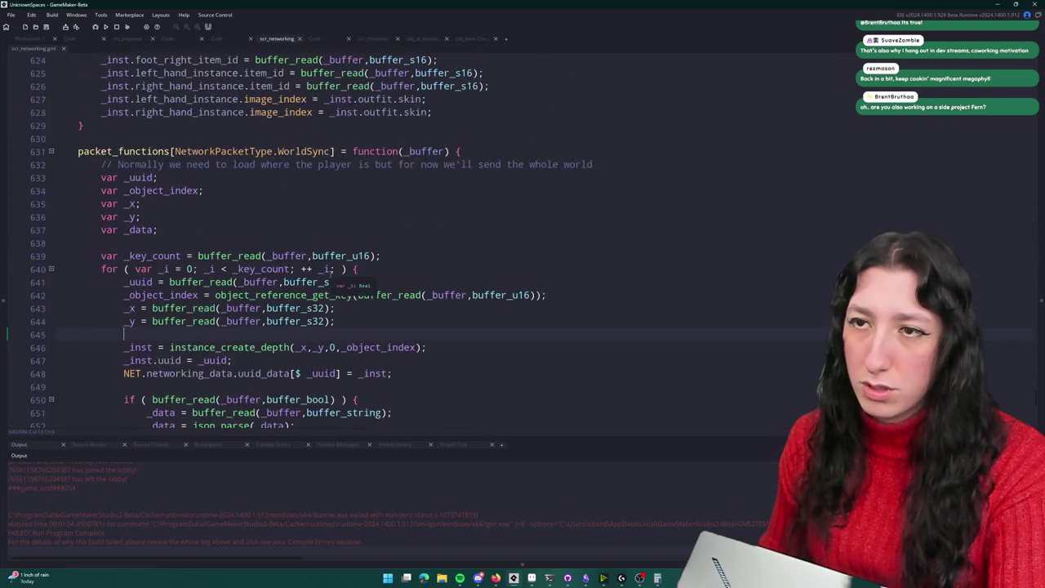
double_click(306, 151)
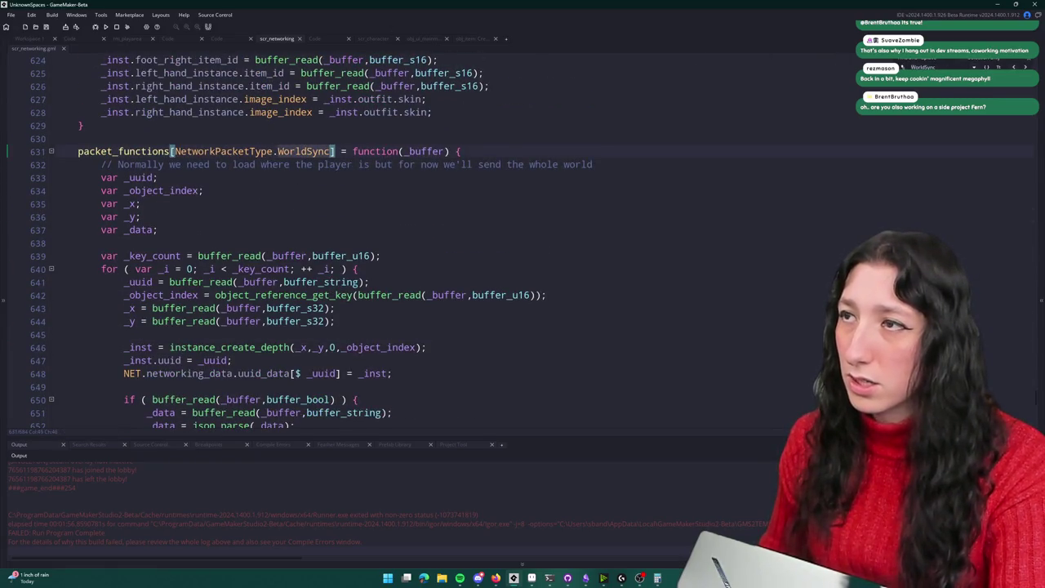
Step: Find where WorldSync is sent and inspect the send loop around lines 102–105
key("Return")
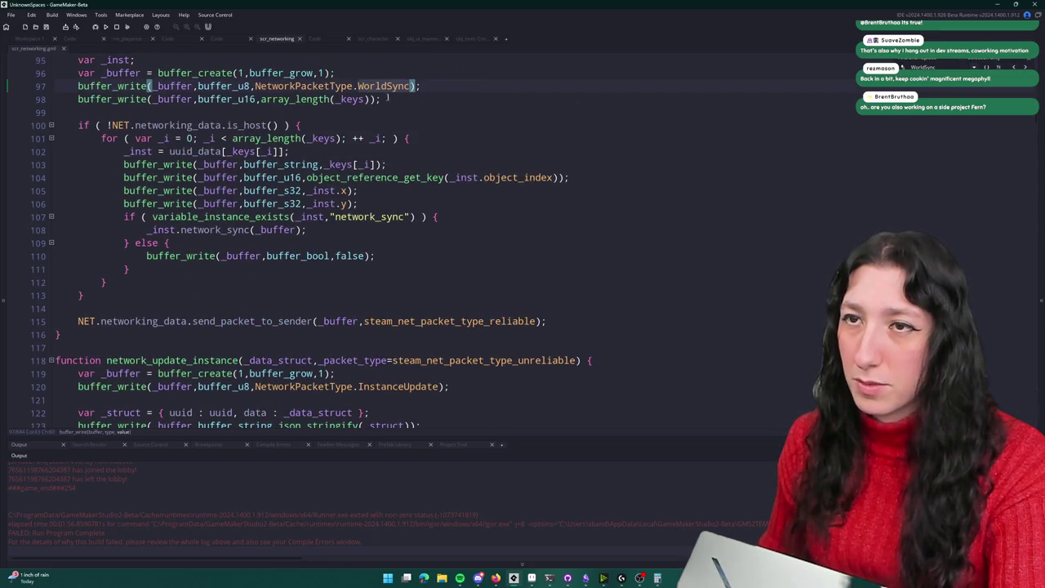
left_click(364, 164)
left_click(341, 190)
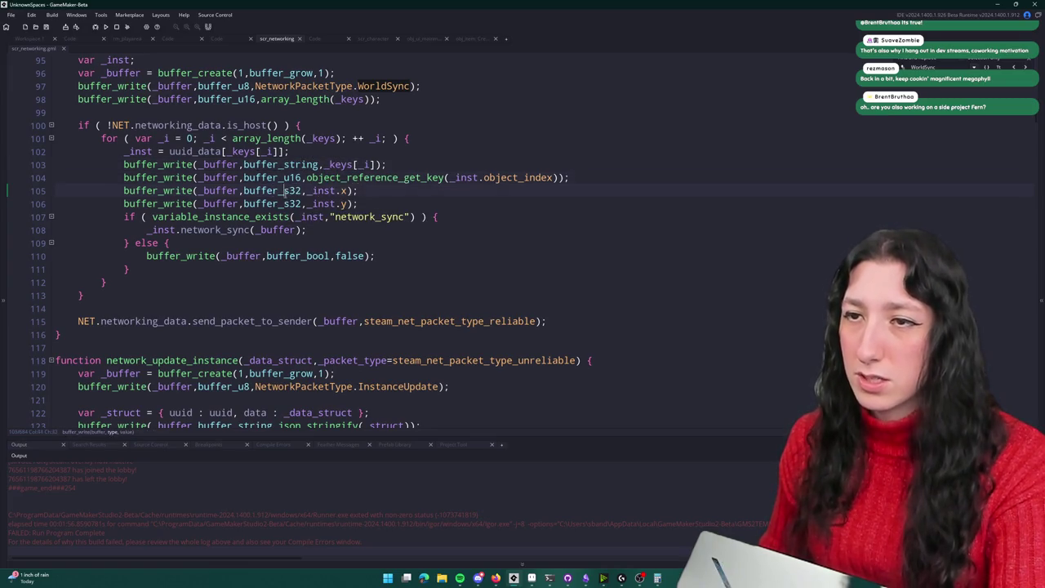
left_click(358, 190)
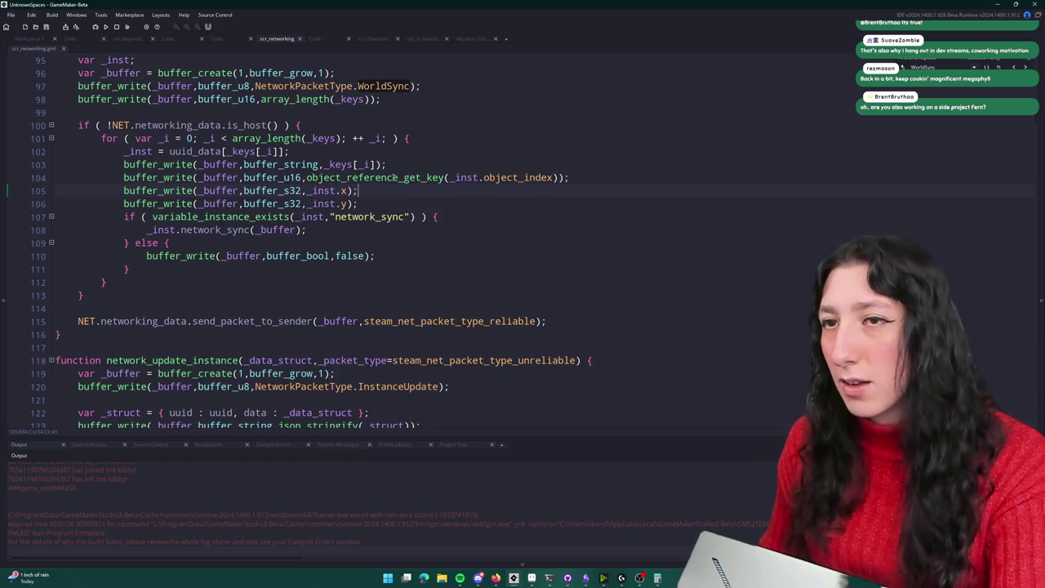
double_click(139, 151)
scroll(245, 204, "up", 2)
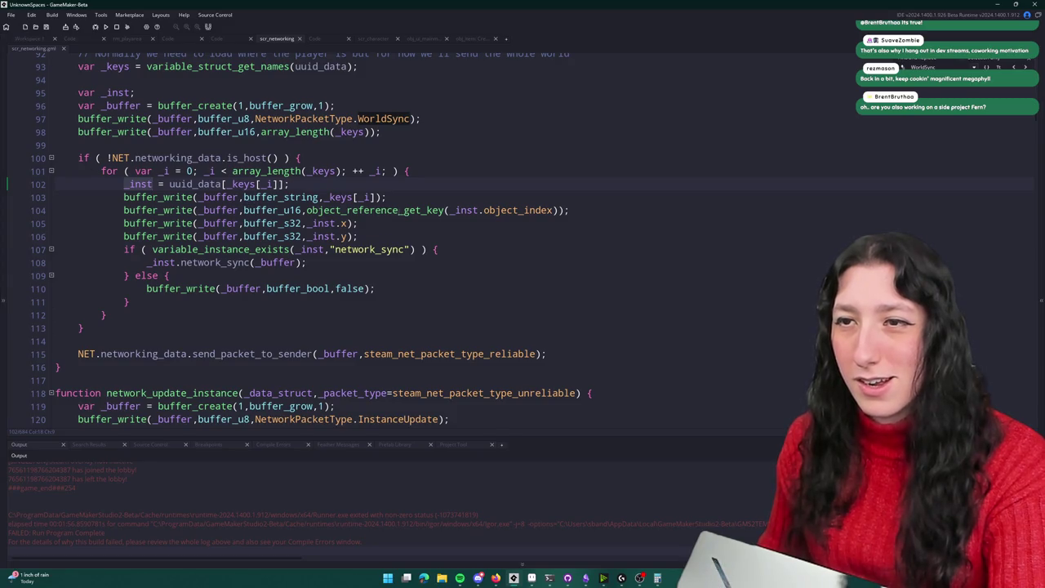
Step: Add show_message(object_get_name(_inst.object_index)); below line 104, then bring up the assets/options/preferences search
left_click(497, 205)
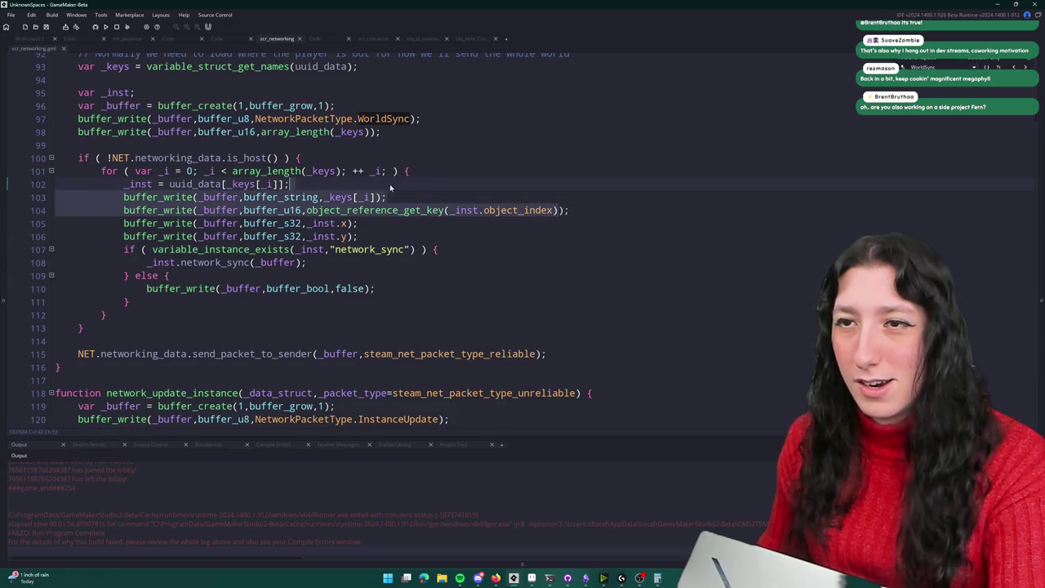
left_click(315, 209)
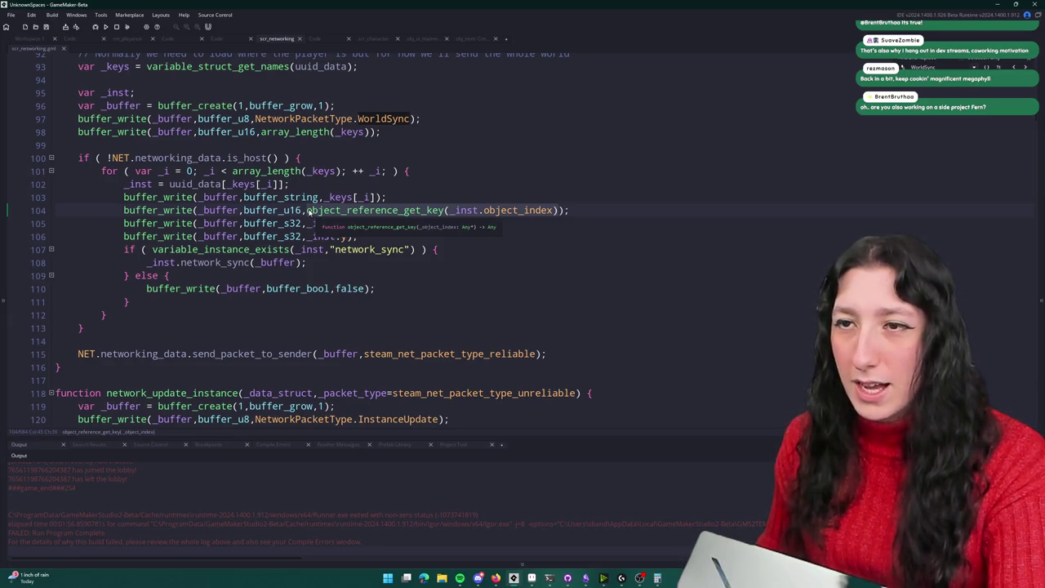
left_click(644, 212)
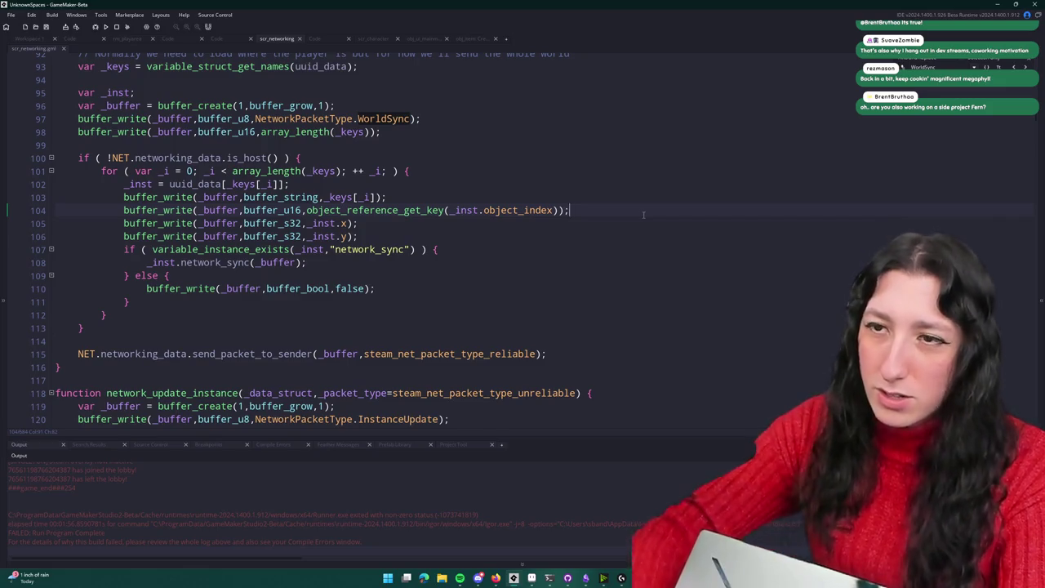
key("Return")
type("show_message(object_")
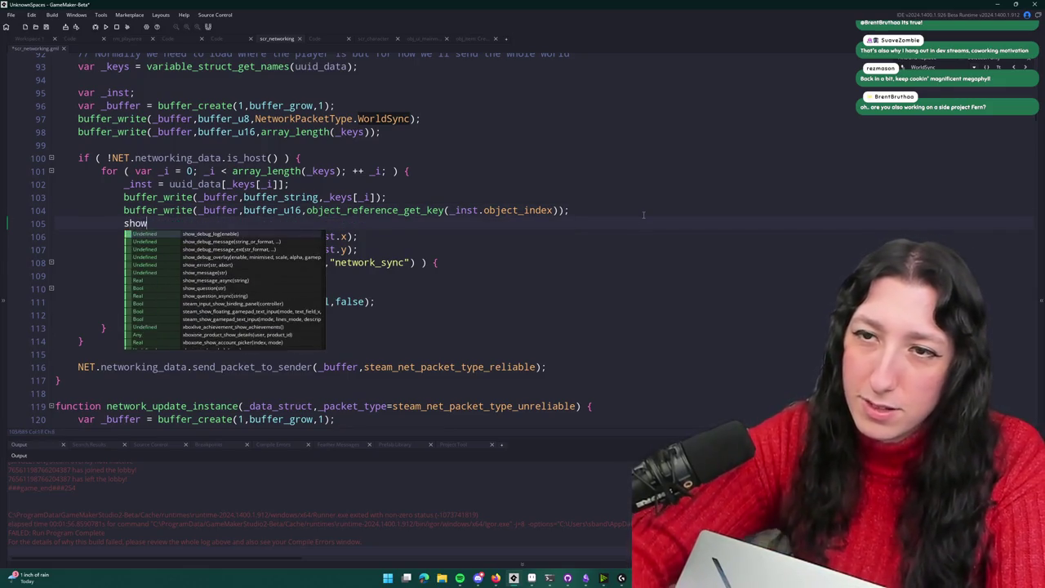
type("get_n")
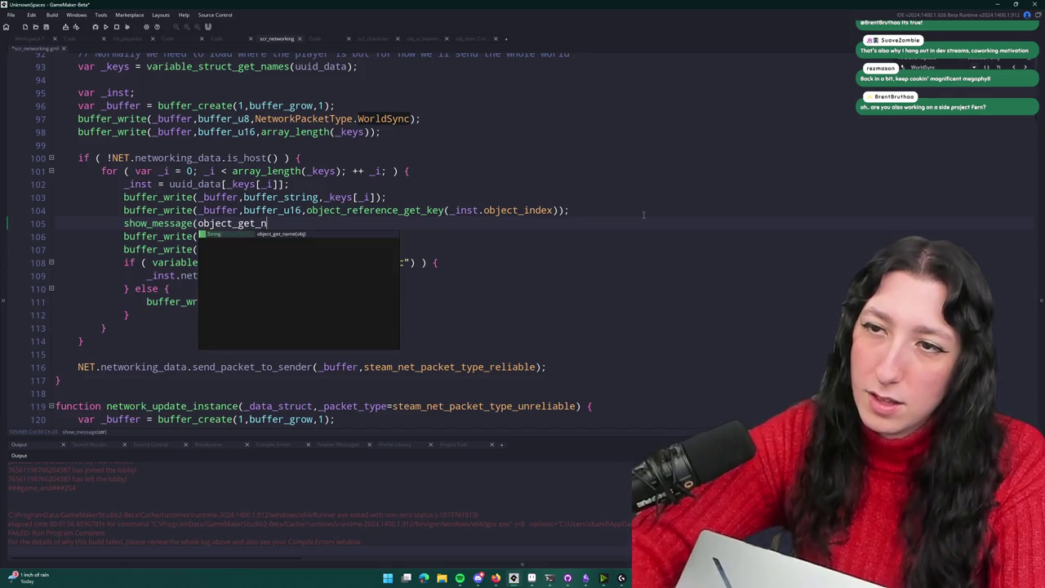
type("ame(")
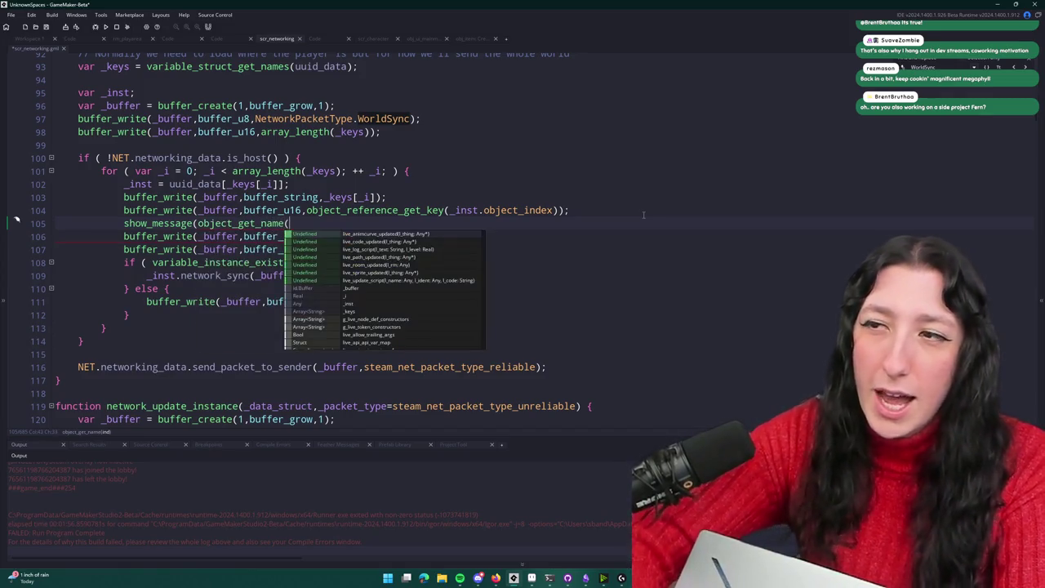
type("_inst.object_index));")
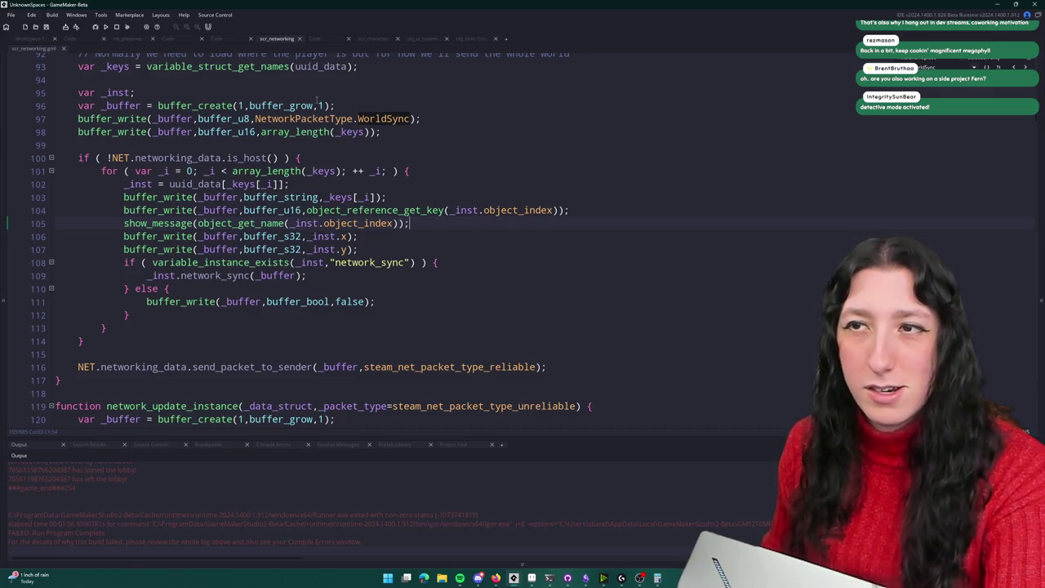
key("ctrl+t")
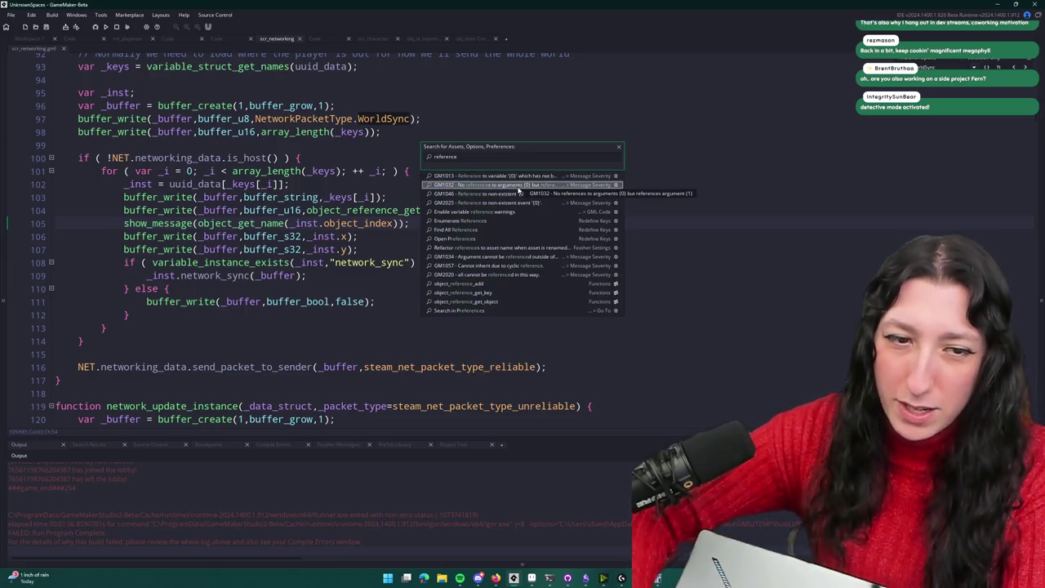
Step: Search reference_get, review object_reference_get_key and the obj_item registration in scr_objectlookup, then close it
key("Down")
key("Up")
key("Down")
key("Down")
key("Down")
key("Down")
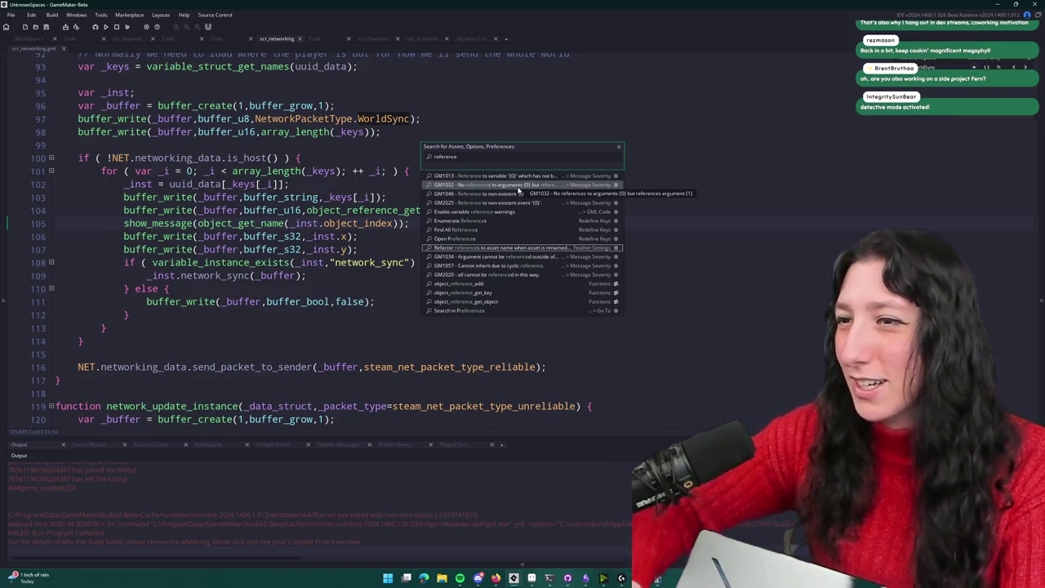
type("_g")
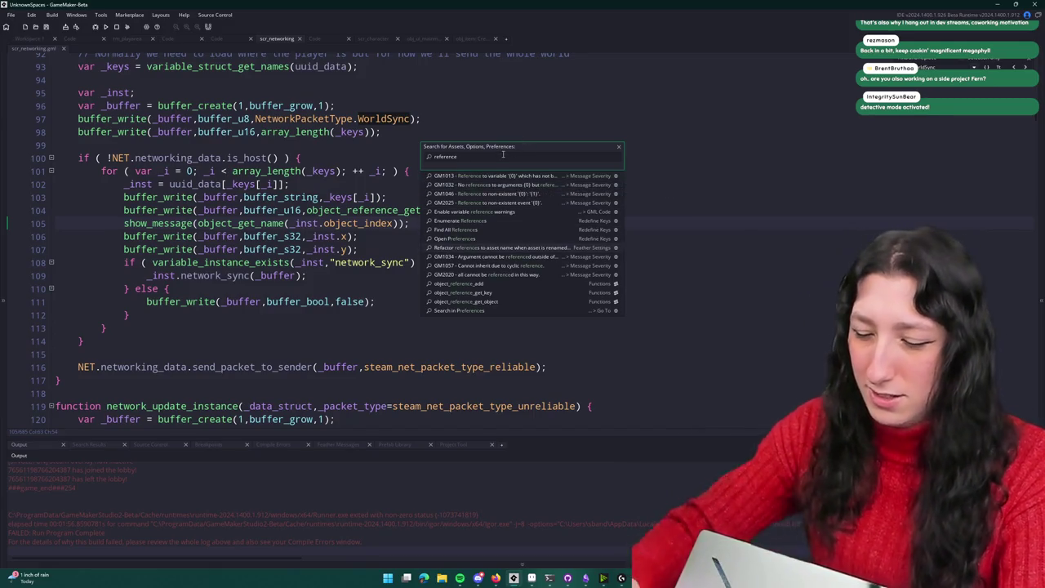
type("et")
key("Return")
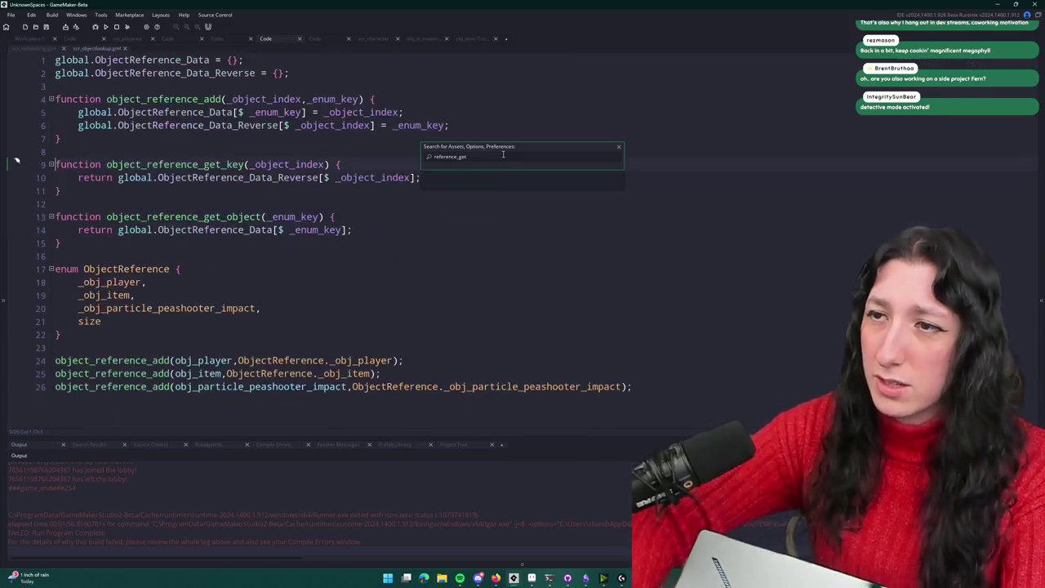
left_click(472, 165)
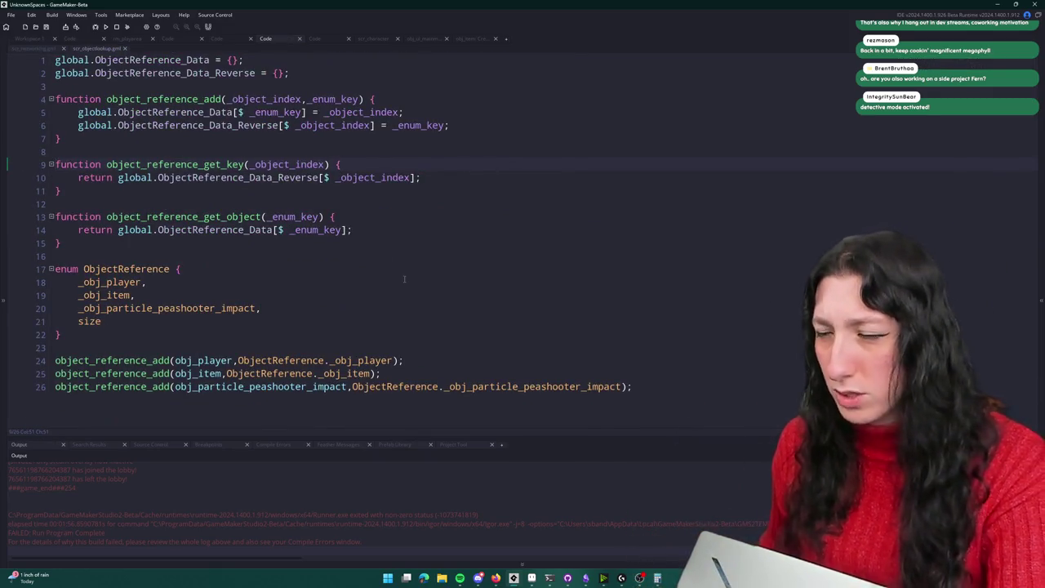
left_click(491, 387)
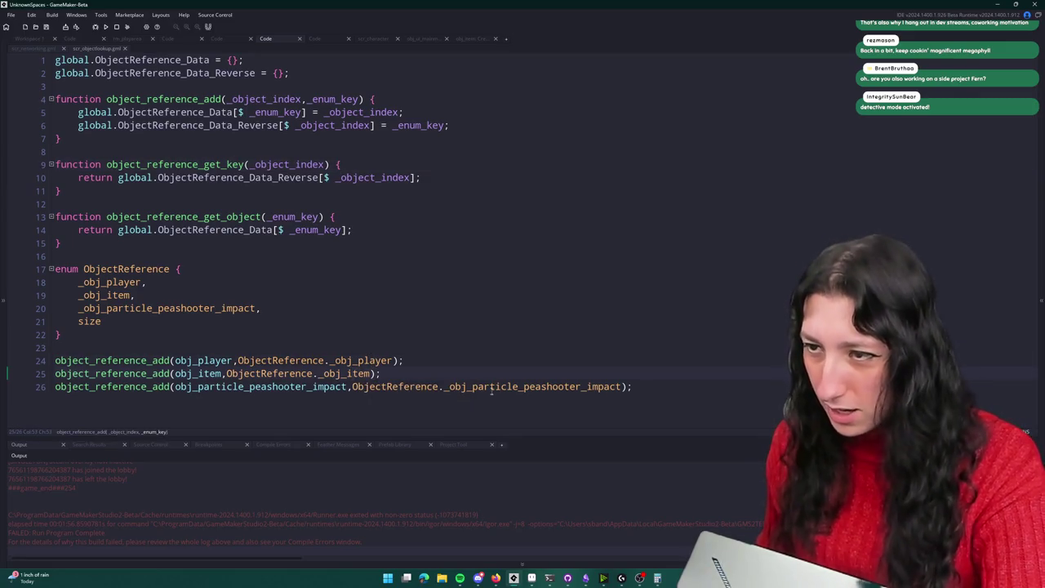
key("Up")
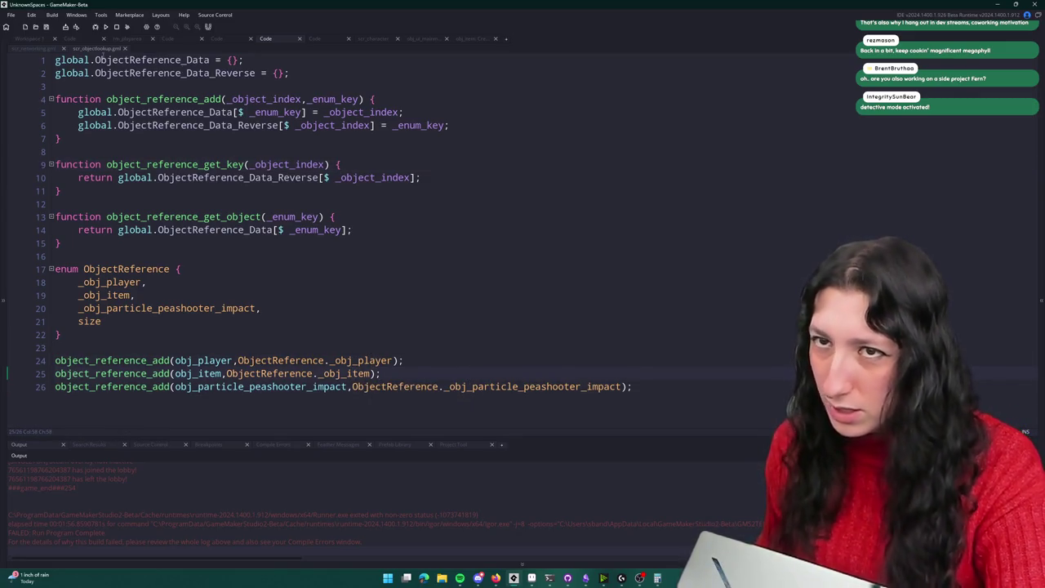
key("ctrl+w")
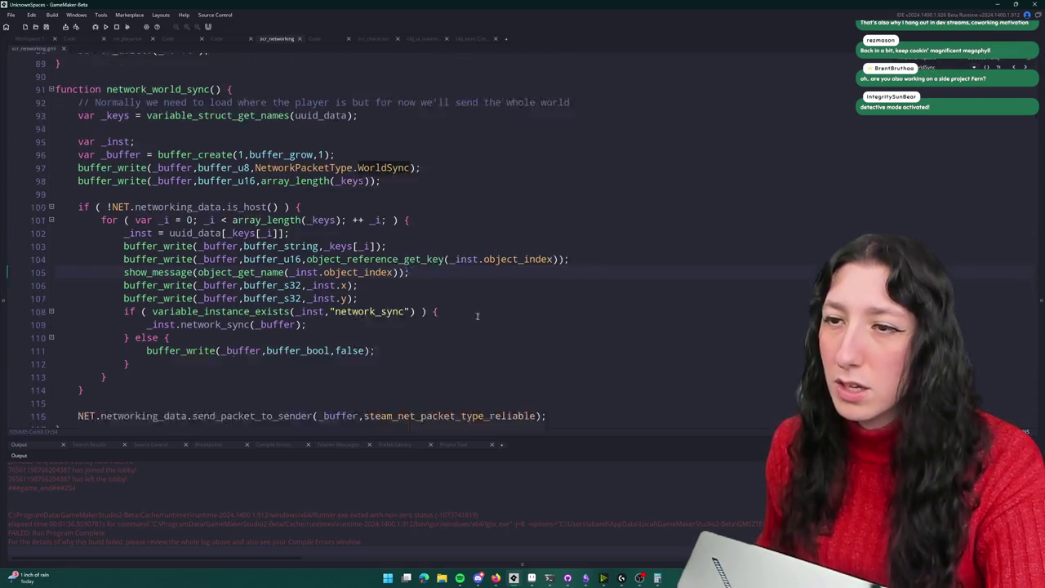
Step: Review network_world_sync's lines 93–107: _keys, the uuid_data lookup and the x/y writes
scroll(478, 316, "down", 1)
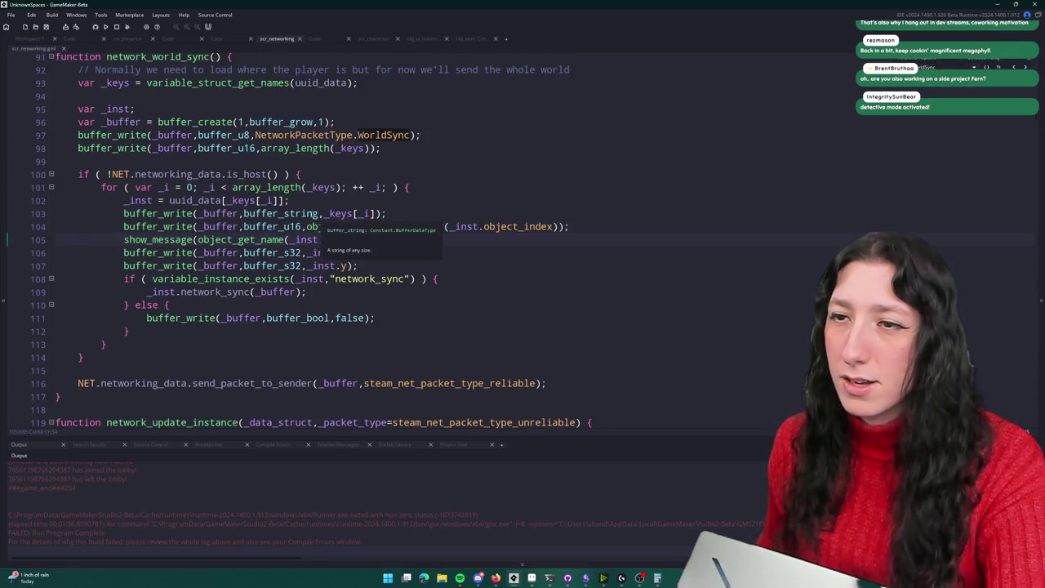
left_click(285, 252)
left_click(283, 265)
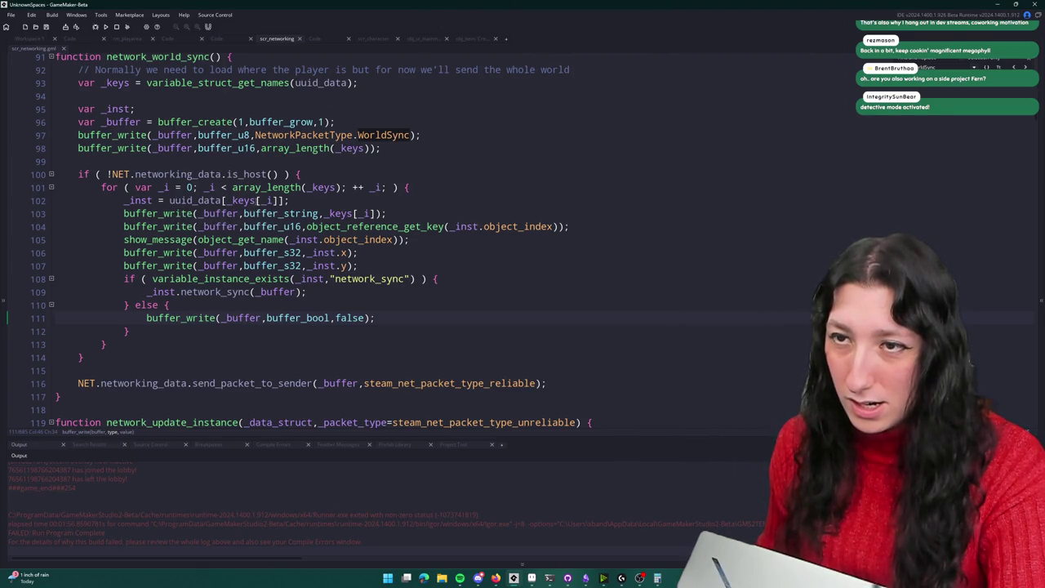
left_click(222, 200)
scroll(269, 122, "up", 1)
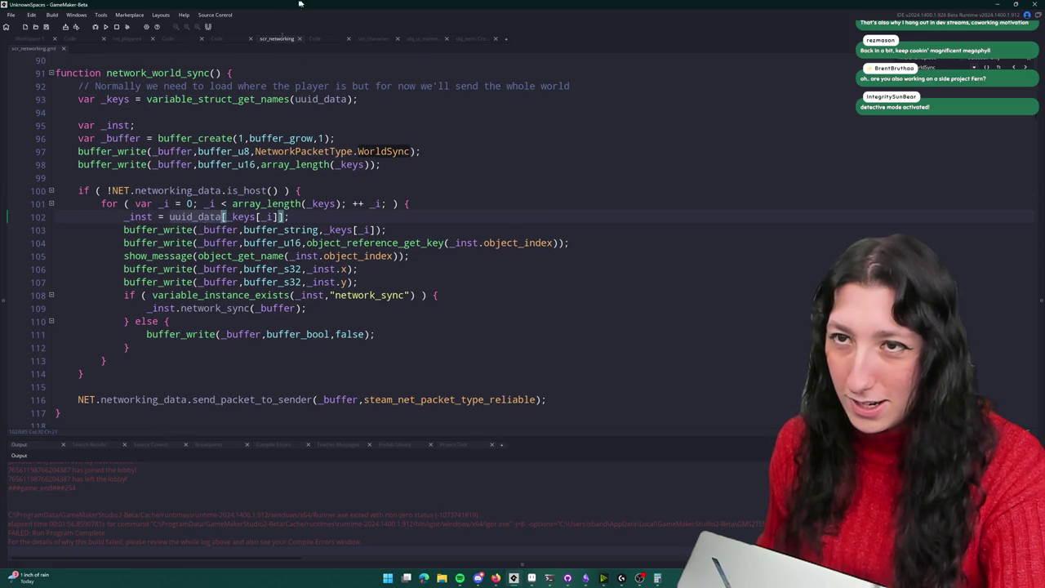
left_click(130, 99)
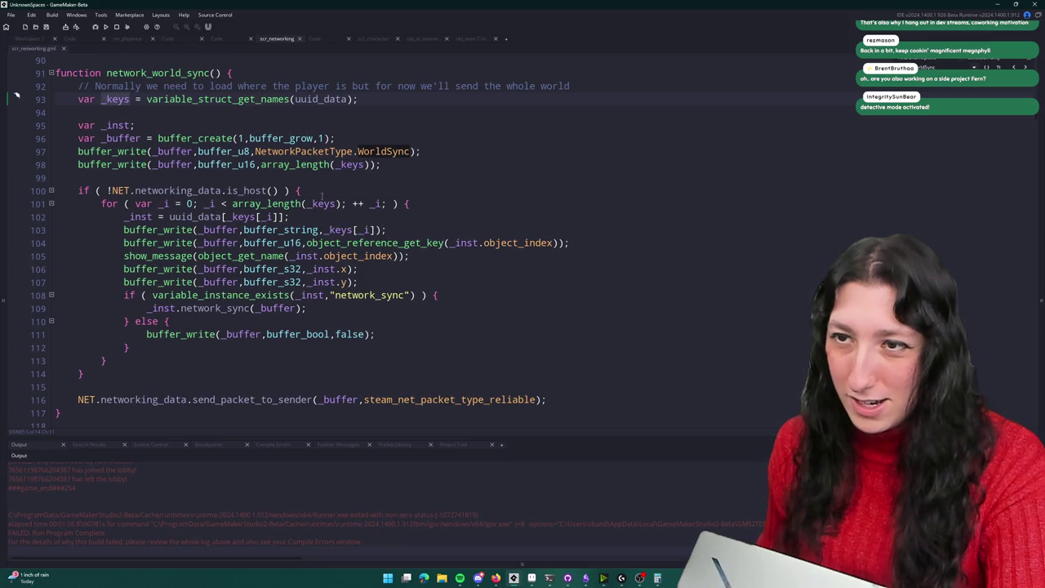
scroll(322, 194, "up", 2)
Step: Check where network_world_sync is called, return to its definition, then build and run with F5
left_click(210, 122)
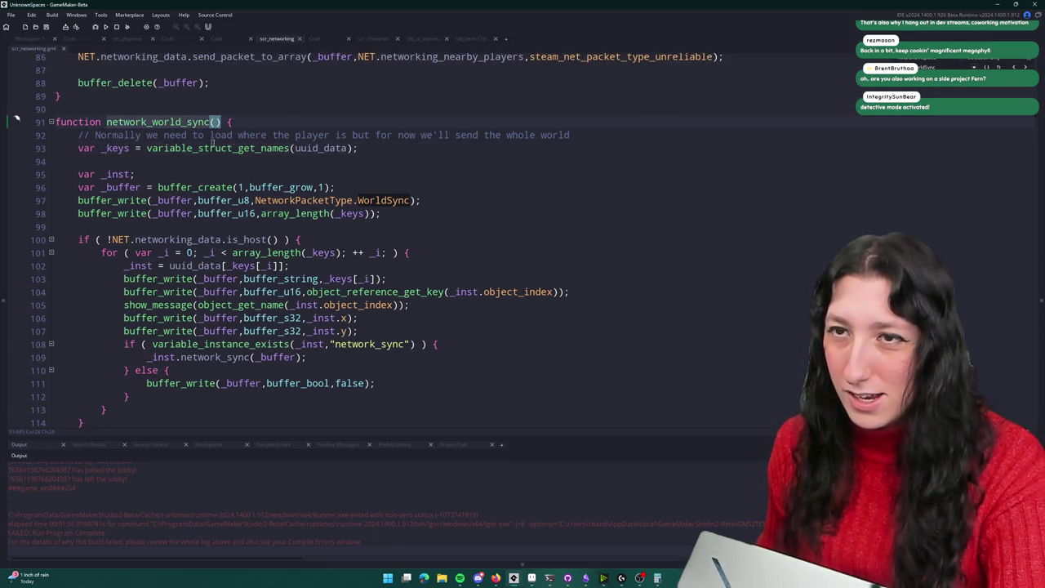
key("F3")
scroll(593, 215, "up", 8)
scroll(593, 215, "down", 2)
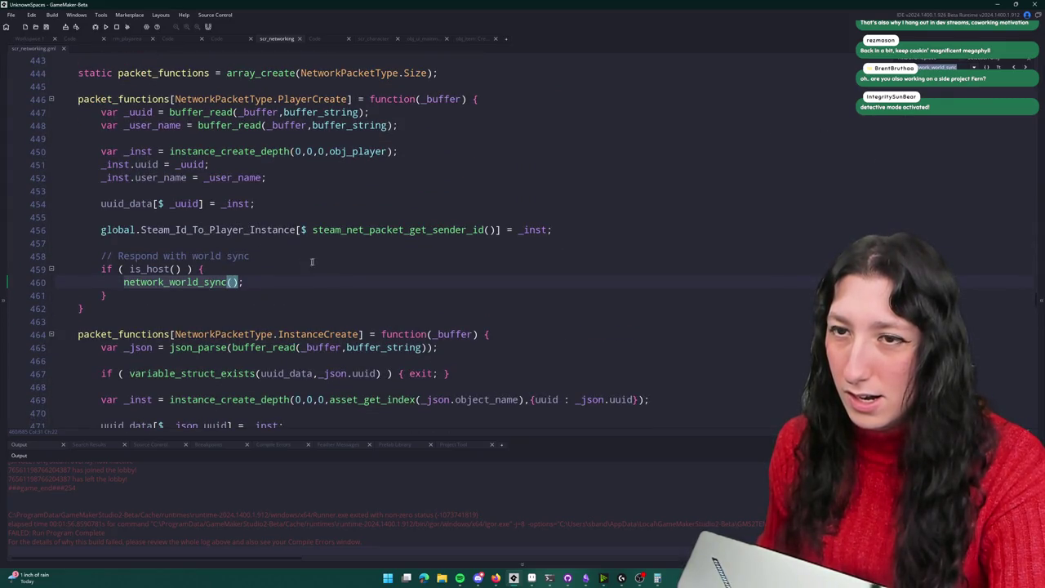
key("F3")
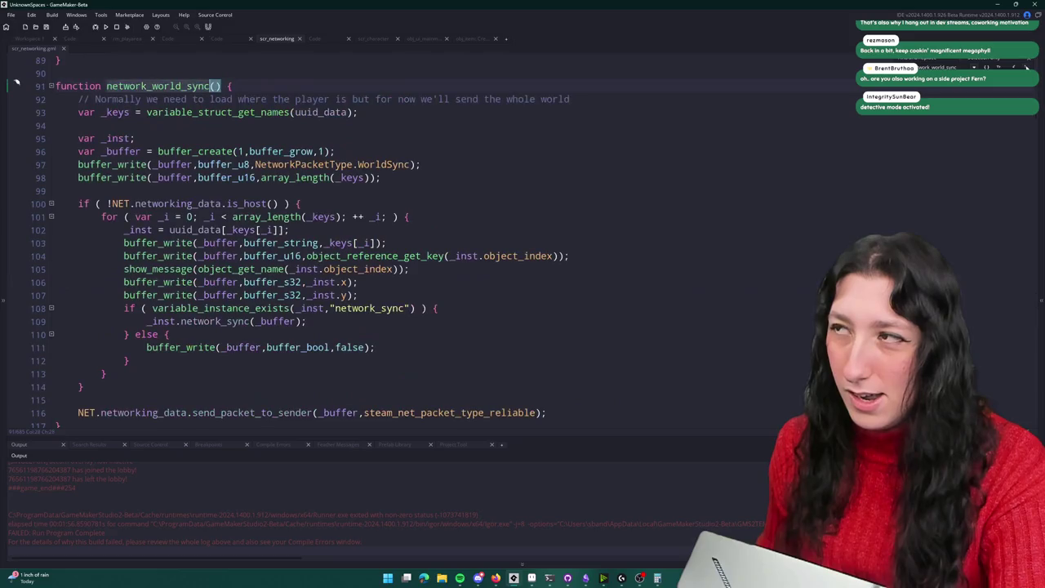
scroll(510, 125, "down", 1)
left_click(461, 123)
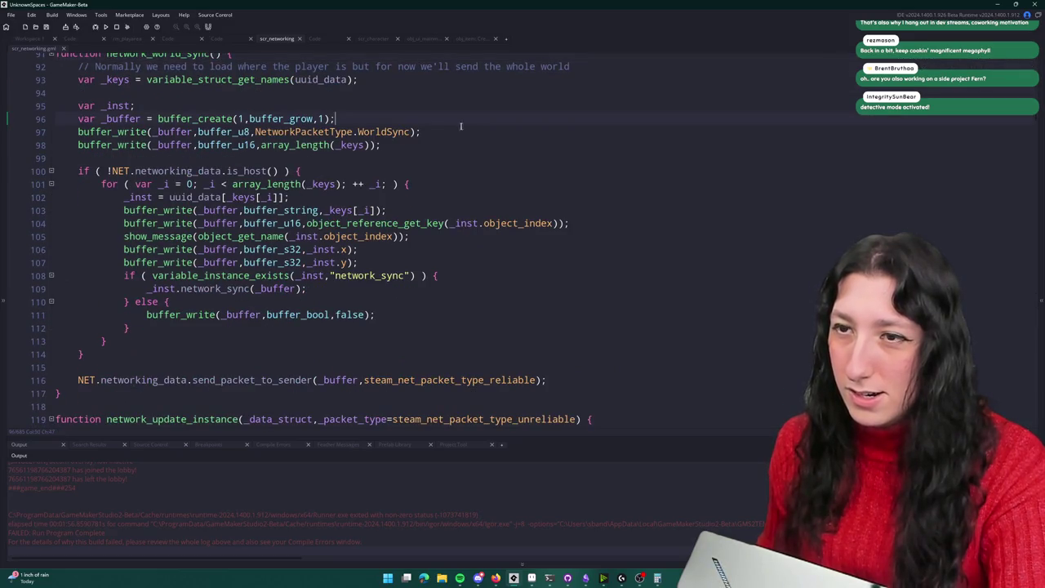
key("F5")
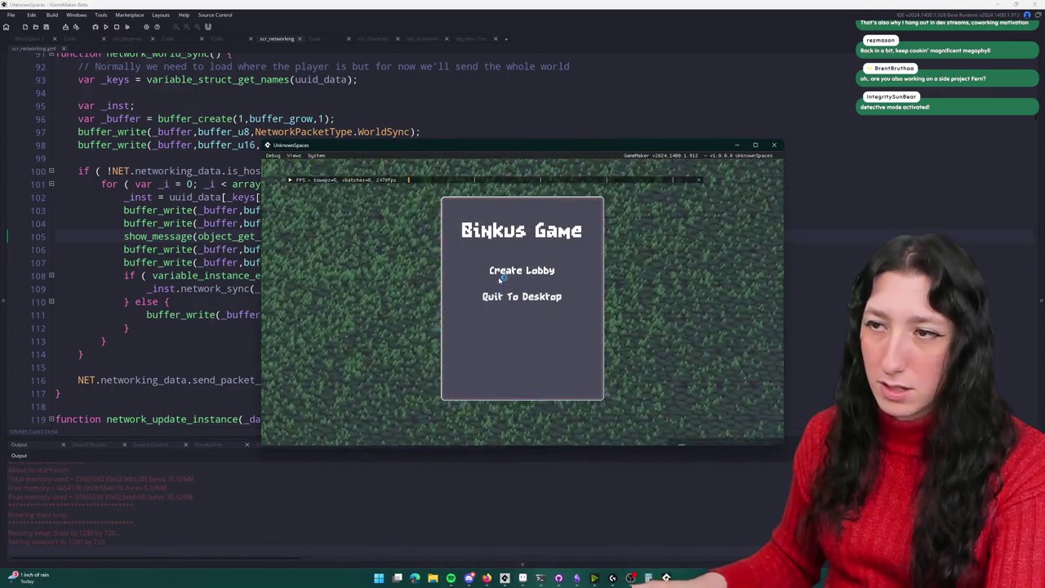
Step: Create a lobby, walk around in the maximized game, toggle the friend invite list, then quit with Alt+F4
left_click(502, 277)
left_click_drag(416, 145, 417, 4)
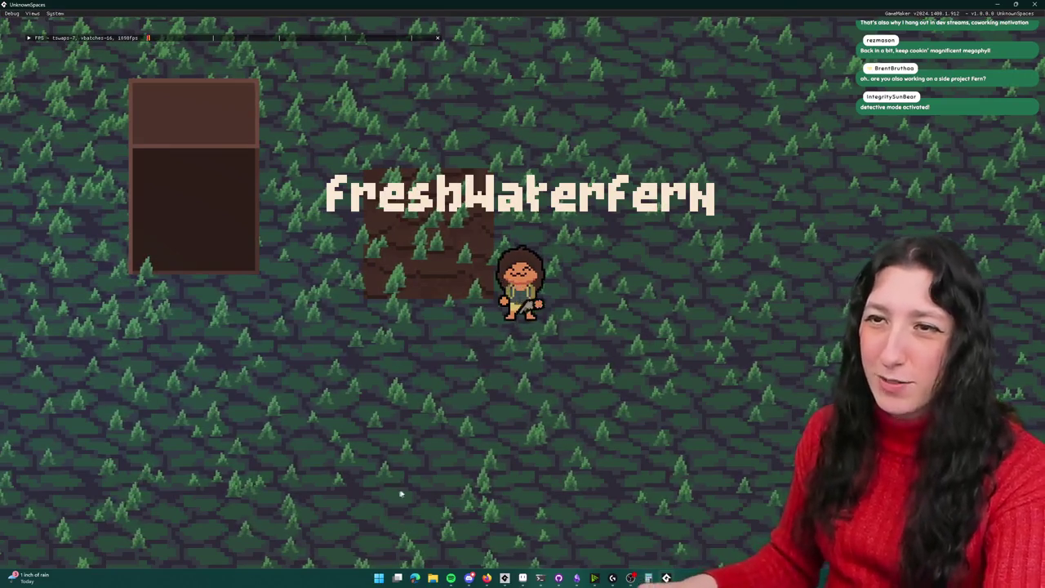
key("Left")
key("i")
left_click(503, 113)
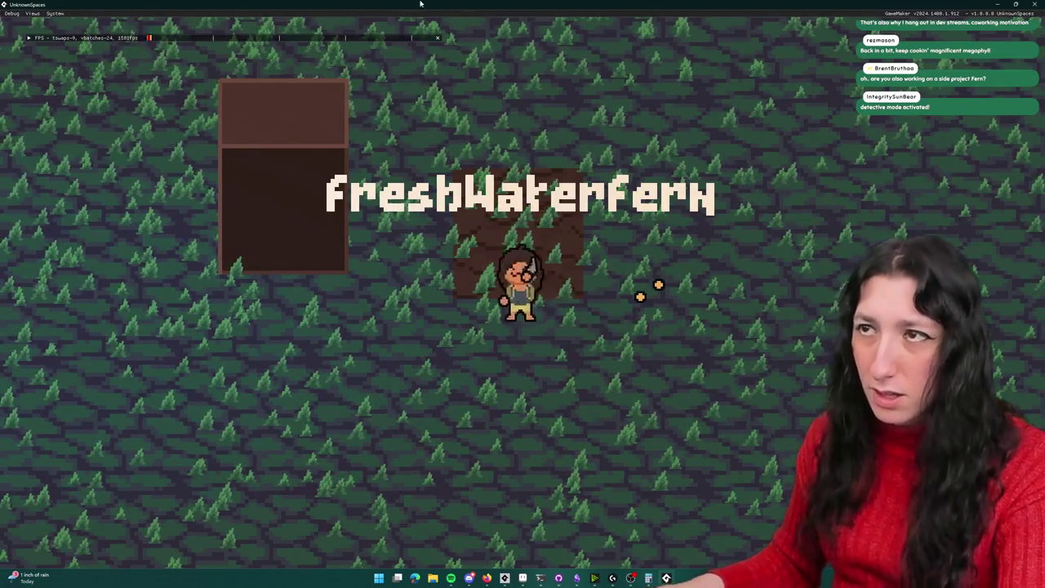
key("super+Down")
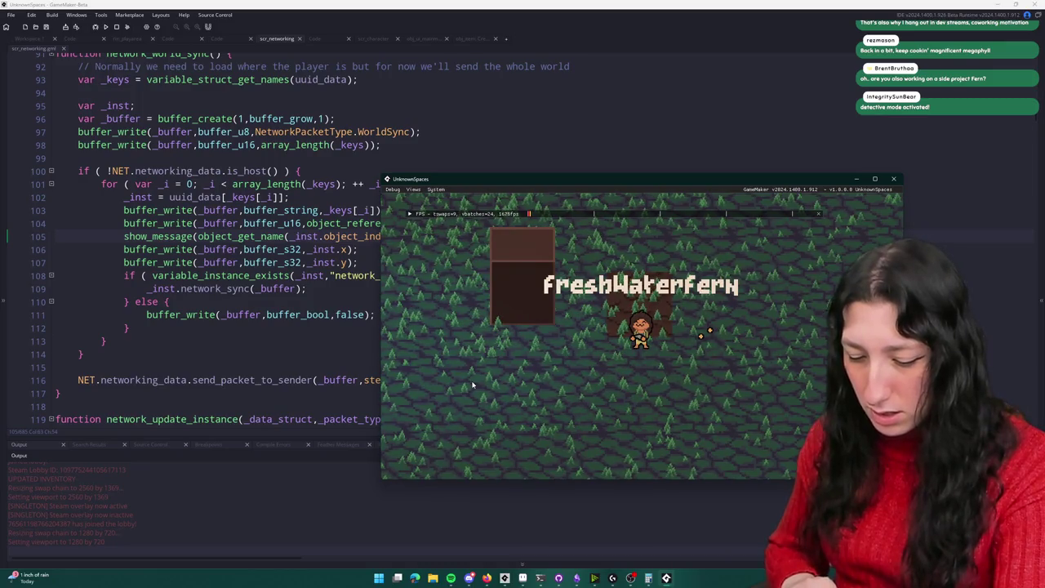
key("alt+F4")
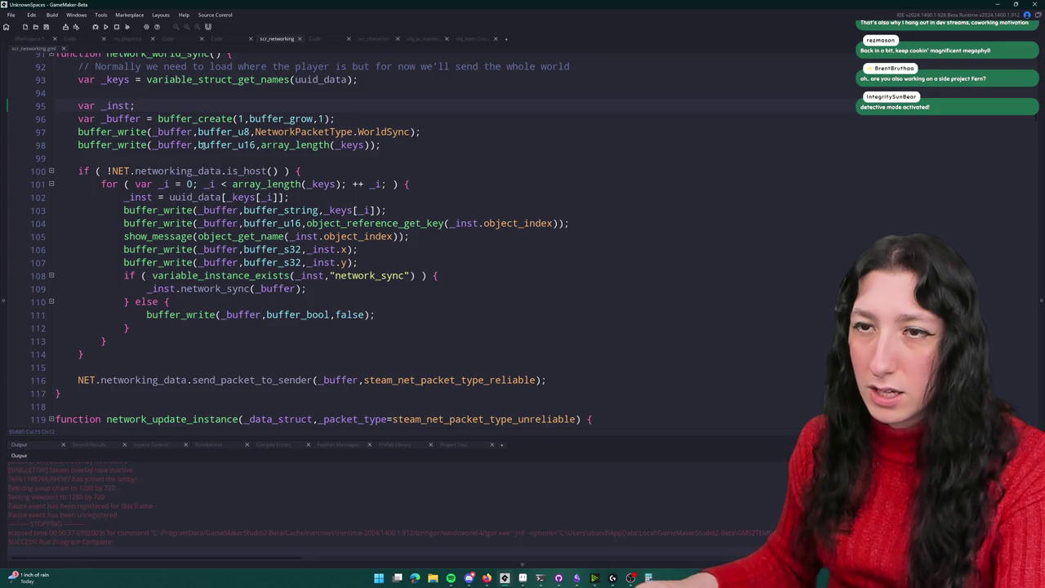
Step: Examine the packet header writes on lines 97–98 and the host-only block on lines 100–111
scroll(327, 245, "up", 2)
left_click(110, 236)
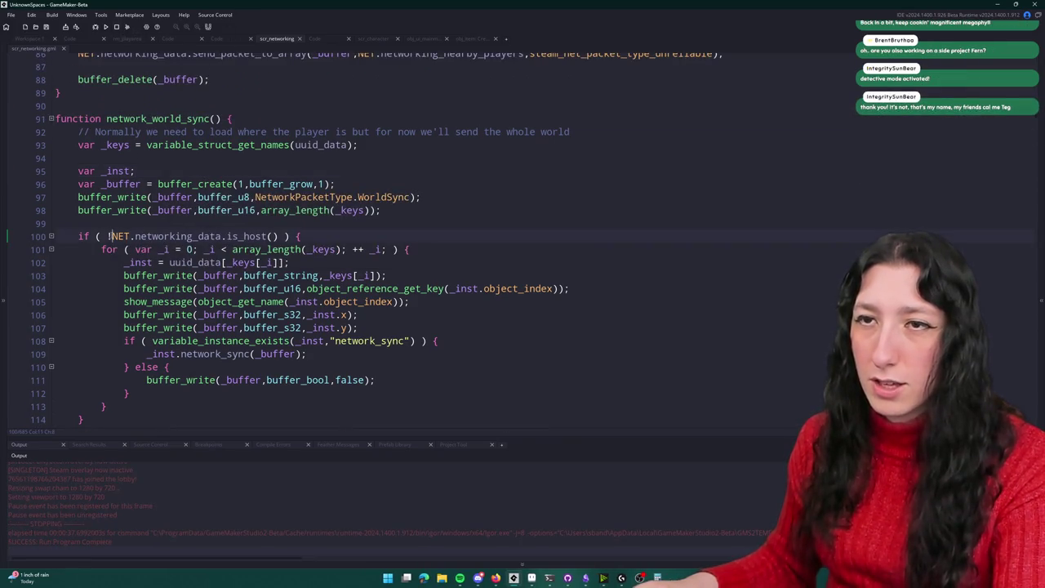
left_click_drag(380, 210, 73, 200)
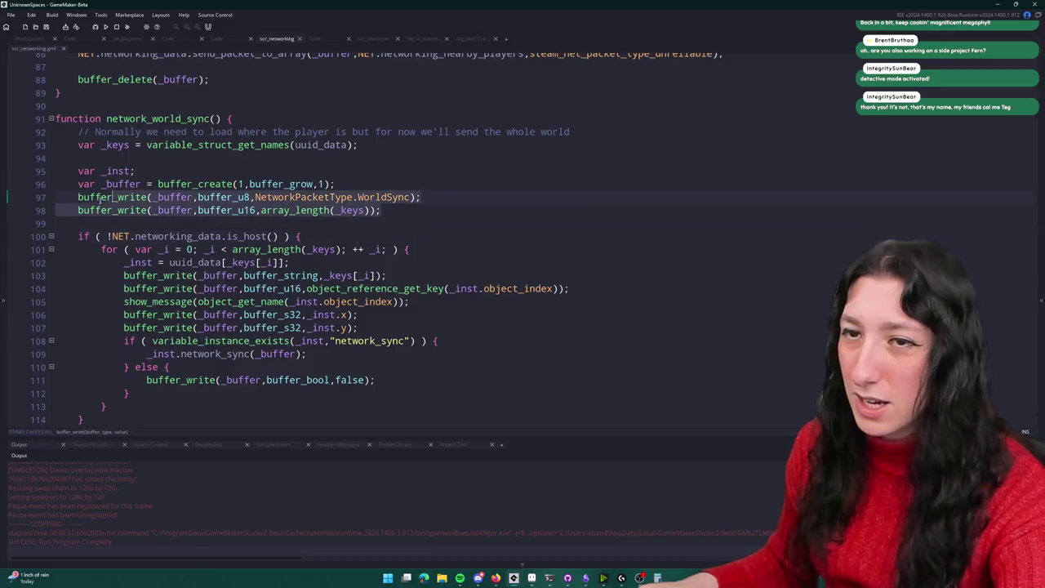
left_click(247, 210)
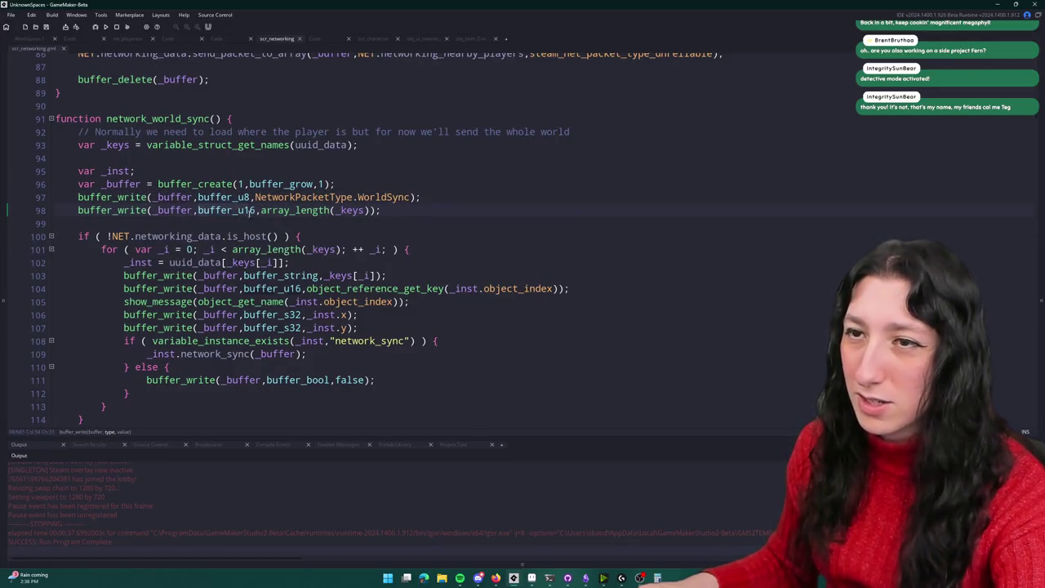
left_click_drag(382, 210, 309, 199)
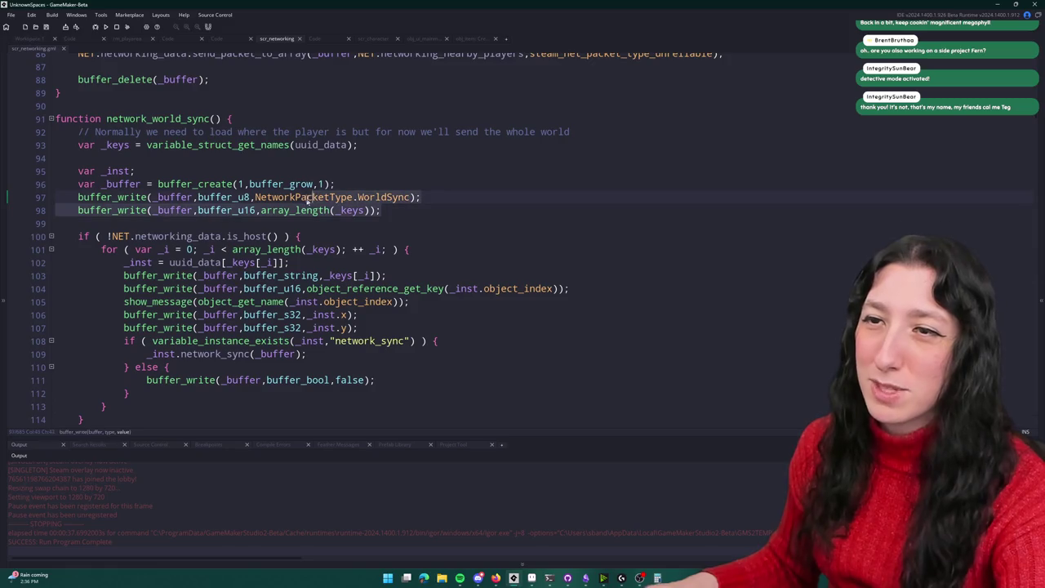
left_click(421, 197)
left_click(272, 197)
left_click(289, 210)
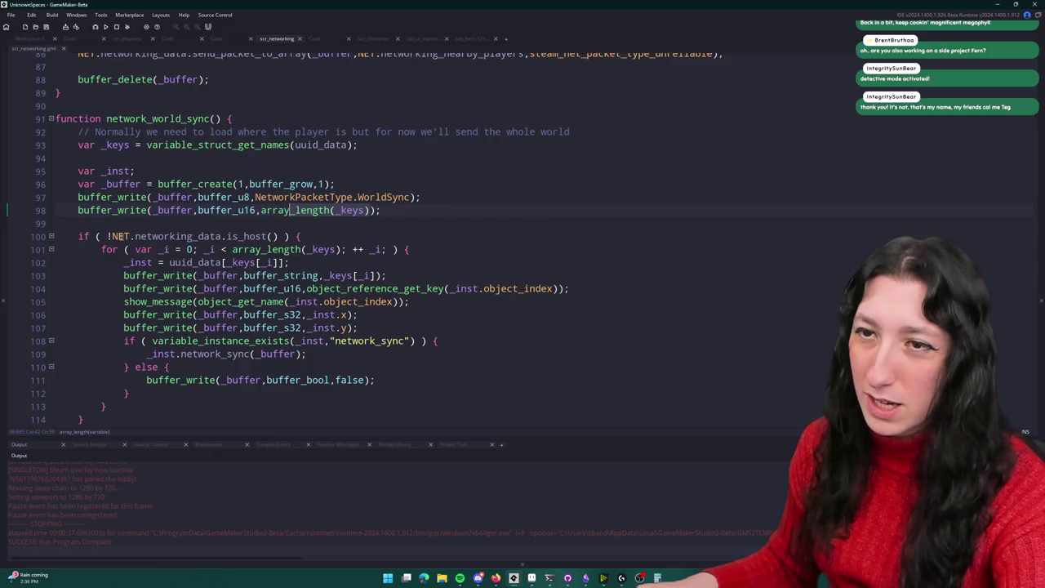
mouse_move(79, 236)
left_mouse_down()
mouse_move(298, 236)
mouse_move(291, 262)
mouse_move(114, 380)
left_mouse_up()
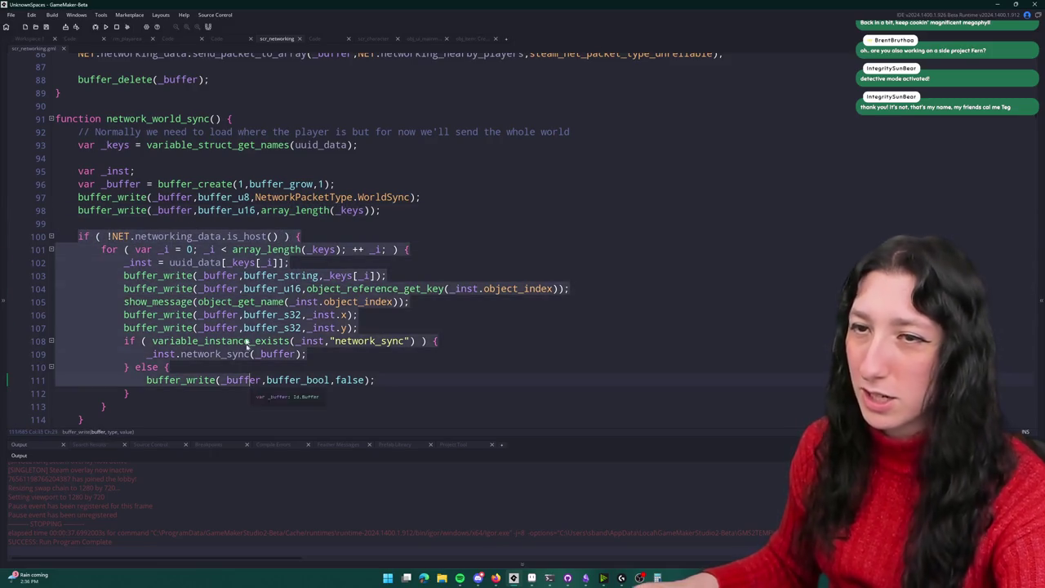
left_click(156, 236)
Step: Delete the 'if ( !NET.networking_data.is_host() ) {' line and its leftover closing brace
left_click(112, 236)
key("BackSpace")
left_click(43, 236)
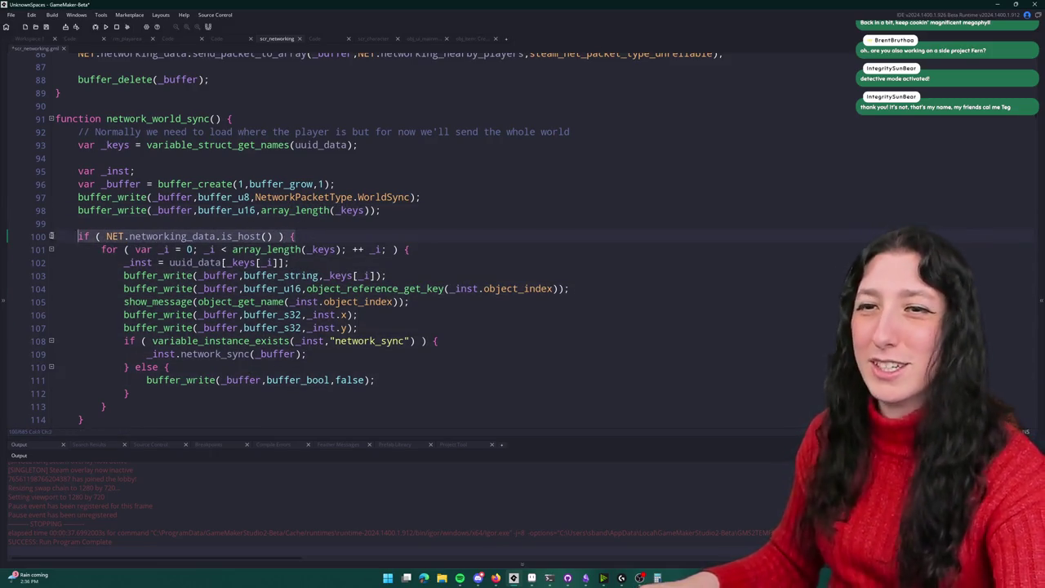
scroll(43, 236, "down", 1)
key("BackSpace")
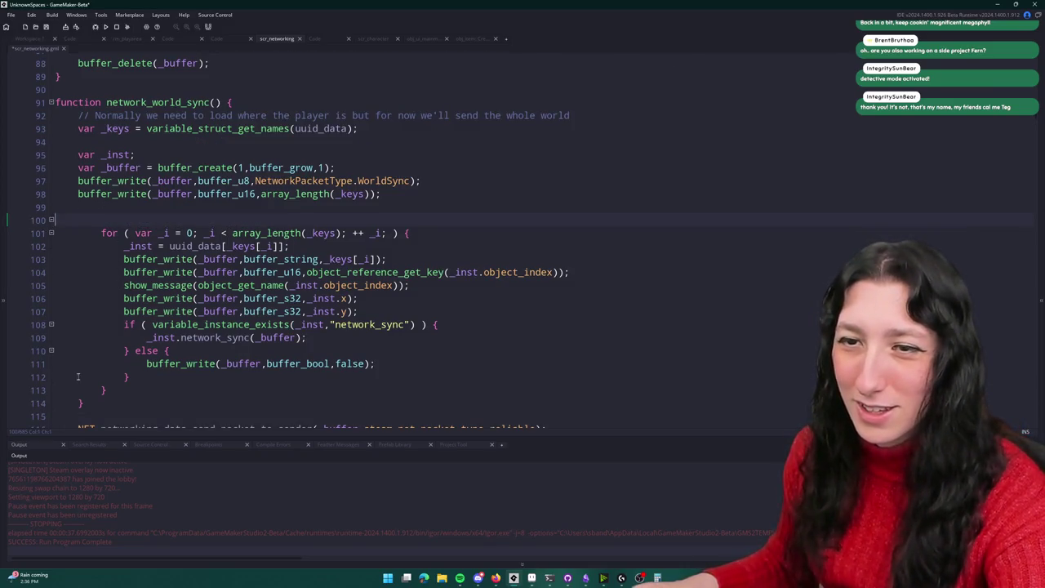
key("BackSpace")
left_click(77, 390)
key("BackSpace")
key("BackSpace")
key("BackSpace")
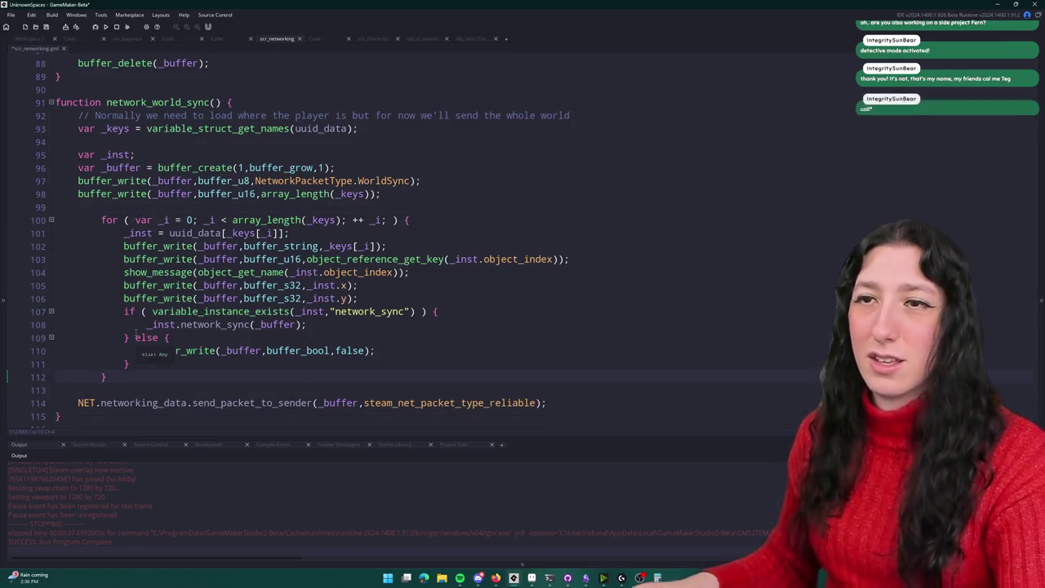
Step: Unindent the for loop on lines 100–112 by one level
left_click_drag(123, 377, 122, 220)
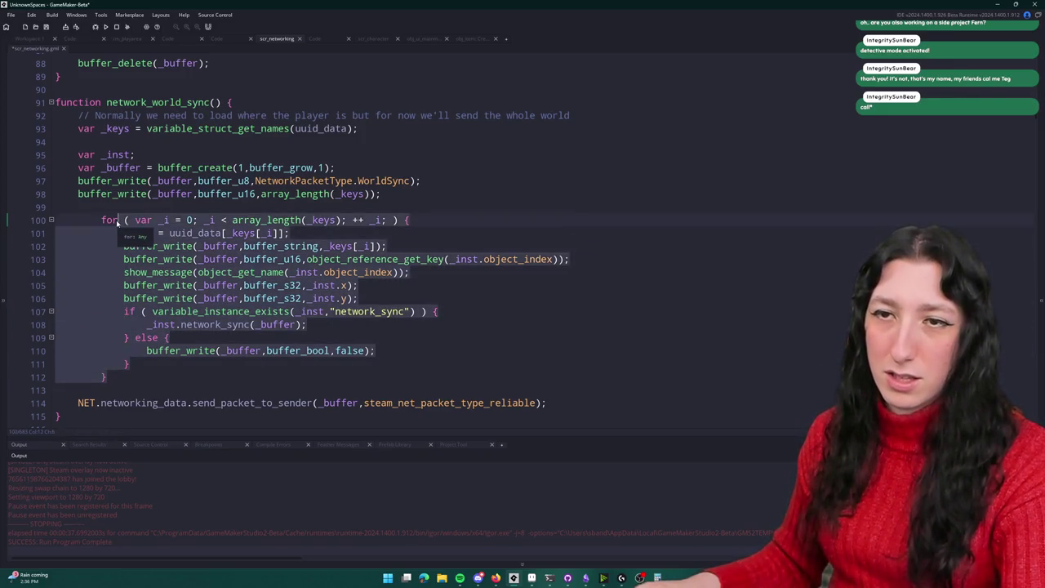
key("shift+Tab")
left_click(139, 206)
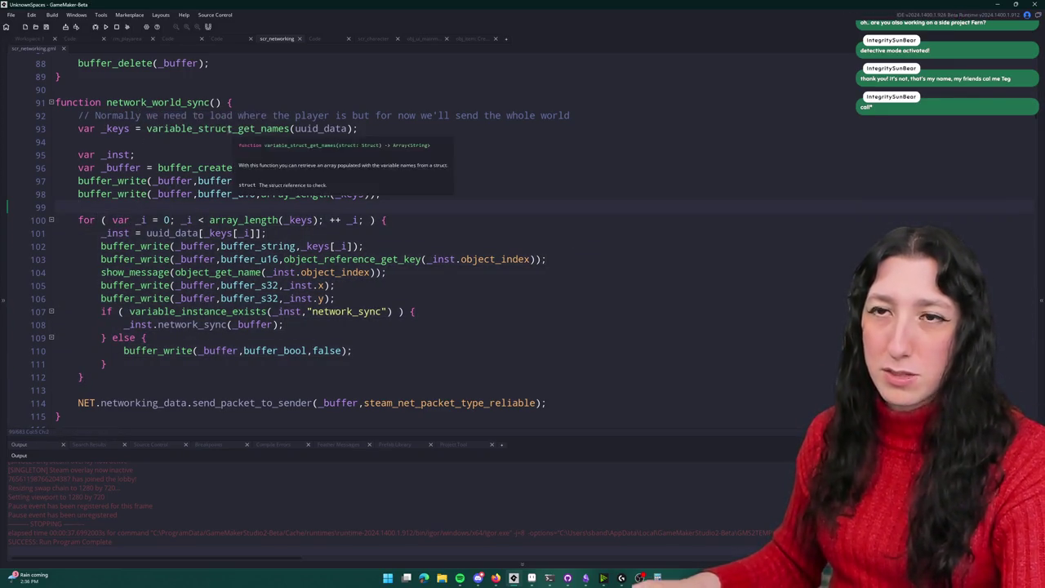
Step: Confirm the PlayerCreate handler calls network_world_sync only when is_host() is true
left_click(214, 102)
key("F3")
scroll(278, 171, "up", 7)
left_click(279, 167)
left_click(314, 182)
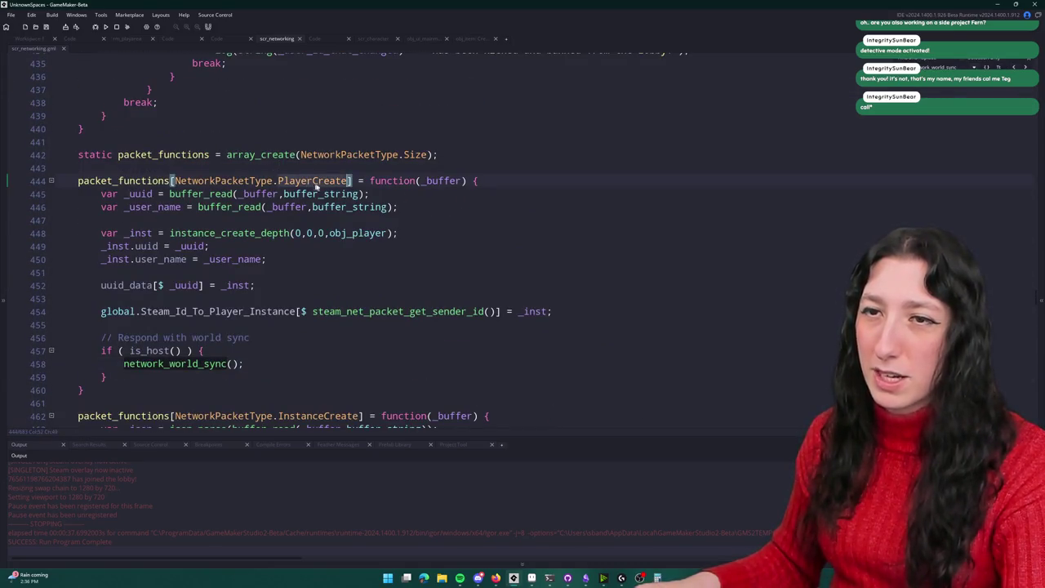
left_click(193, 351)
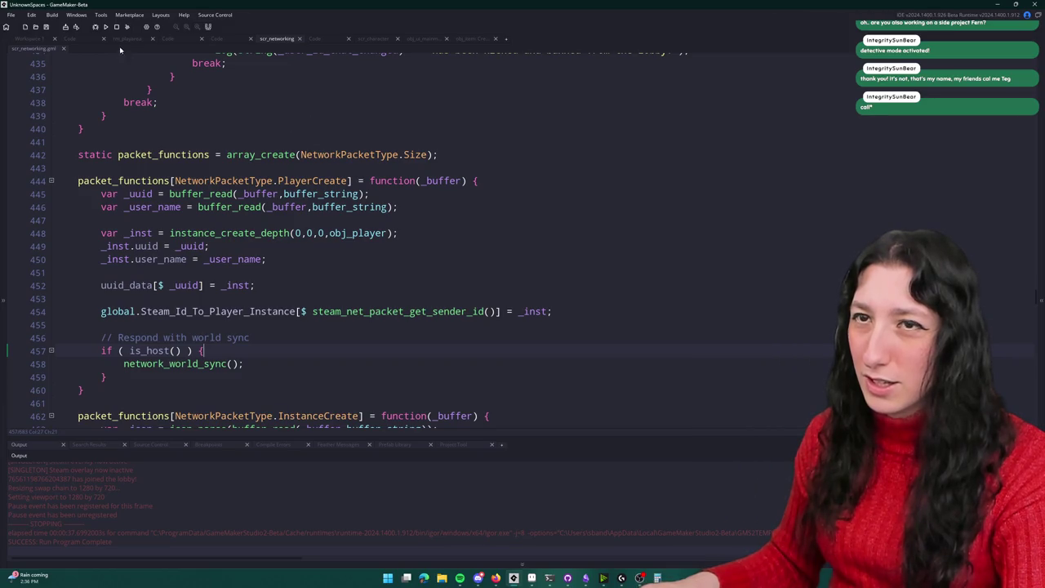
Step: Commit the scr_networking.gml change in GitHub Desktop and push it to origin
left_click(568, 578)
left_click(235, 458)
left_click(595, 113)
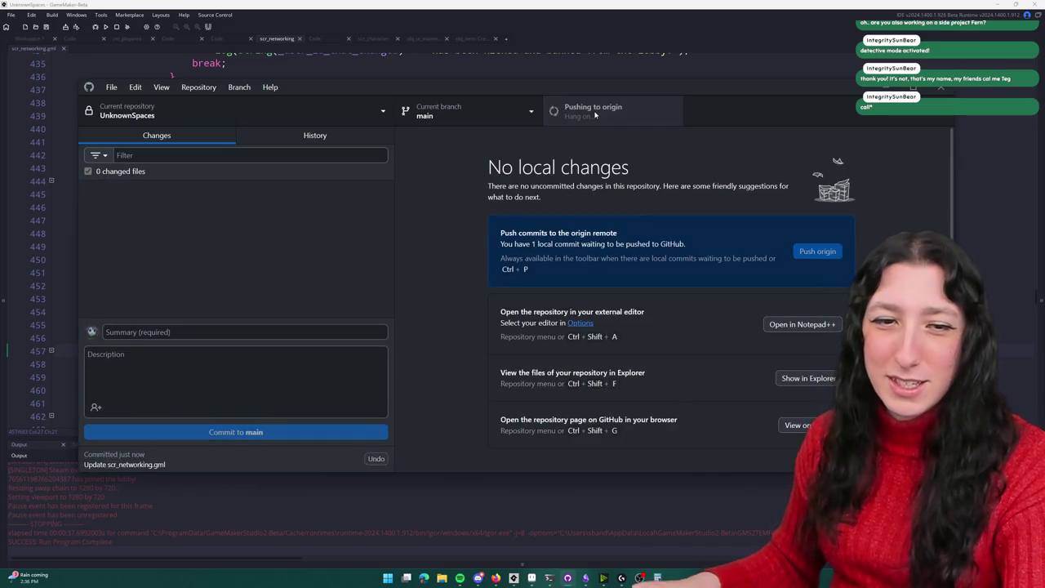
left_click(394, 3)
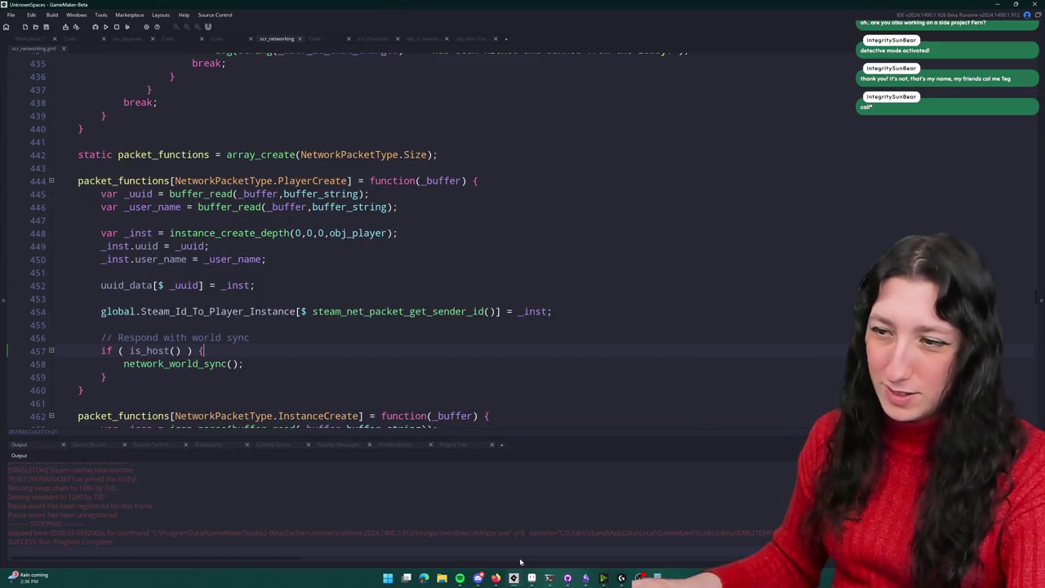
left_click(569, 578)
Step: Minimize GitHub Desktop and rebuild and run UnknownSpaces with F5
left_click(571, 578)
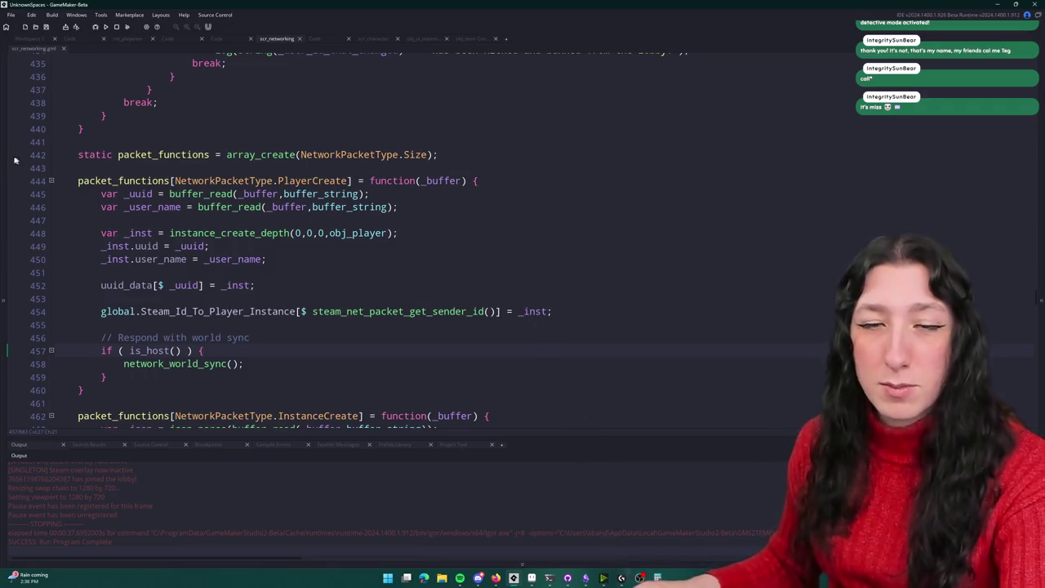
key("F5")
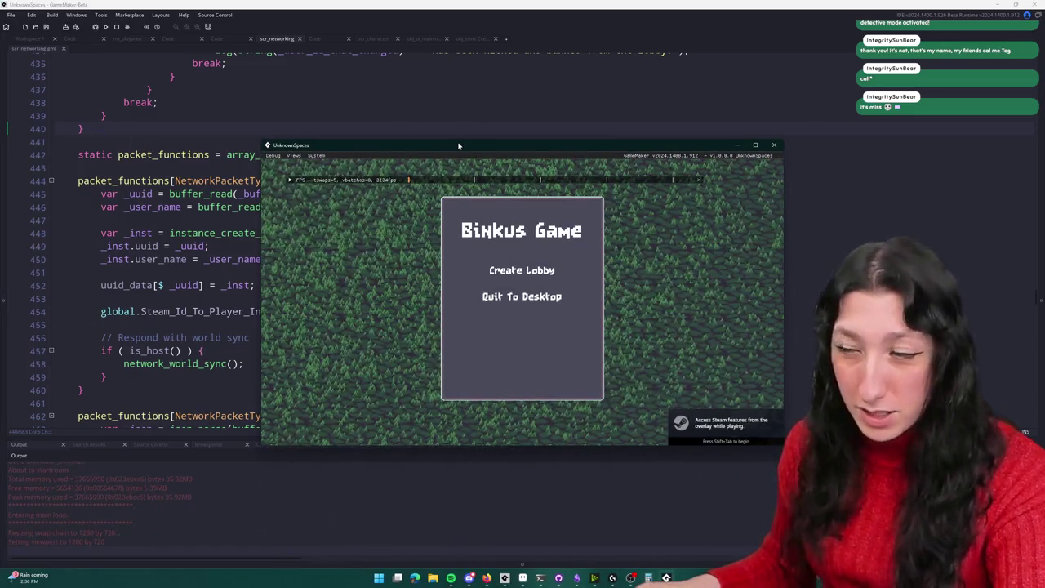
Step: Maximize the game, create a lobby, invite a friend, then abort the Code Error
double_click(459, 146)
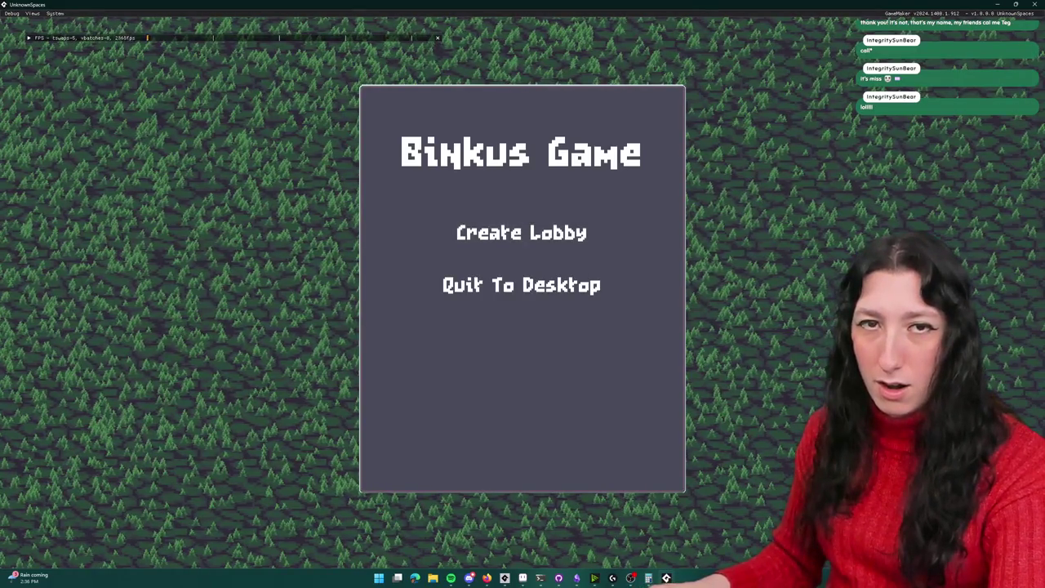
left_click(505, 235)
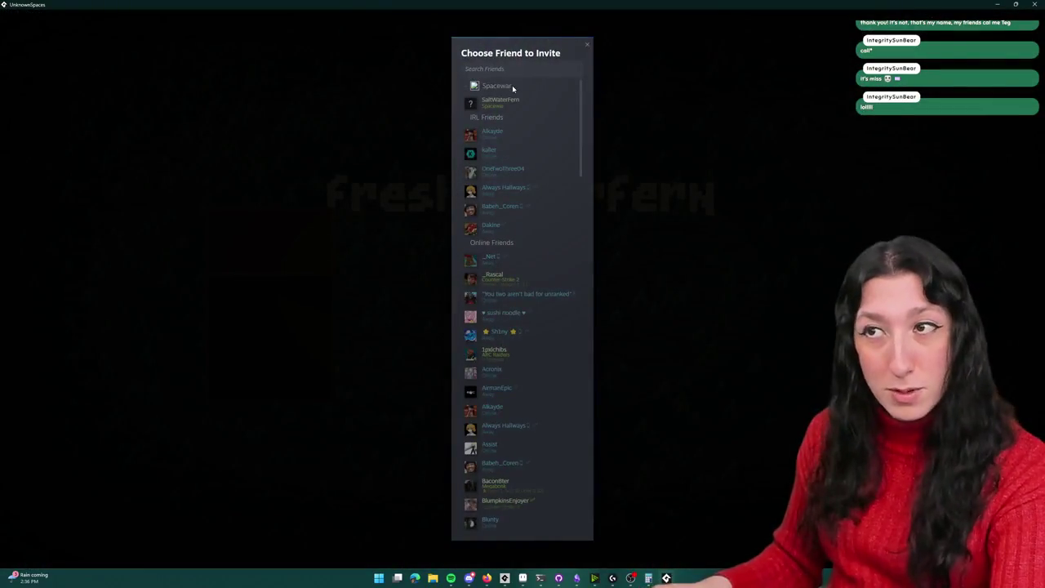
left_click(500, 100)
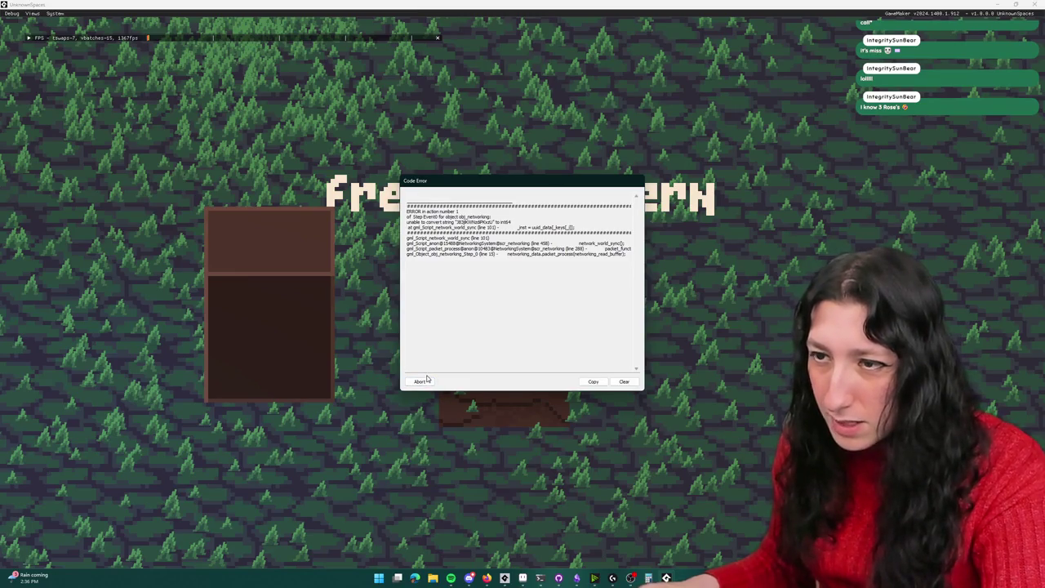
left_click(427, 380)
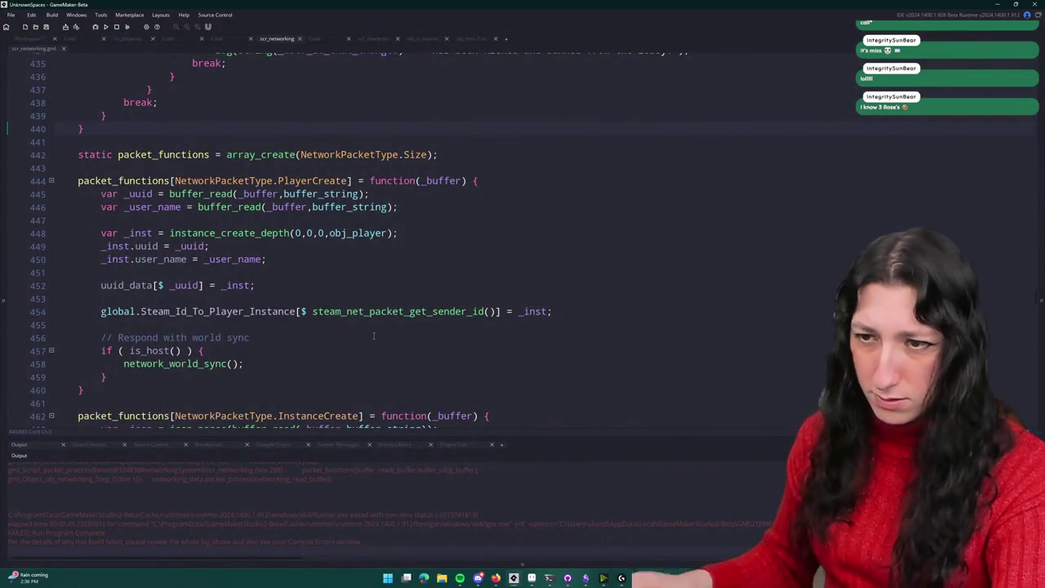
Step: Scroll the Output log to read the crash message
scroll(158, 510, "up", 1)
scroll(158, 510, "up", 3)
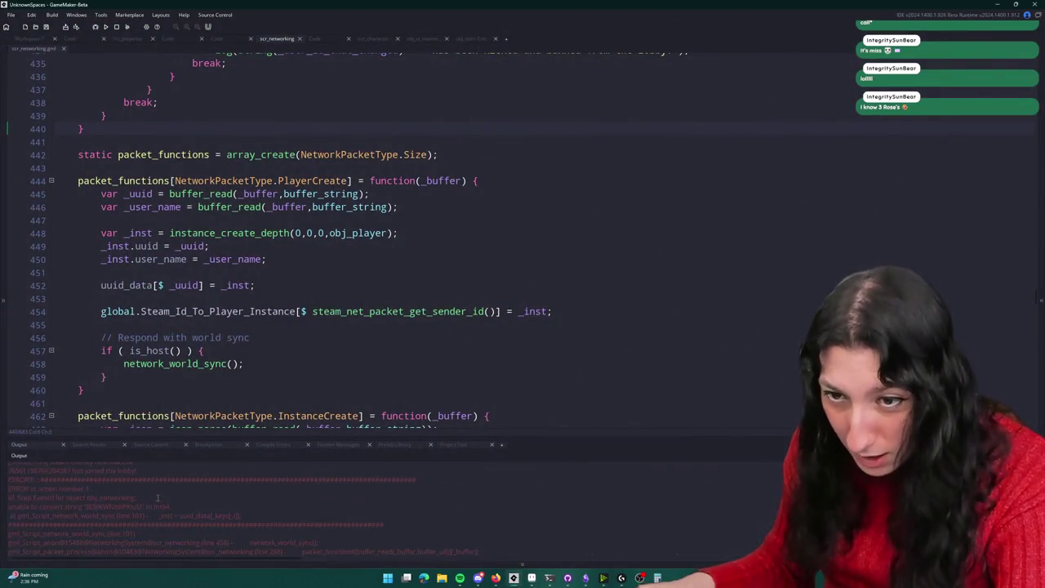
left_click_drag(114, 516, 51, 517)
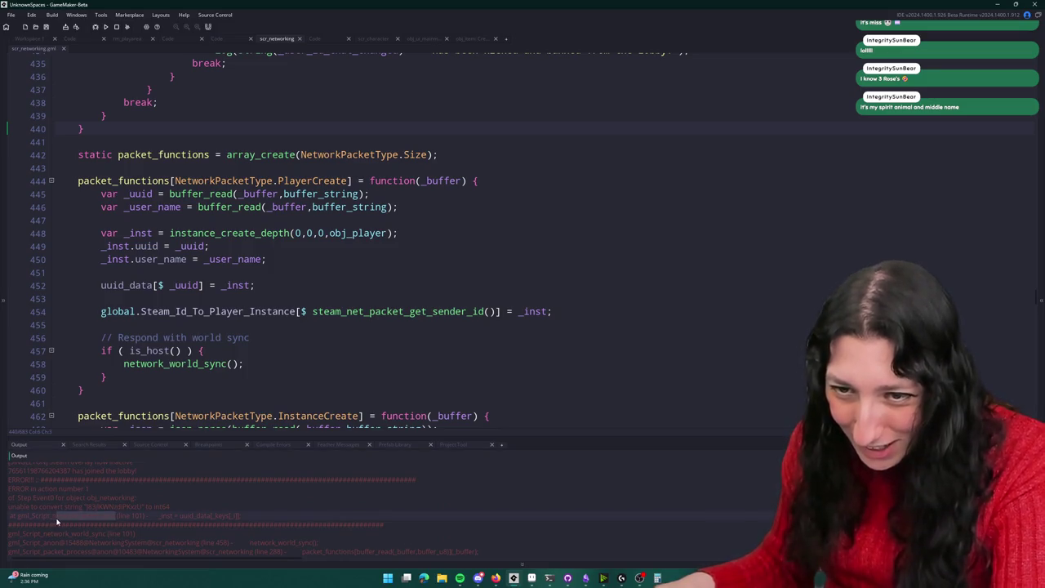
Step: Jump to network_world_sync, inspect the uuid_data lookup on line 101, then switch to the browser
key("ctrl+t")
type("network_world_sync")
key("Return")
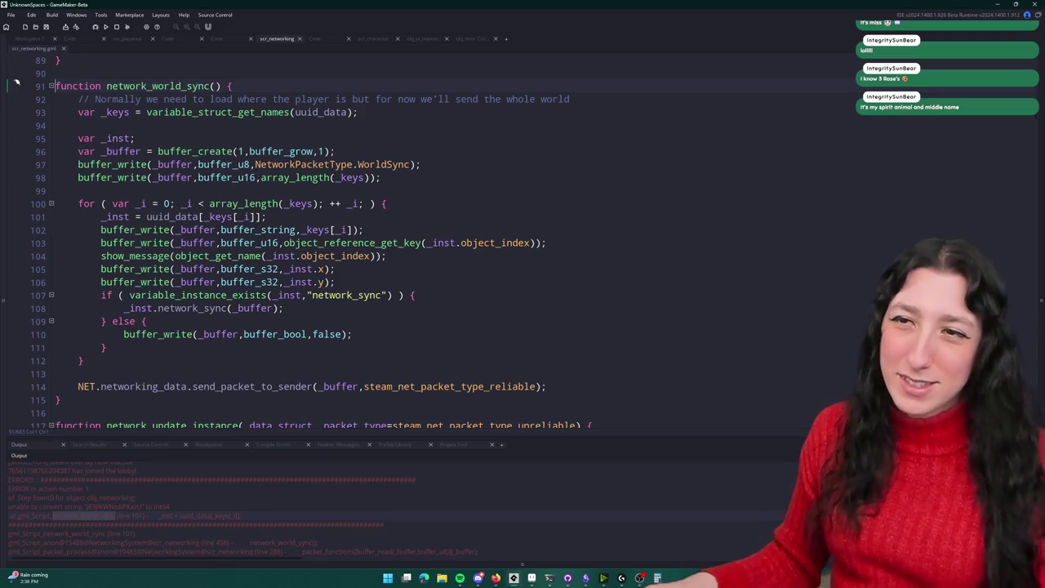
left_click(422, 164)
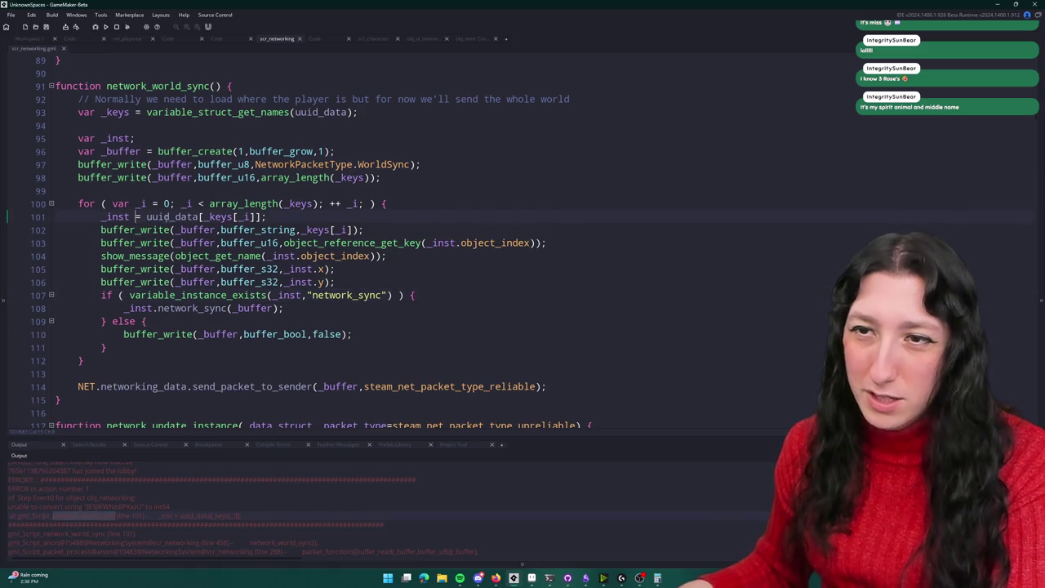
left_click_drag(147, 217, 260, 216)
left_click(260, 216)
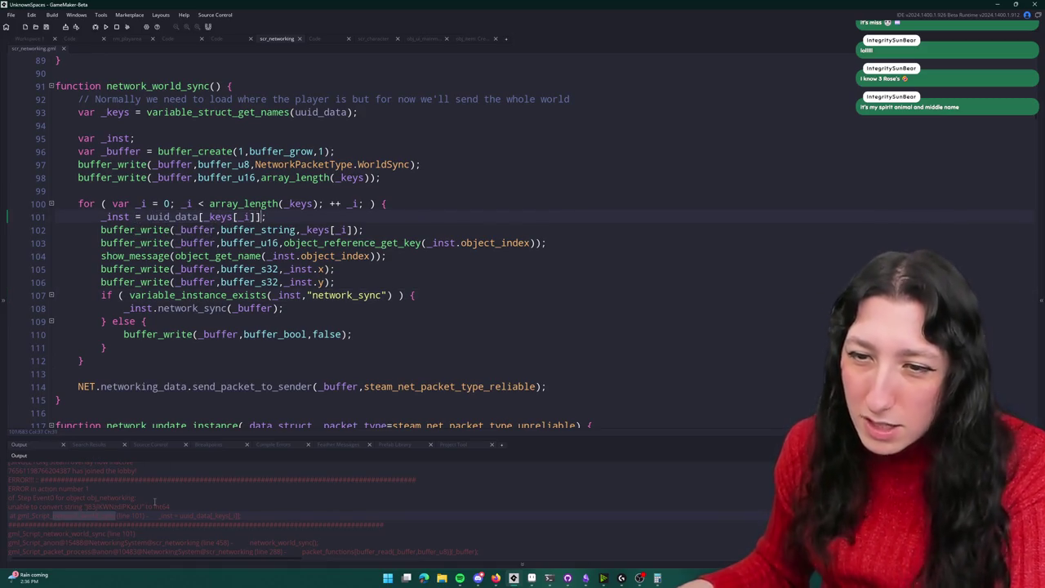
scroll(155, 501, "up", 1)
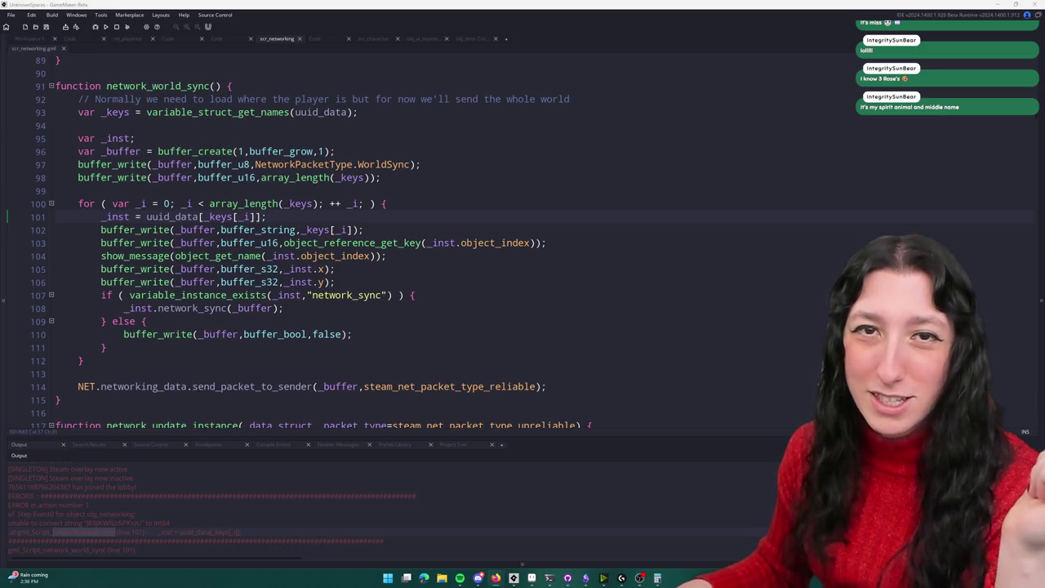
key("alt+Tab")
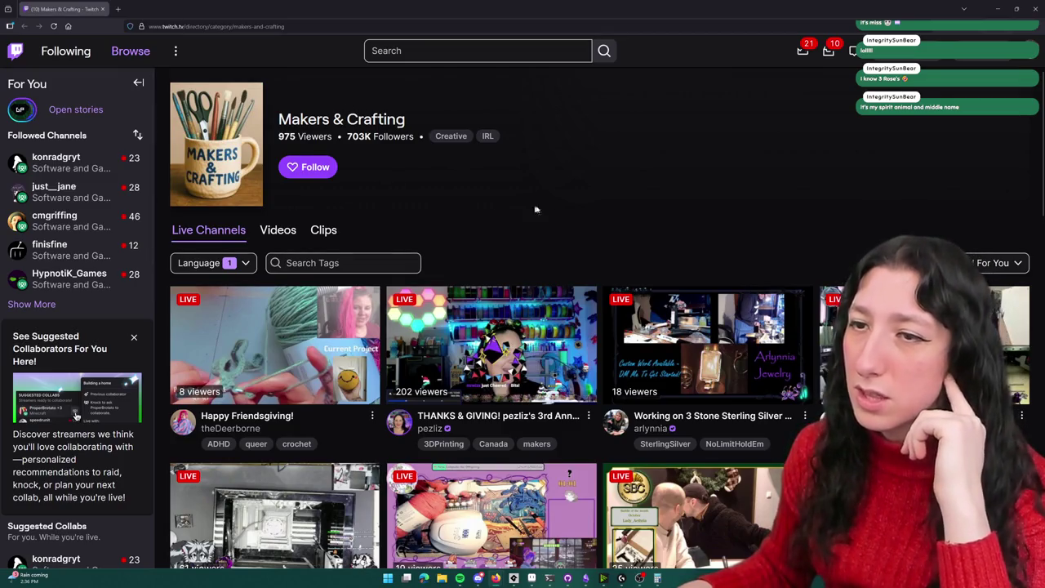
Step: Browse the Twitch Makers & Crafting directory, then switch back to the scr_networking code
scroll(535, 210, "down", 6)
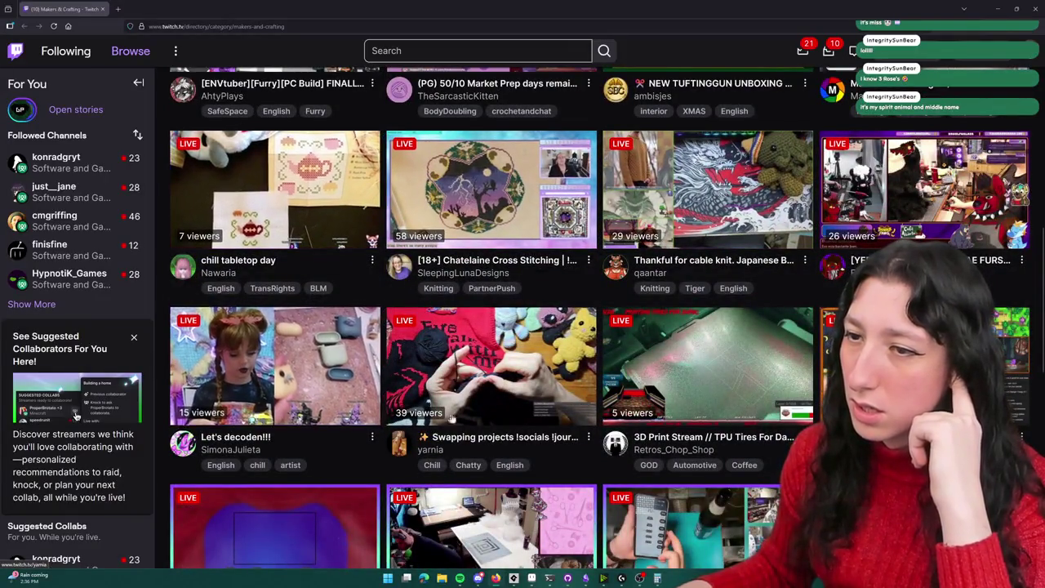
scroll(254, 272, "down", 2)
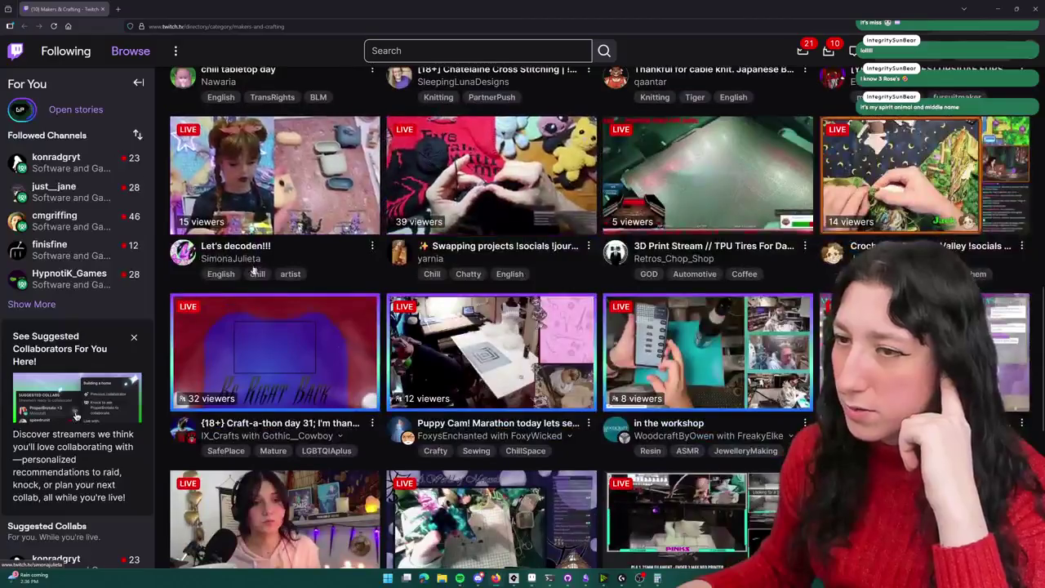
scroll(254, 272, "down", 2)
scroll(643, 208, "down", 4)
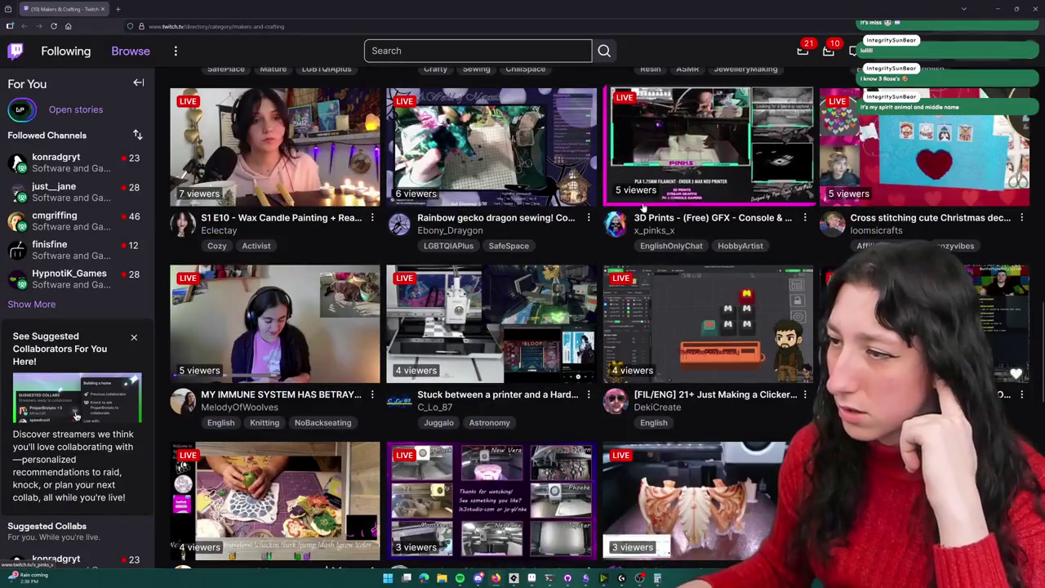
scroll(643, 209, "down", 2)
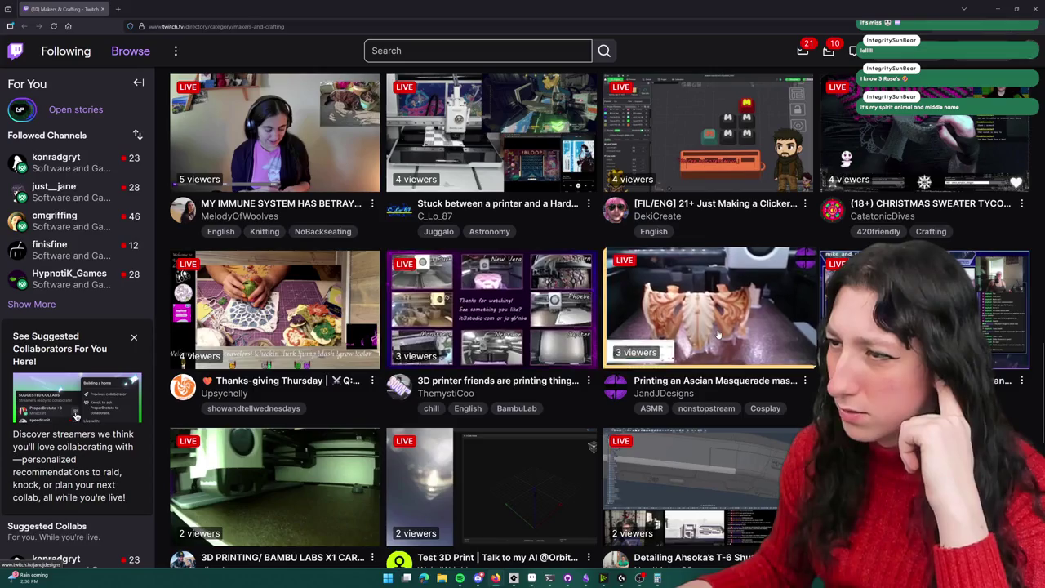
scroll(490, 367, "down", 5)
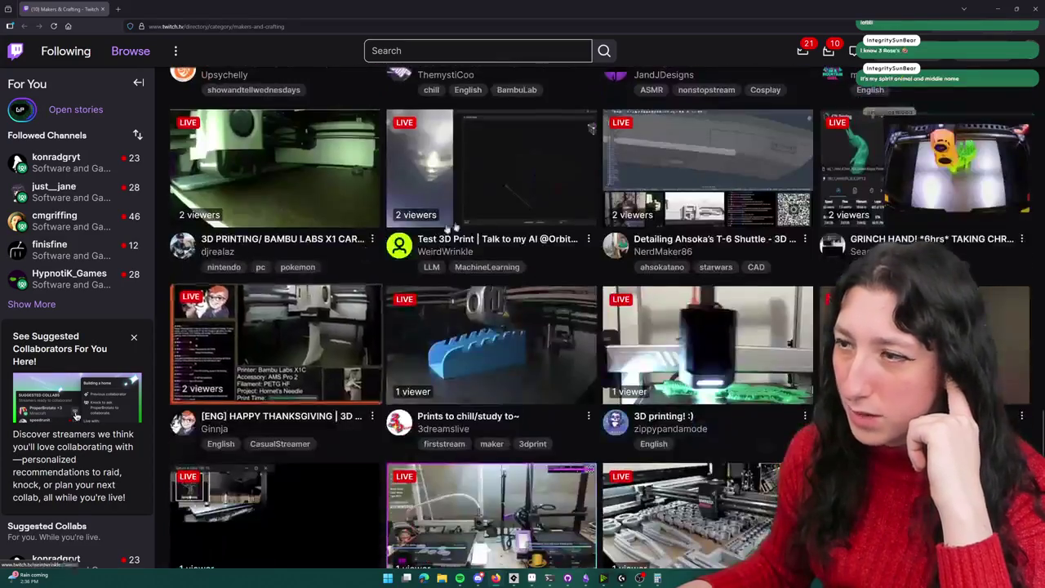
scroll(490, 367, "down", 1)
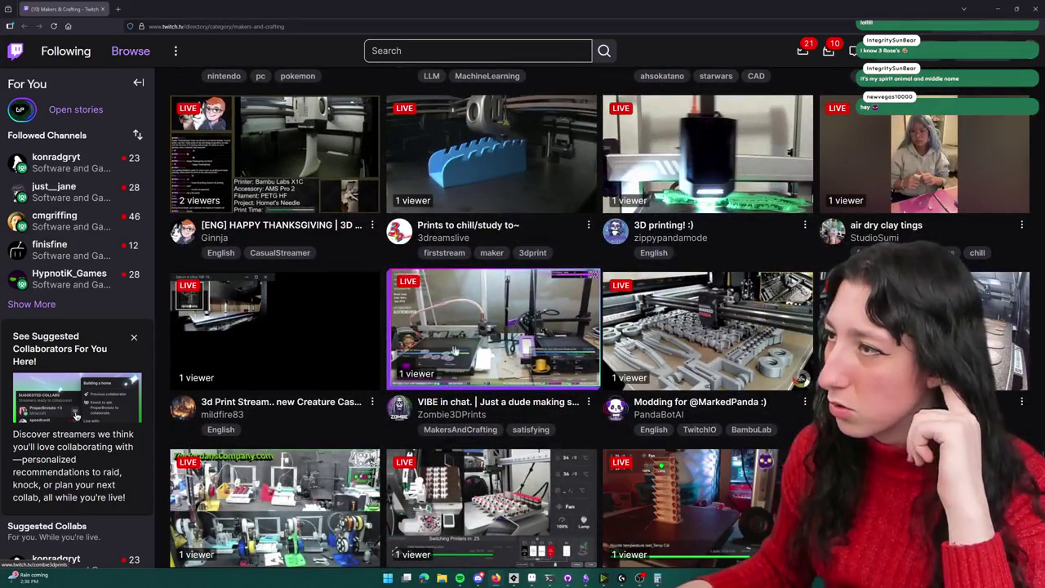
scroll(735, 316, "up", 12)
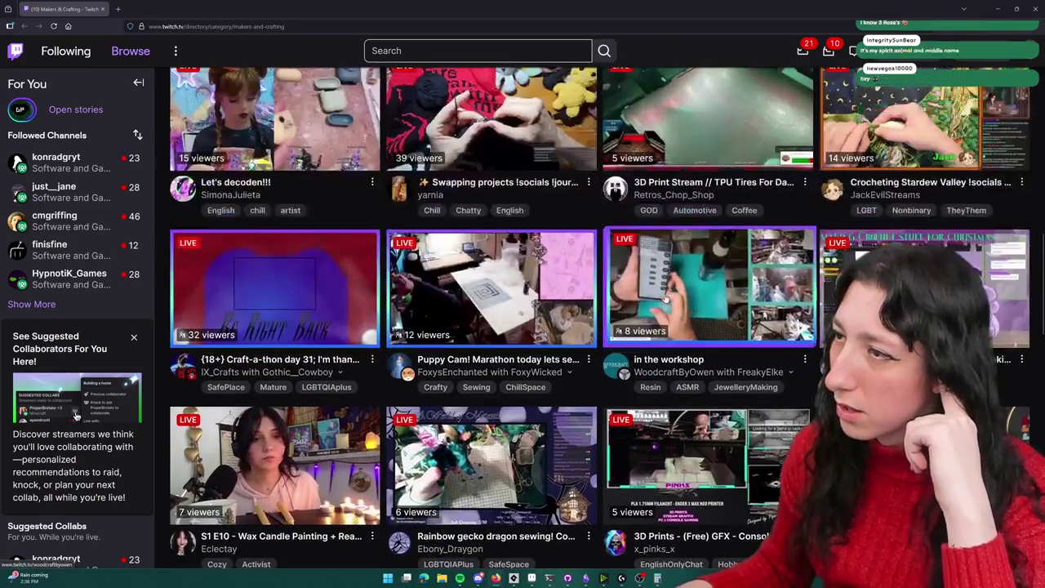
scroll(664, 298, "up", 3)
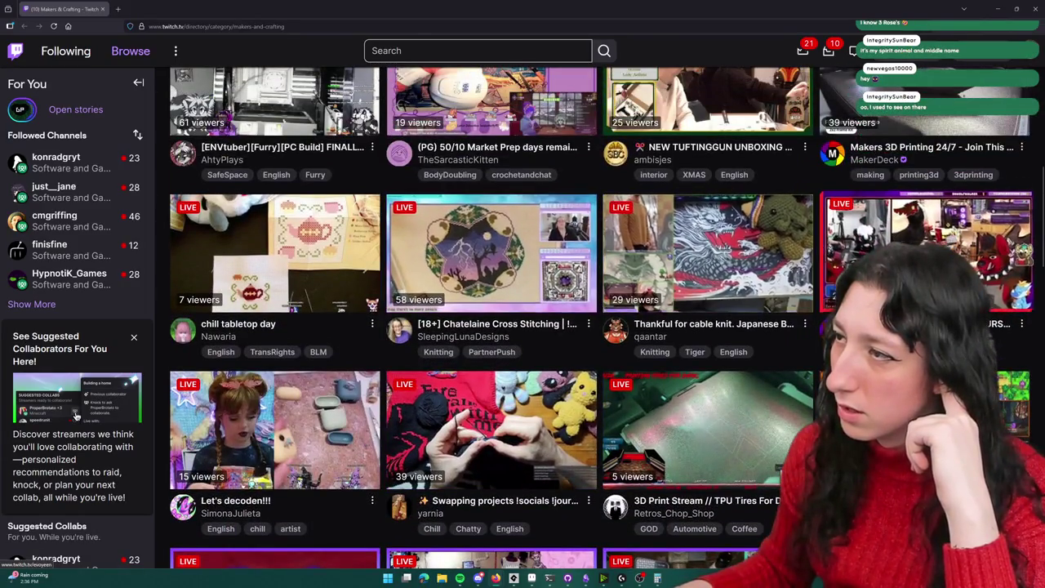
scroll(638, 301, "up", 2)
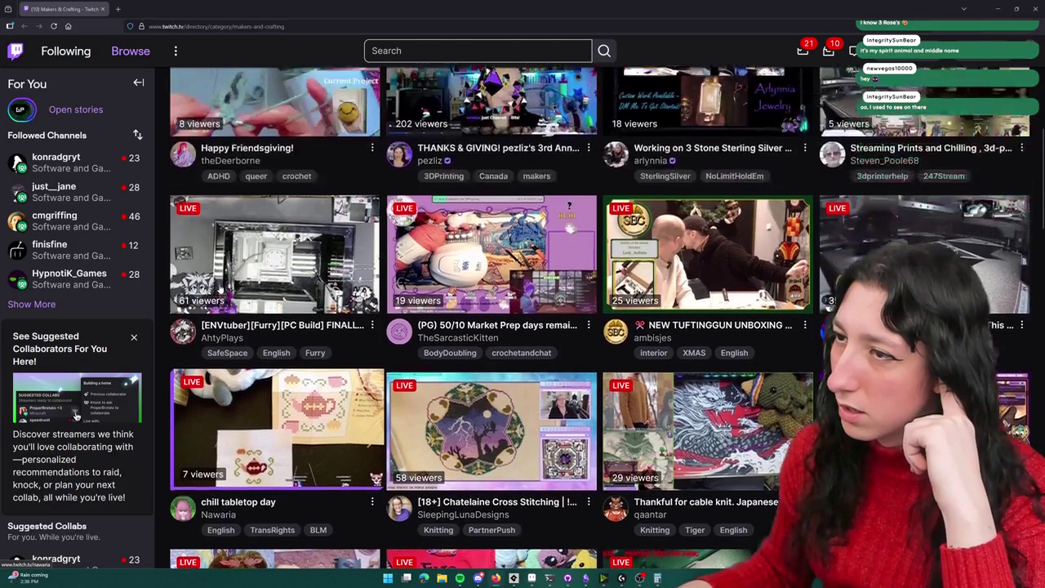
scroll(700, 334, "up", 2)
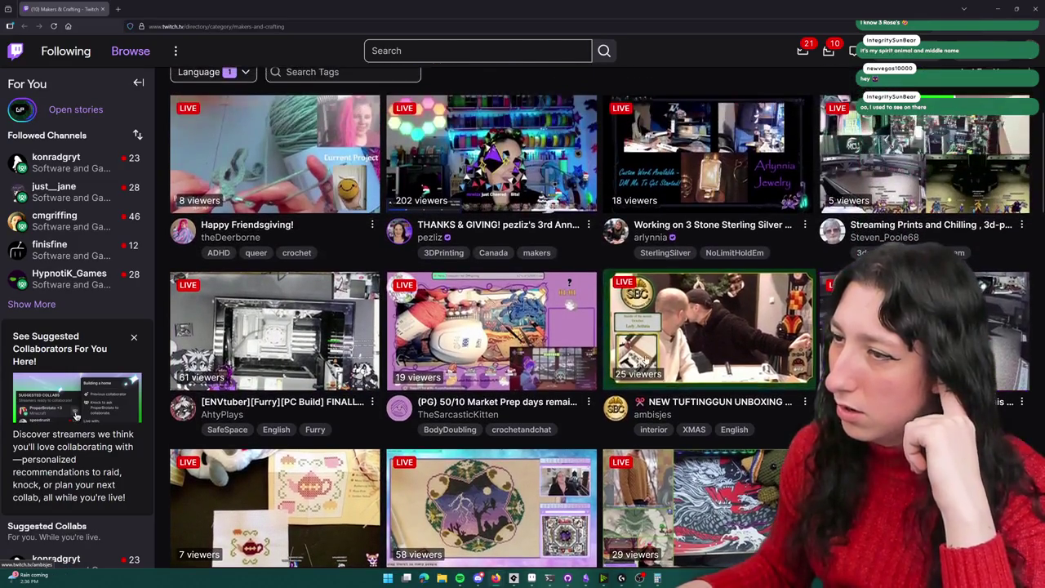
scroll(700, 335, "up", 1)
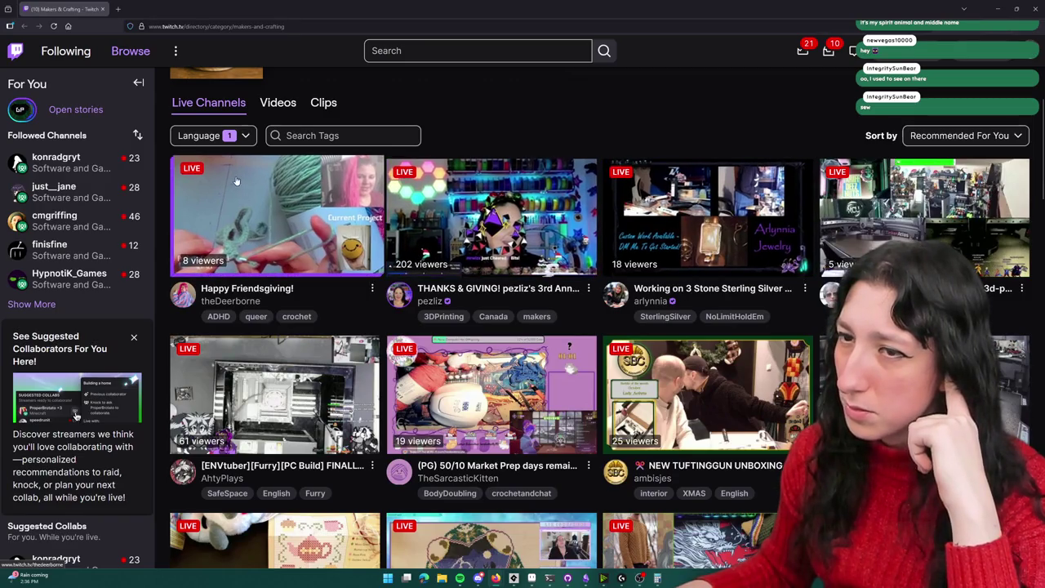
scroll(270, 284, "down", 2)
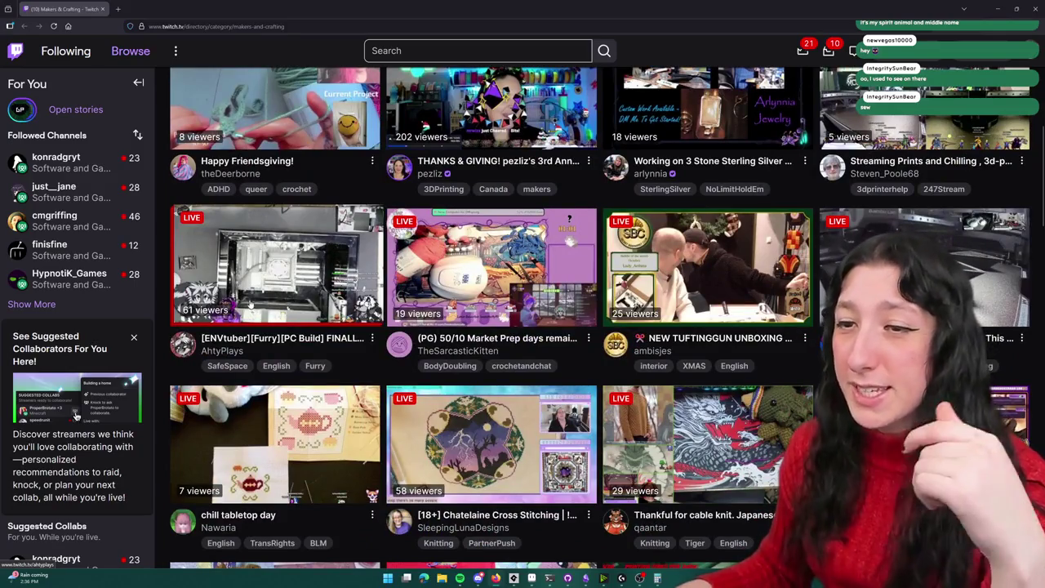
key("alt+Tab")
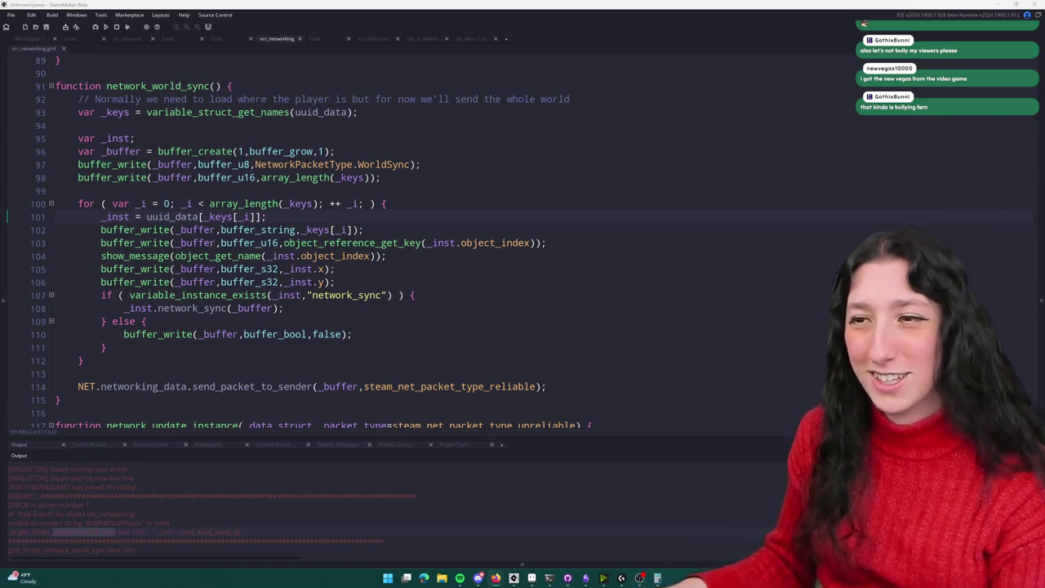
Step: Make line 101 read uuid_data with the [$ ] struct accessor before _keys
left_click(364, 219)
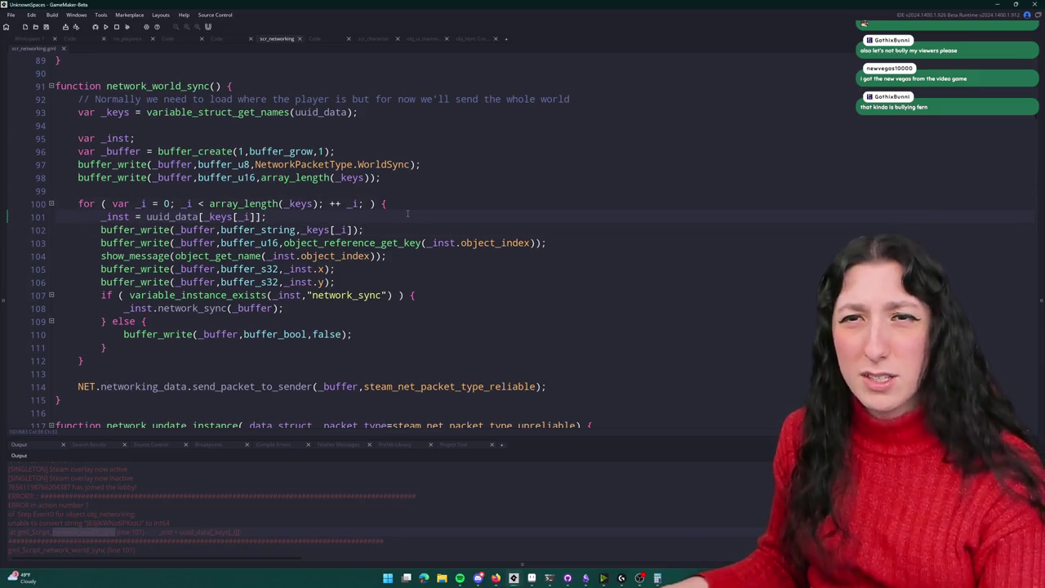
key("Insert")
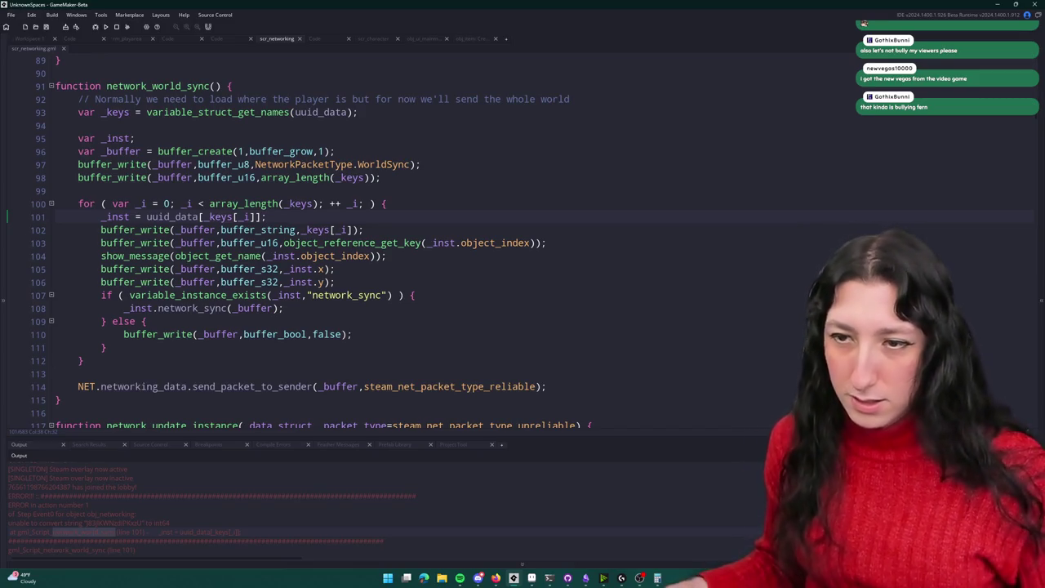
key("Insert")
left_click(390, 257)
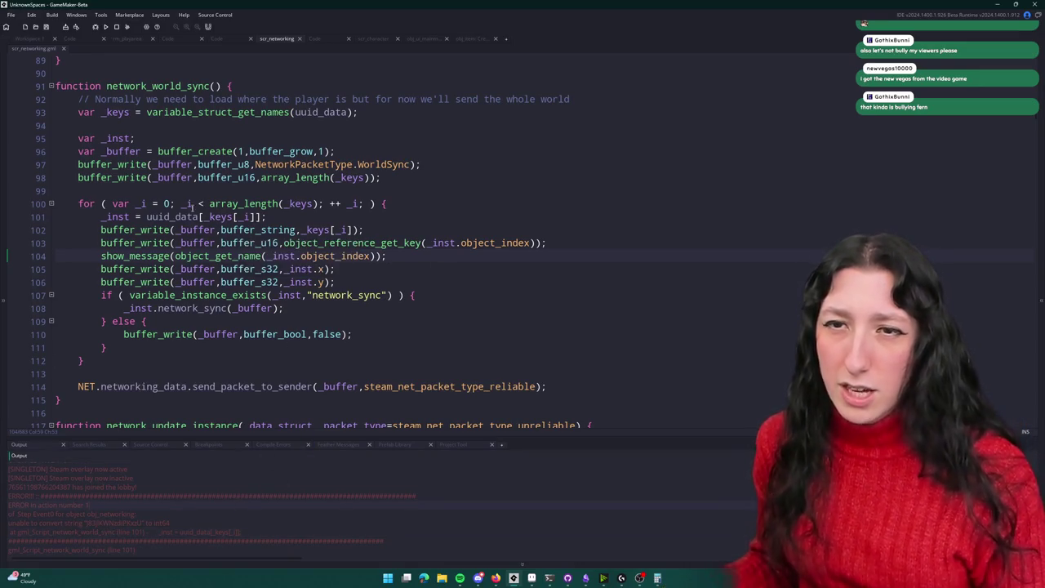
mouse_move(147, 243)
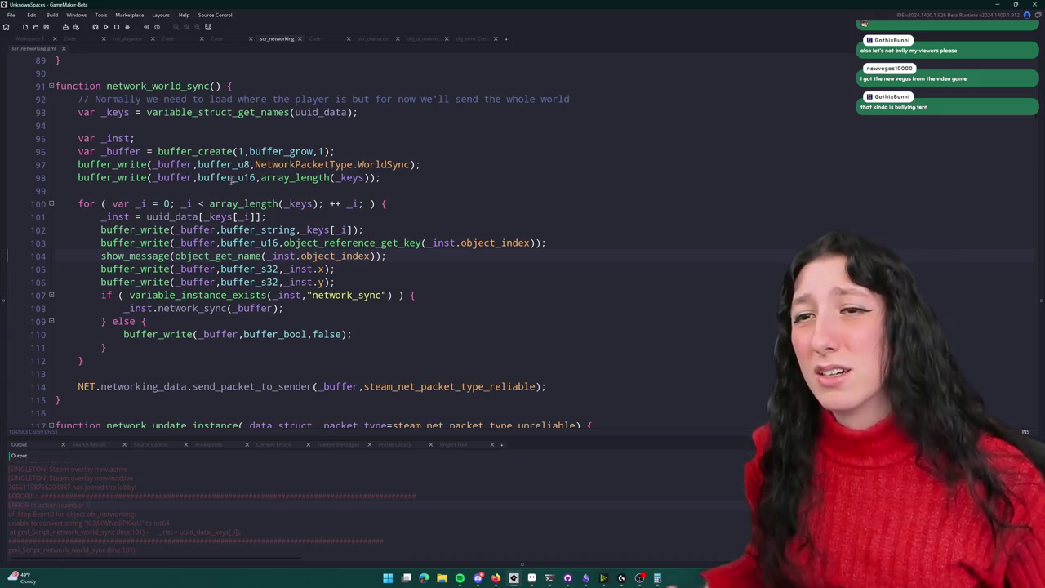
left_click(222, 216)
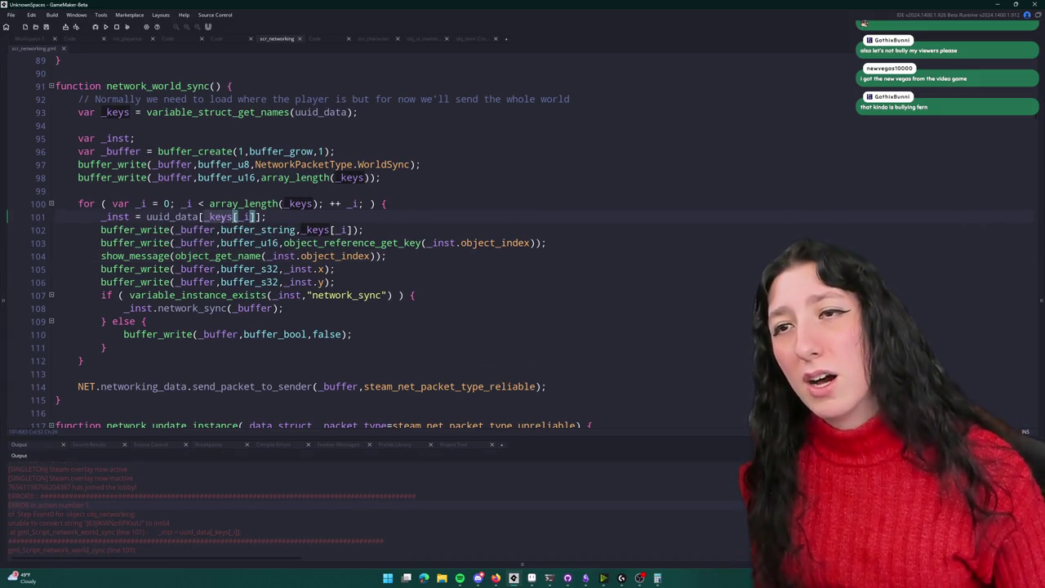
left_click(319, 112)
key("ctrl+Right")
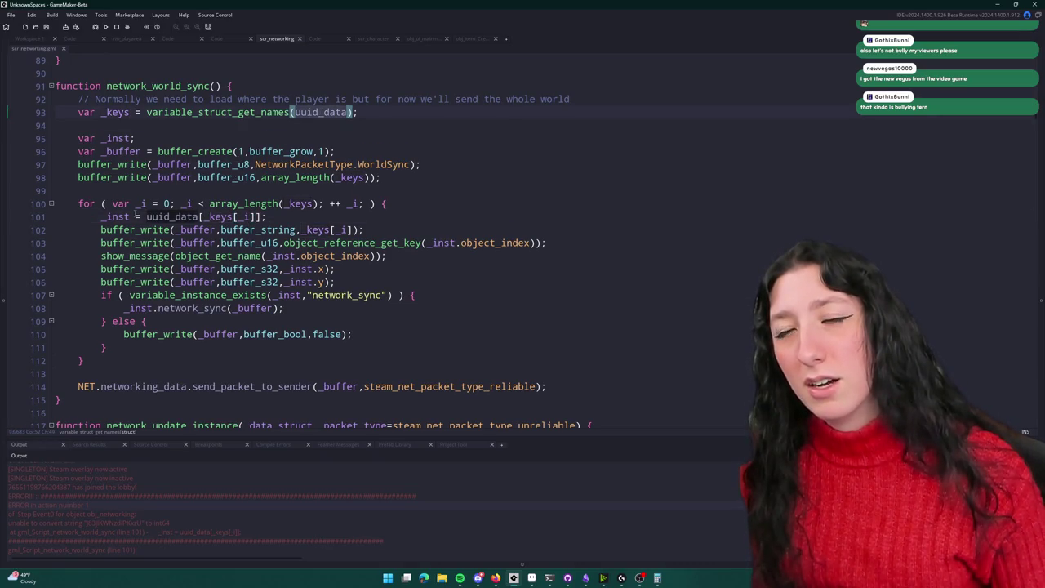
mouse_move(119, 217)
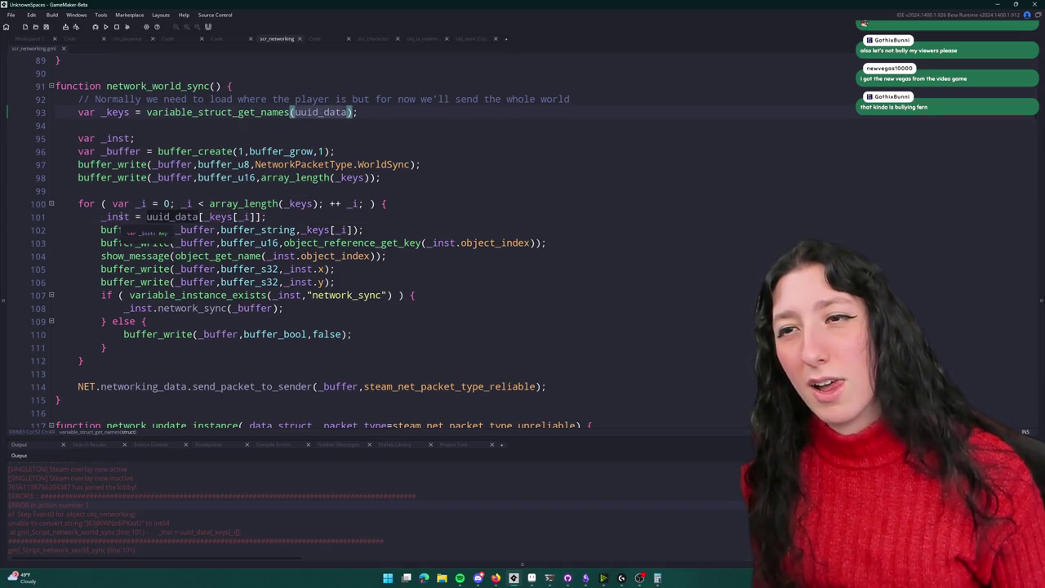
left_click(204, 216)
type("$")
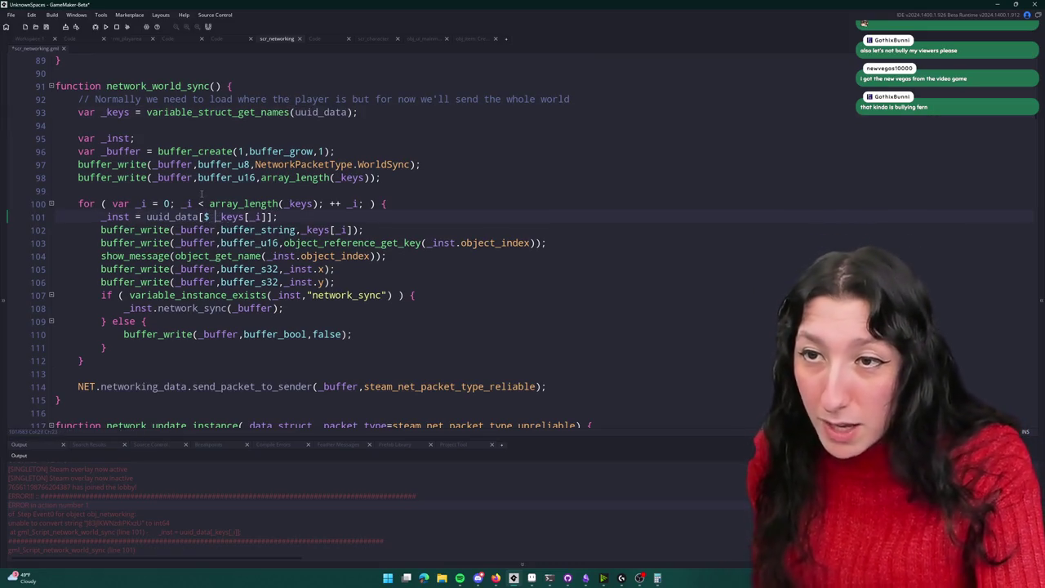
Step: Delete the show_message debug line 104 and bring up the pending changes
mouse_move(387, 256)
left_mouse_down()
mouse_move(143, 243)
mouse_move(45, 260)
left_mouse_up()
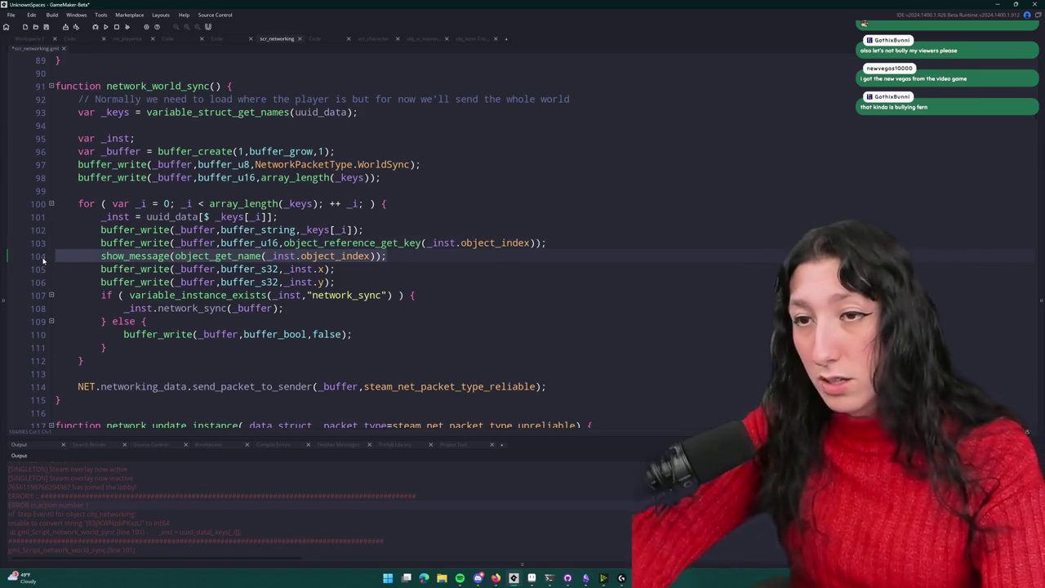
key("BackSpace")
key("BackSpace")
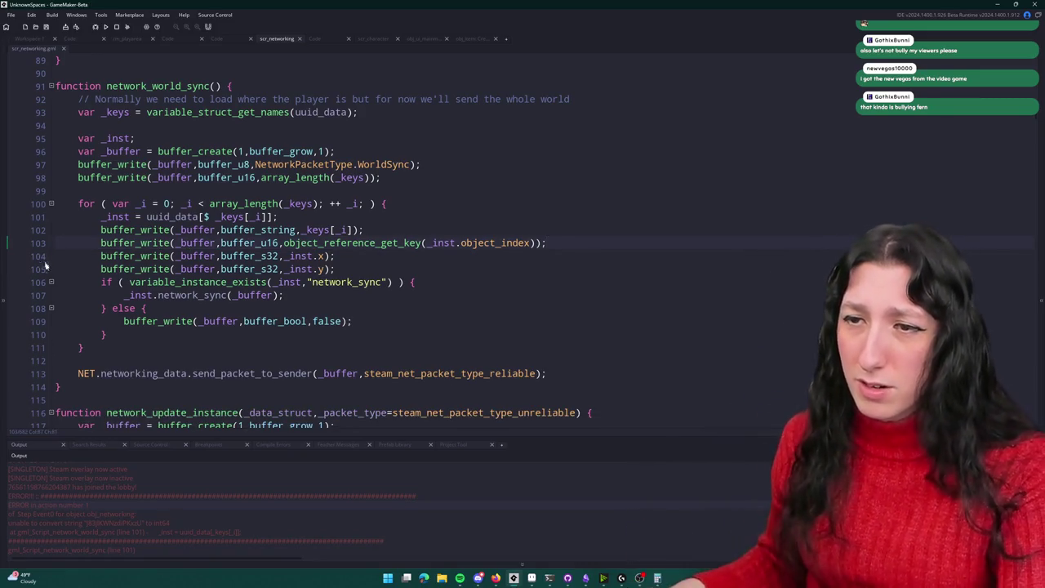
scroll(354, 288, "down", 3)
scroll(355, 289, "up", 2)
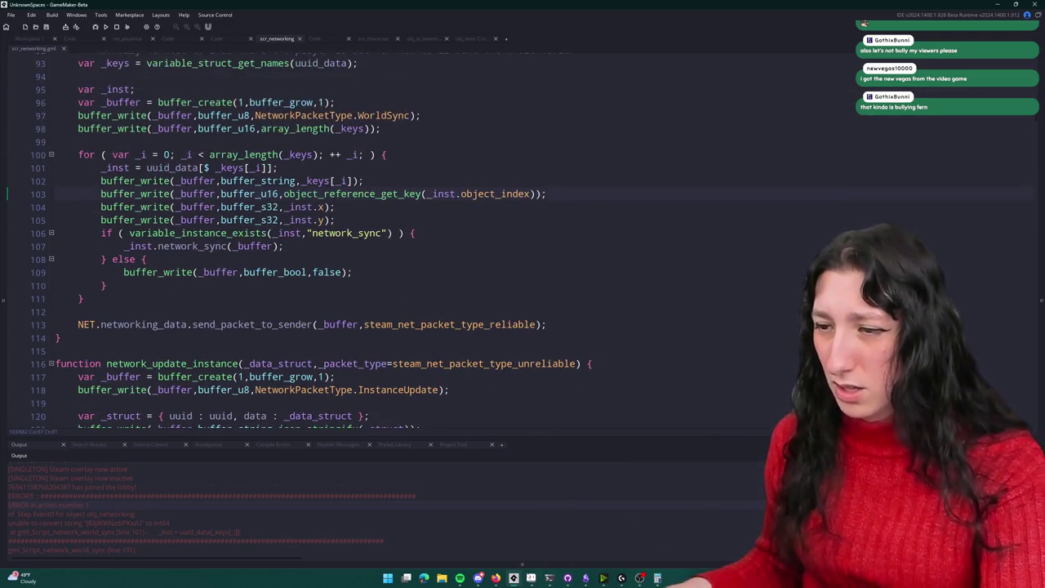
left_click(568, 578)
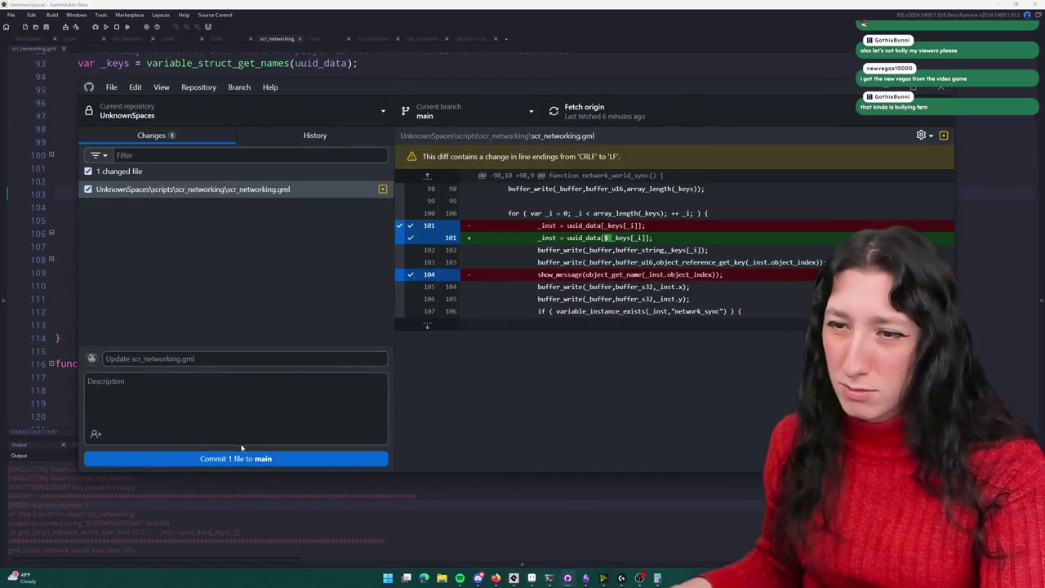
Step: Commit the scr_networking.gml change to main, push to origin, and return to GameMaker
left_click(242, 459)
left_click(622, 124)
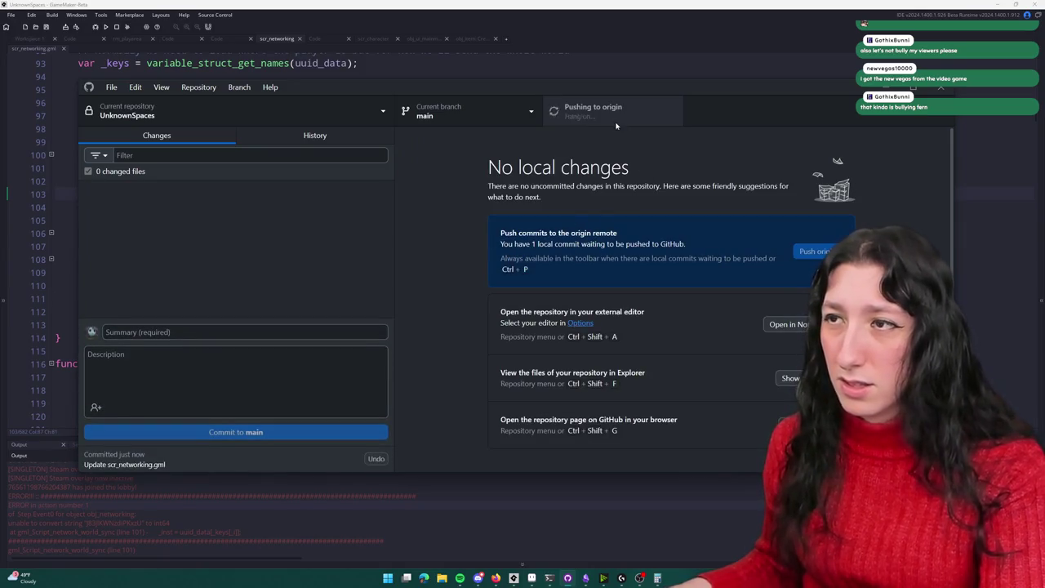
left_click(568, 578)
key("Up")
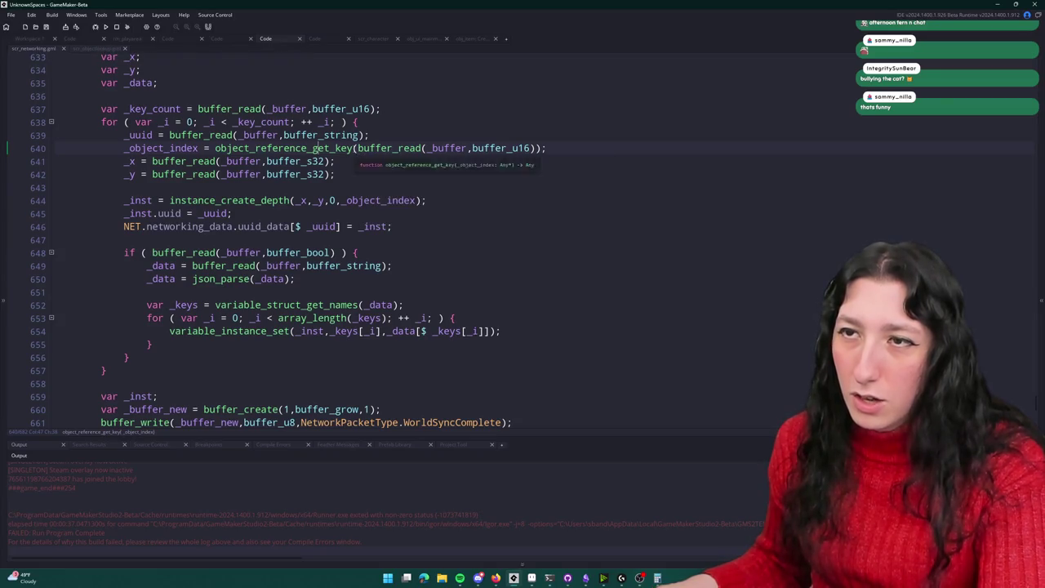
Step: Change object_reference_get_key to object_reference_get_object on line 640 and save scr_networking
left_click(336, 148)
left_click(353, 148)
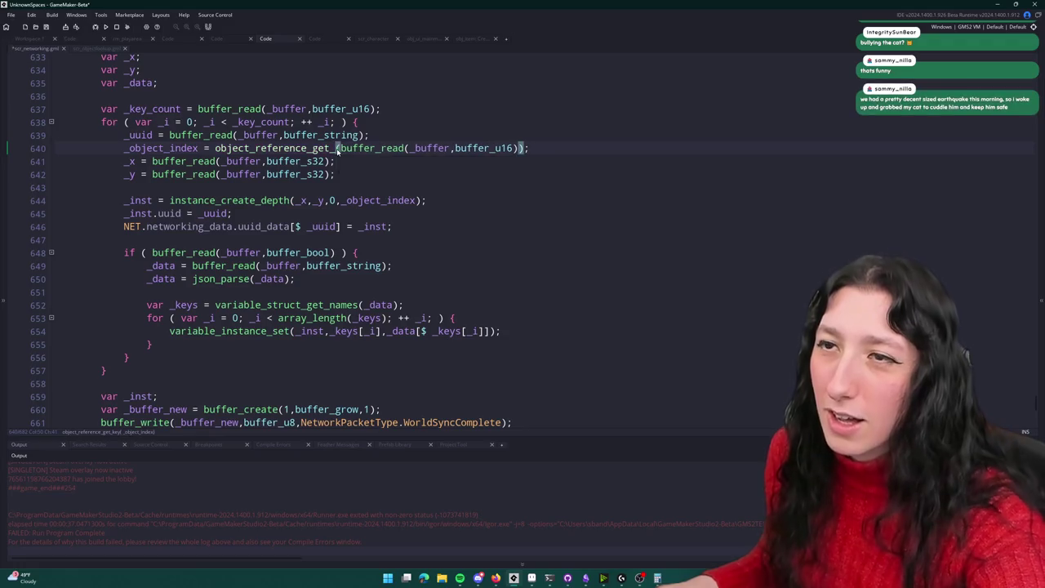
type("(")
double_click(343, 148)
type("object")
key("BackSpace")
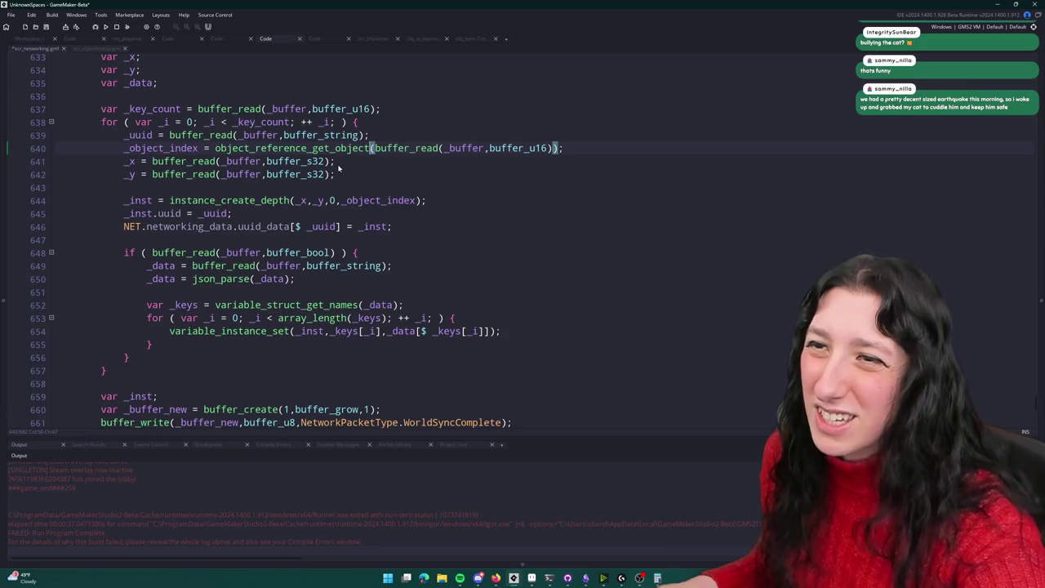
key("ctrl+s")
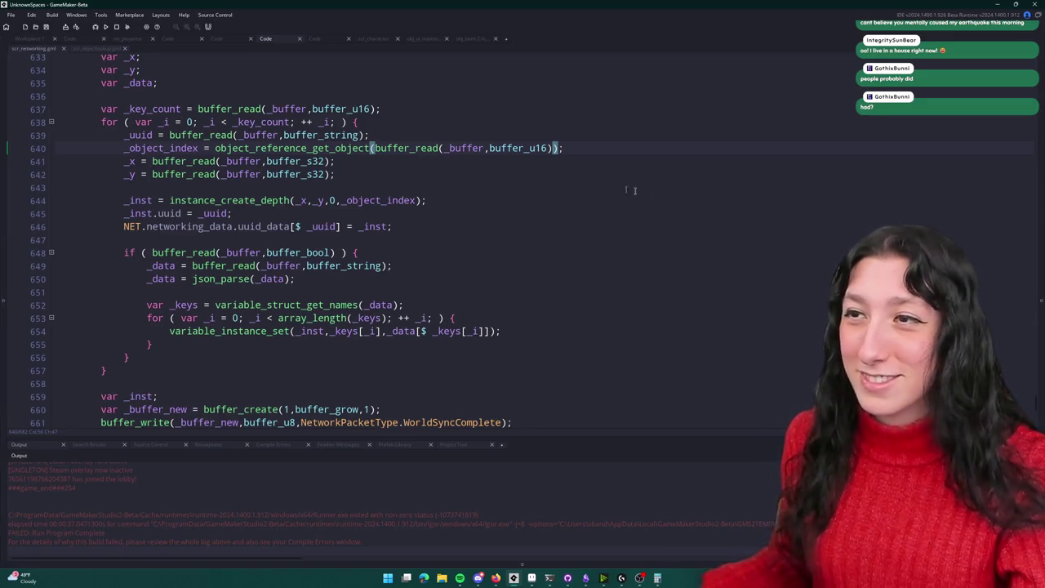
left_click(586, 578)
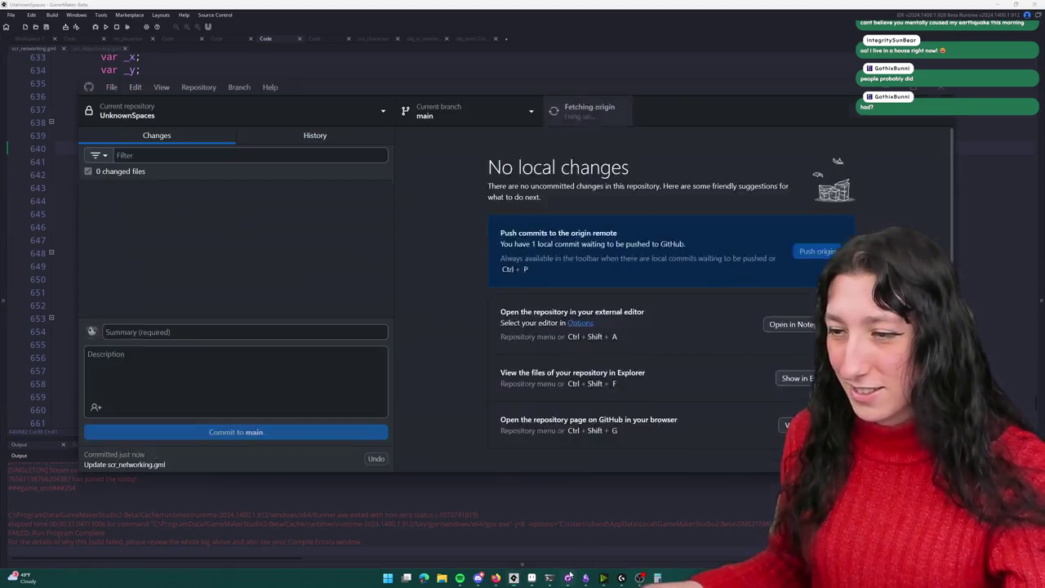
Step: Commit 'Update scr_networking.gml' to main, push to origin, and go back to GameMaker
left_click(233, 459)
left_click(584, 111)
left_click(315, 135)
left_click(232, 176)
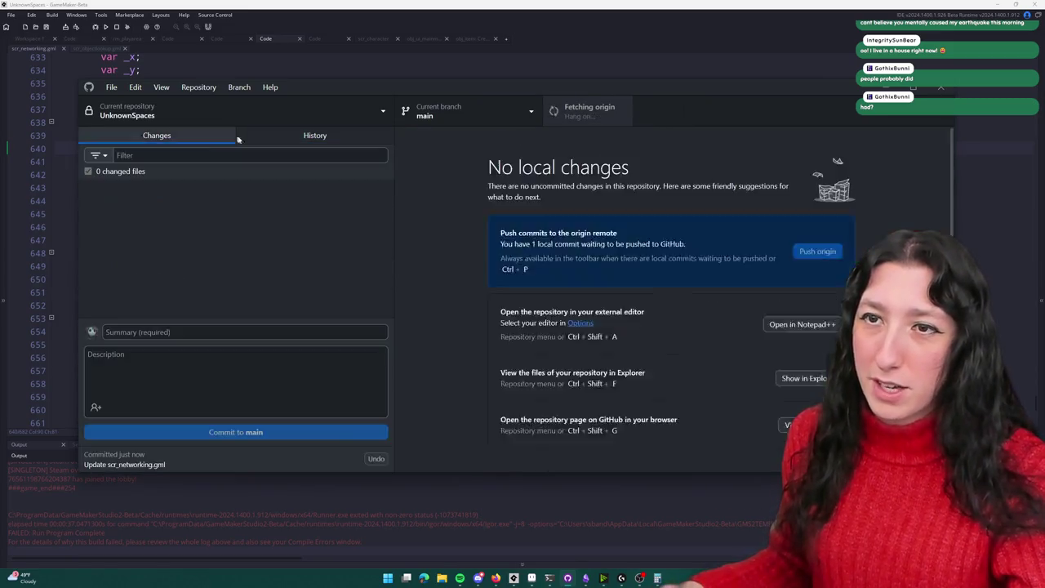
left_click(447, 3)
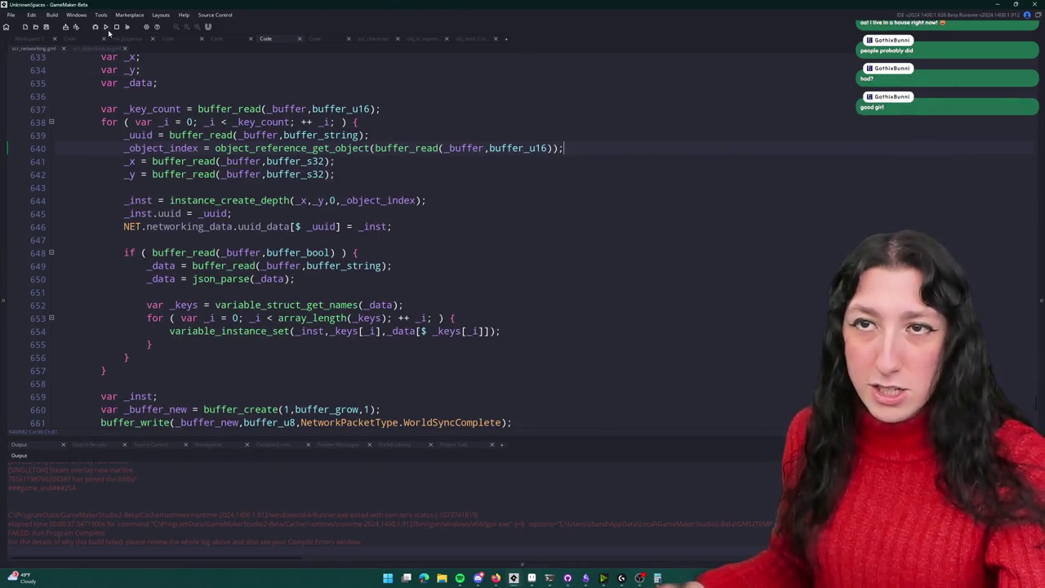
Step: Run the game, maximize its window, and create a new multiplayer lobby
left_click(104, 27)
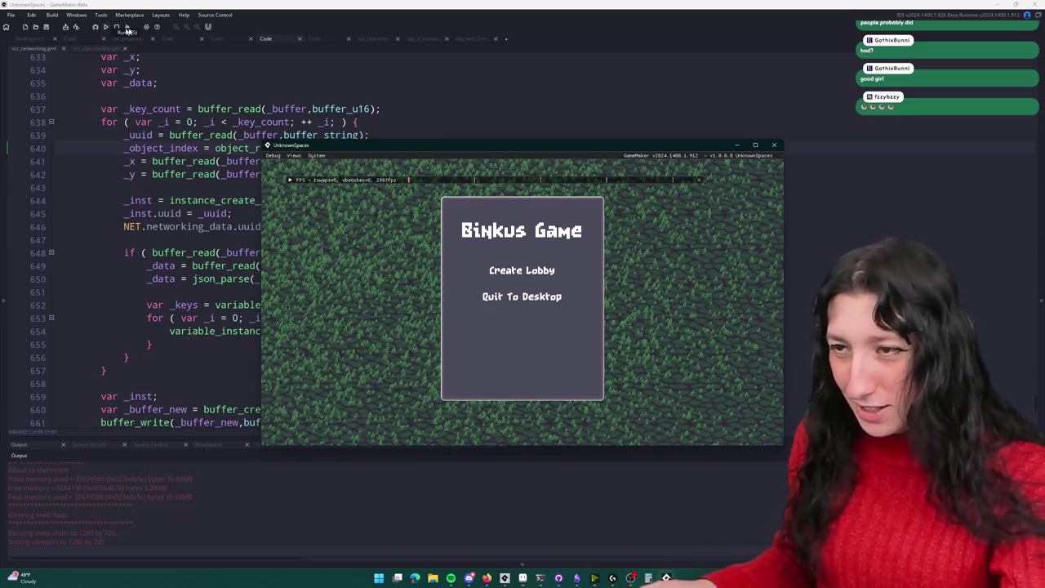
left_click_drag(379, 145, 371, 4)
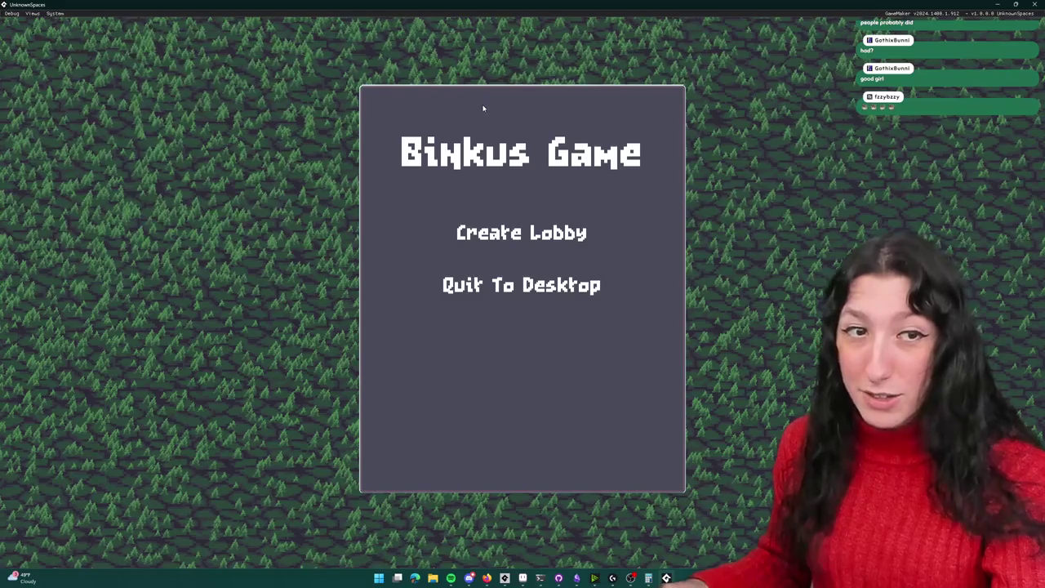
left_click(478, 232)
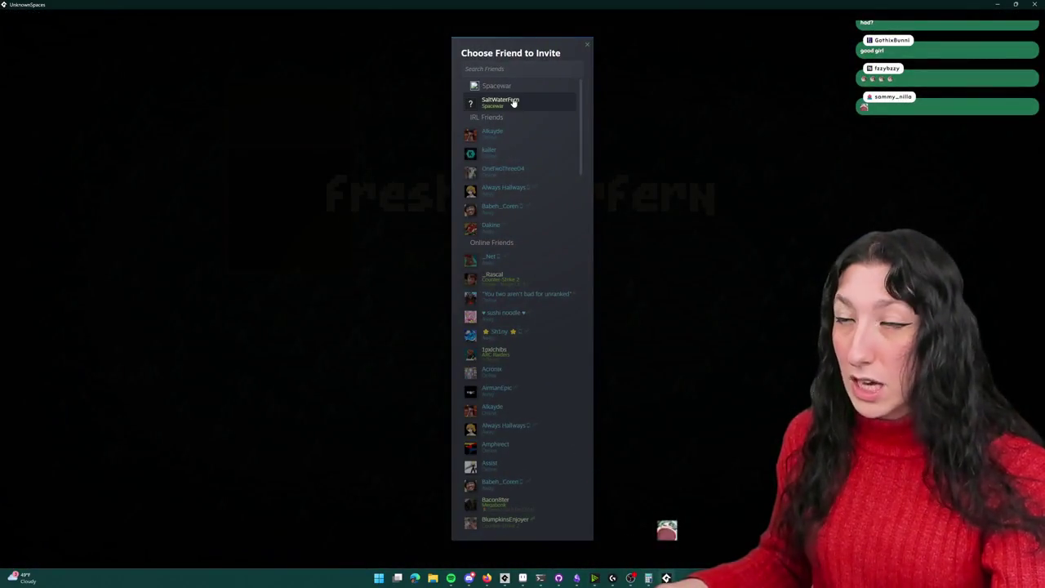
Step: Invite a friend into the lobby, then close the game once they've joined
left_click(498, 101)
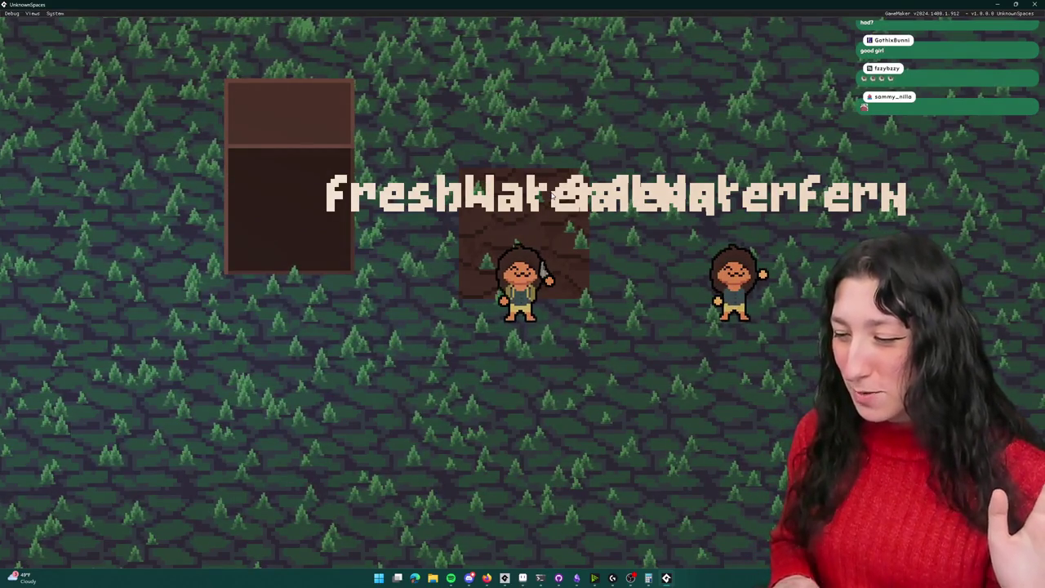
left_click(1032, 5)
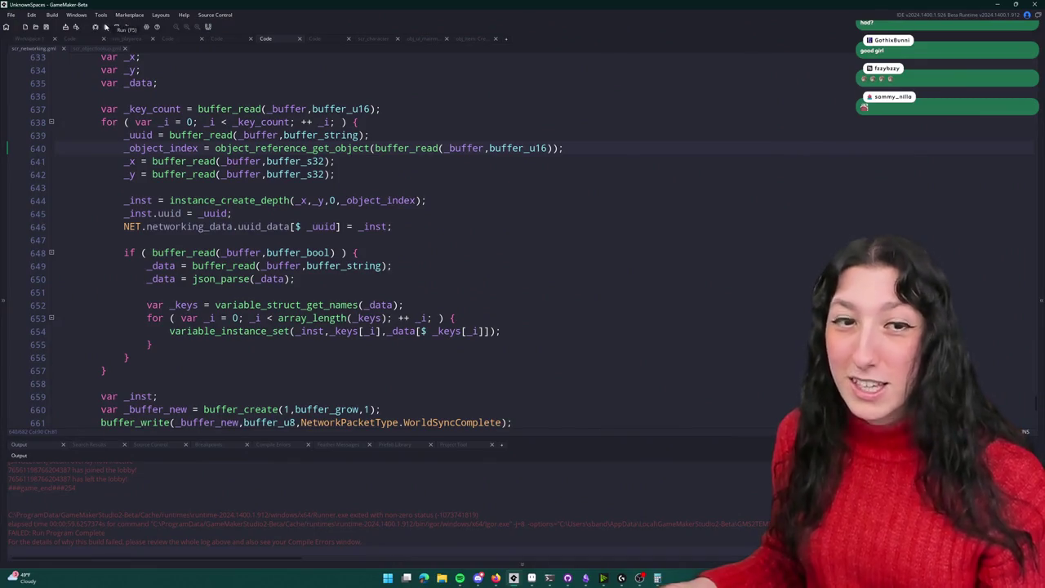
Step: Relaunch the game, maximize its window, and host a new lobby
left_click(106, 27)
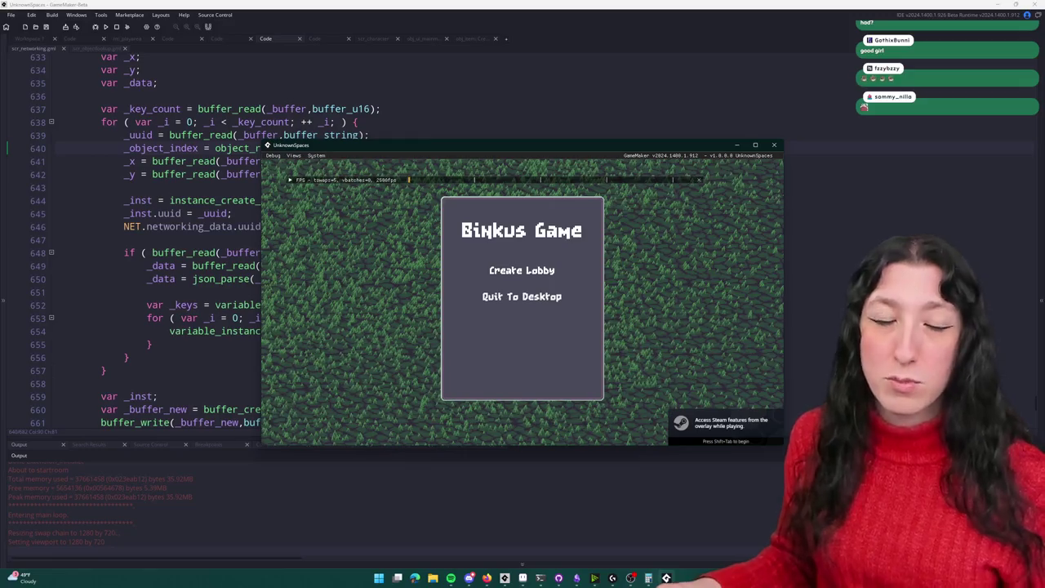
double_click(610, 141)
left_click(523, 231)
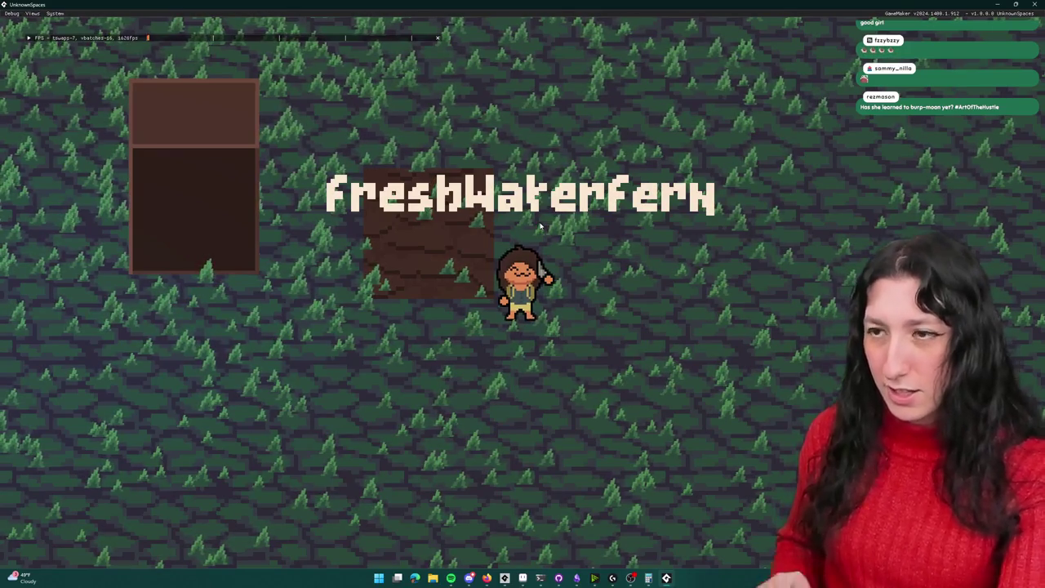
Step: Dismiss the 'Choose Friend to Invite' list and go back to the forest world
key("e")
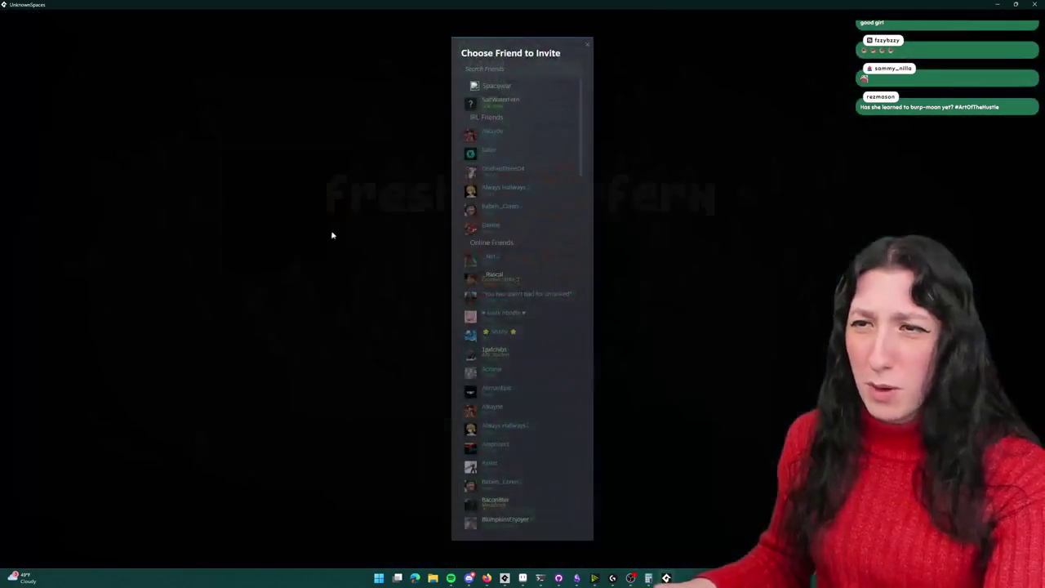
left_click(525, 99)
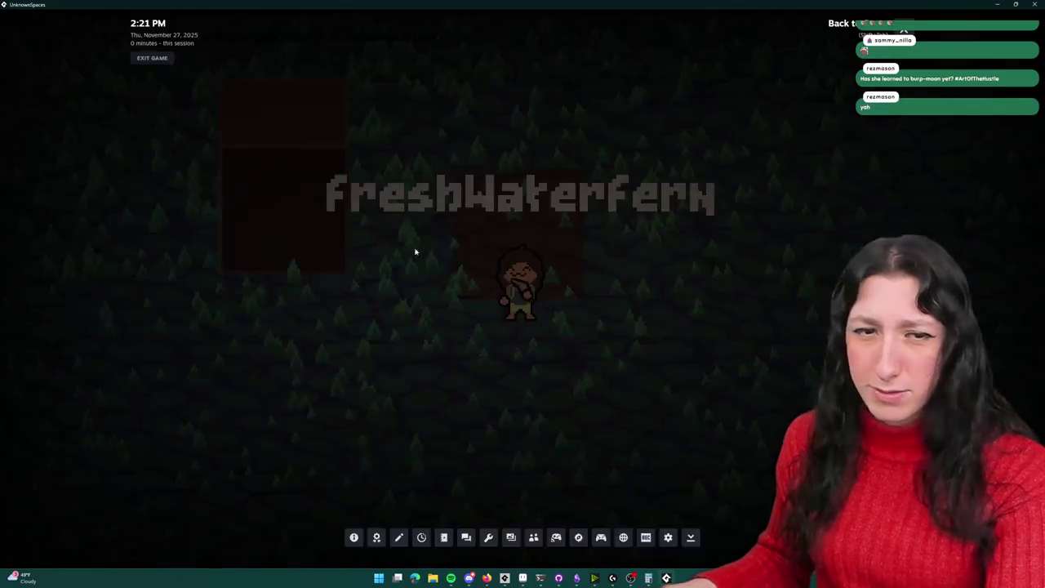
key("i")
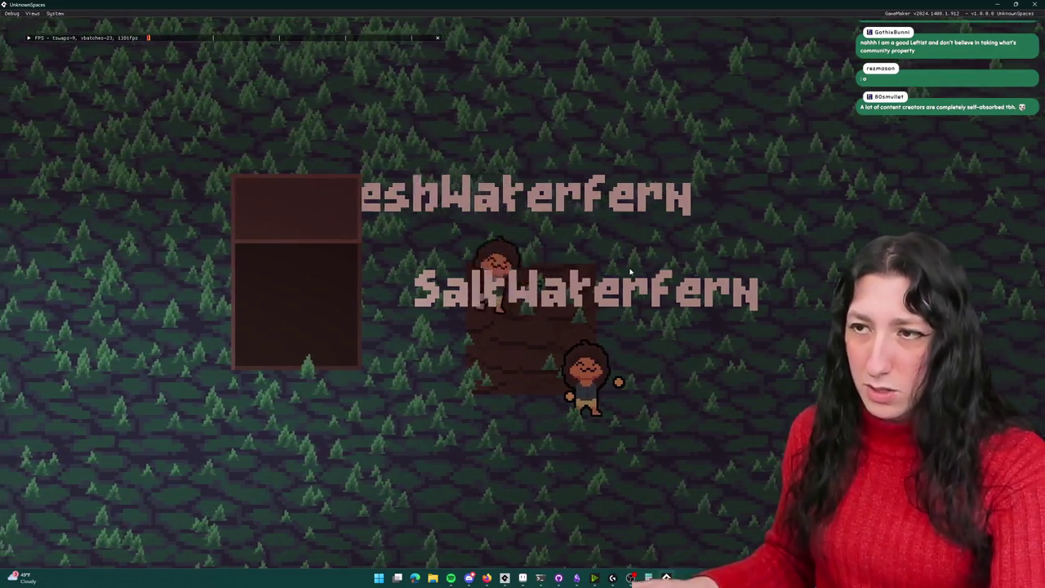
Step: Equip the knife from the inventory, swing it once, then quit the game with Escape
key("s")
key("e")
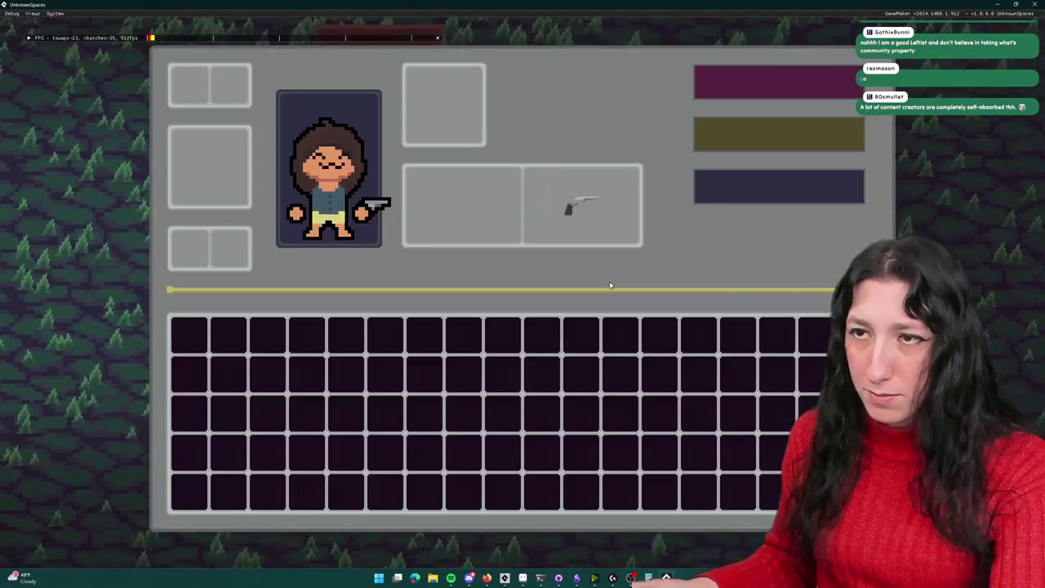
key("e")
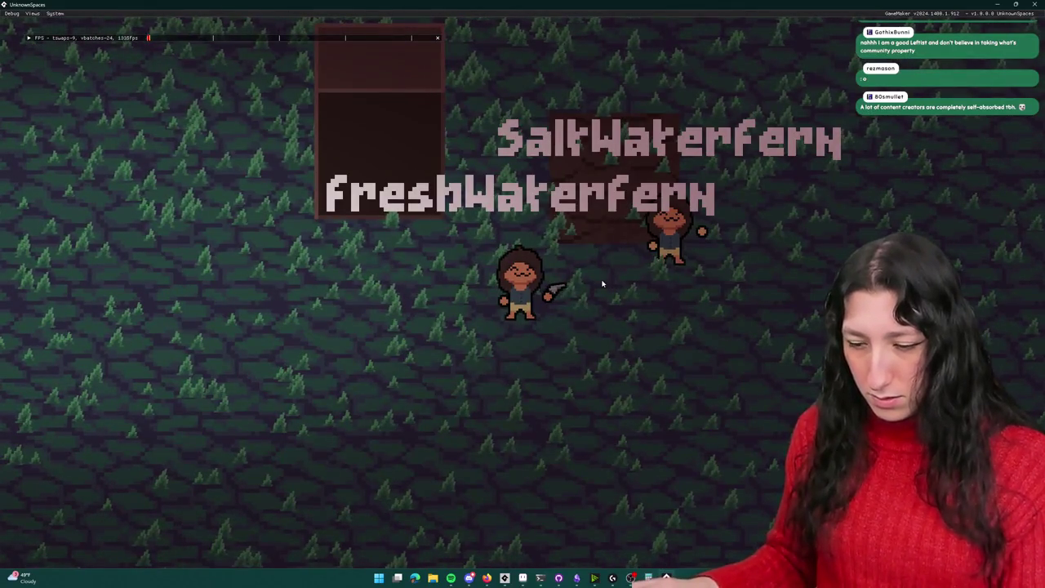
left_click(459, 293)
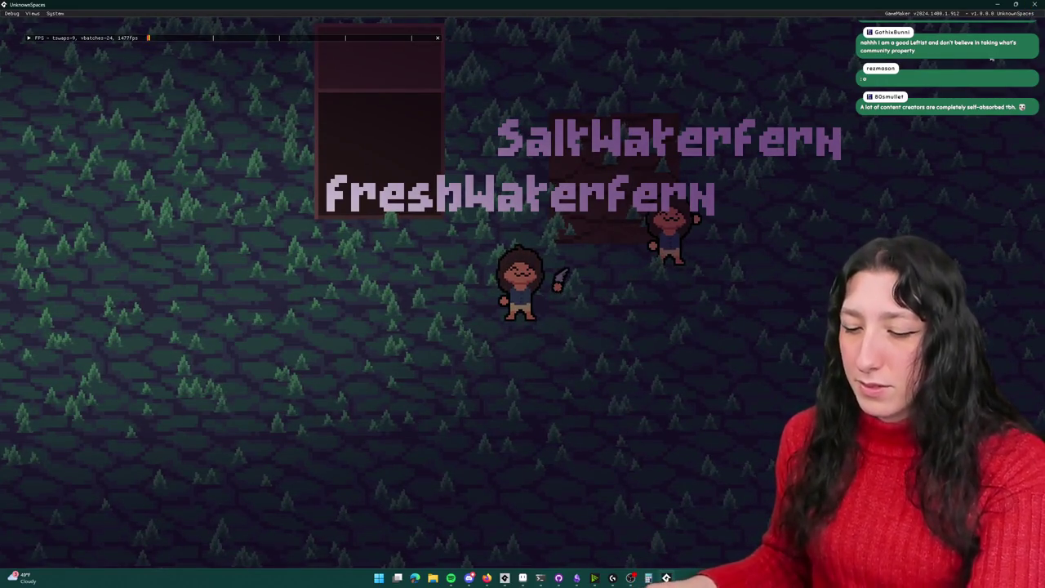
key("Escape")
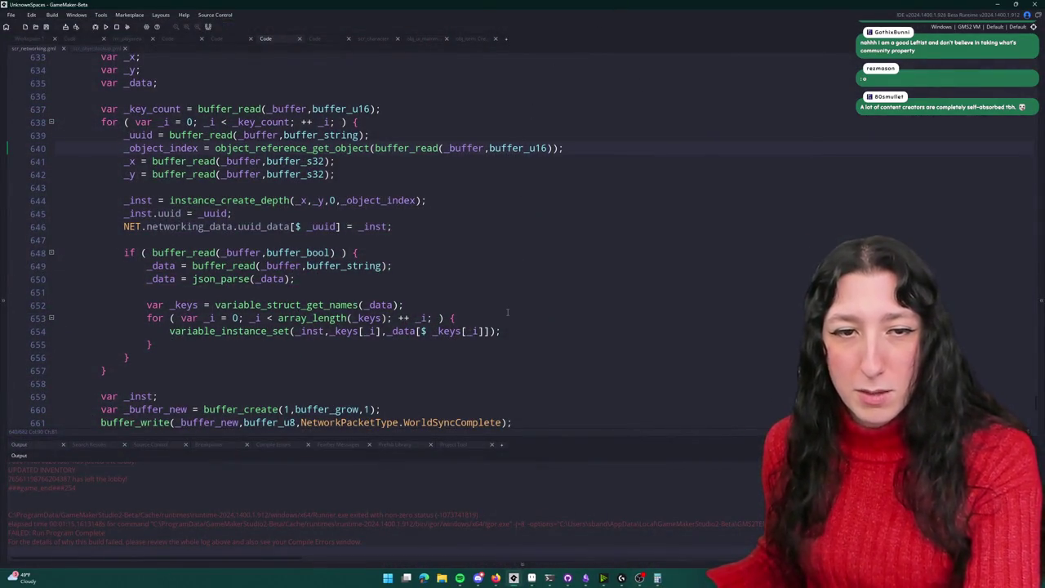
left_click(640, 160)
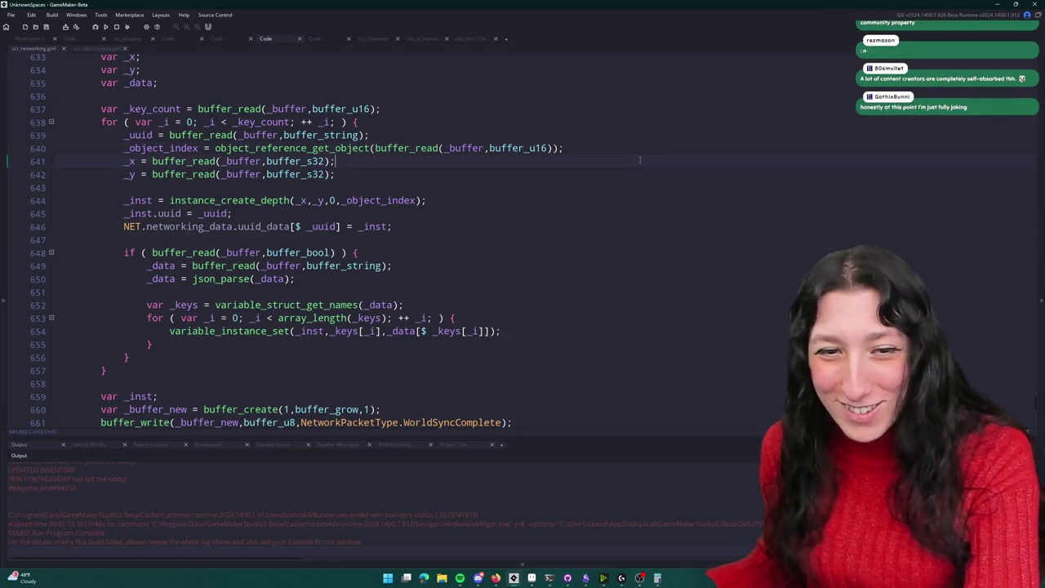
scroll(640, 160, "up", 3)
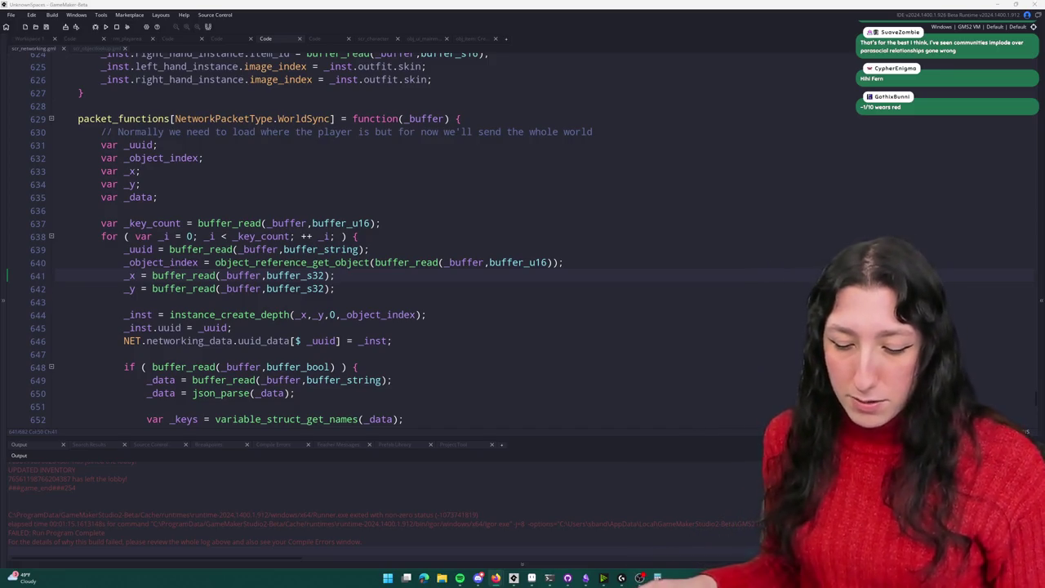
scroll(553, 263, "up", 3)
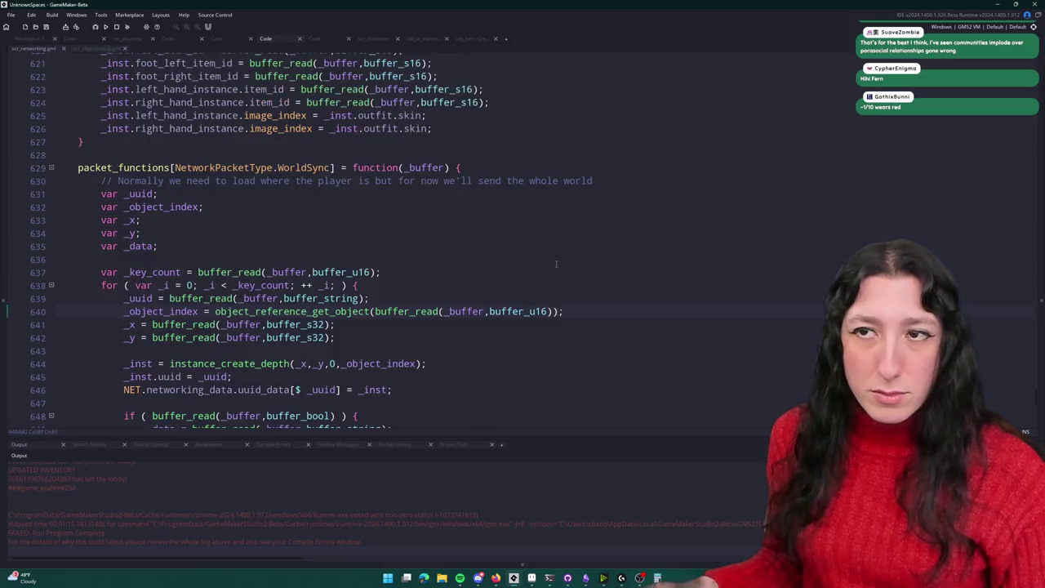
left_click(552, 263)
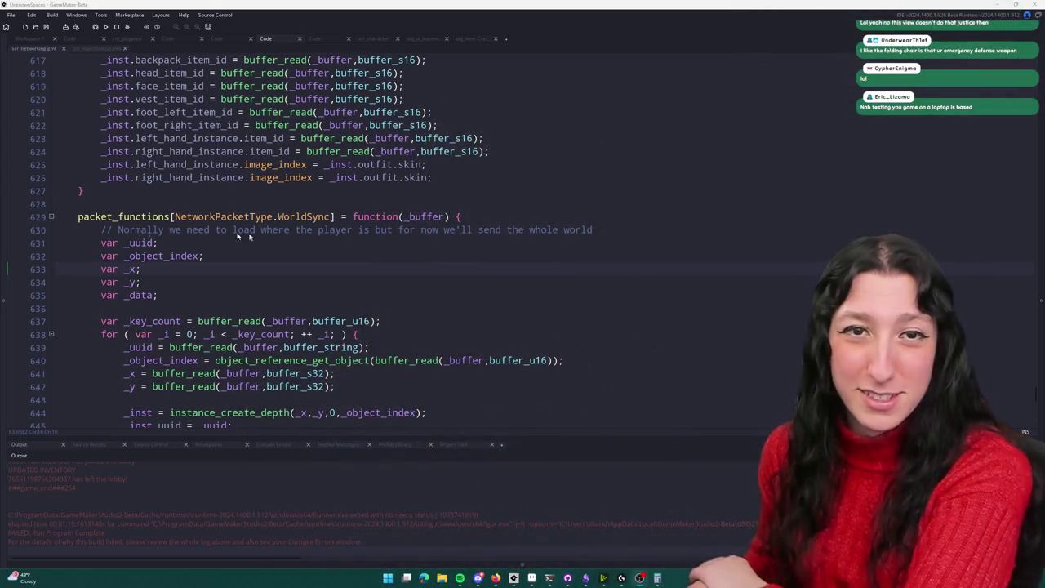
left_click(249, 238)
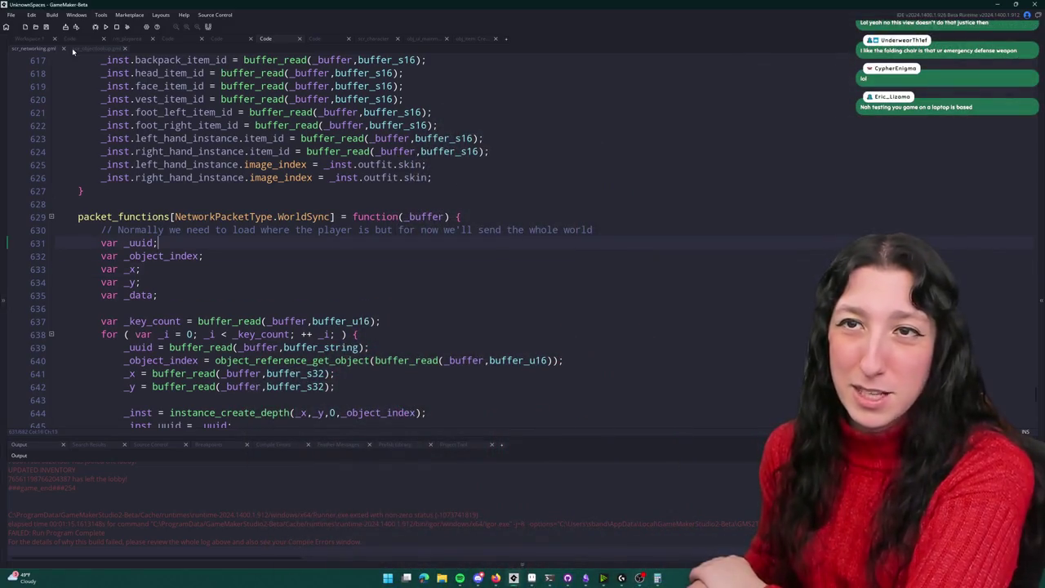
Step: Run the game, create a lobby to enter the forest, and start walking with WASD
left_click(107, 27)
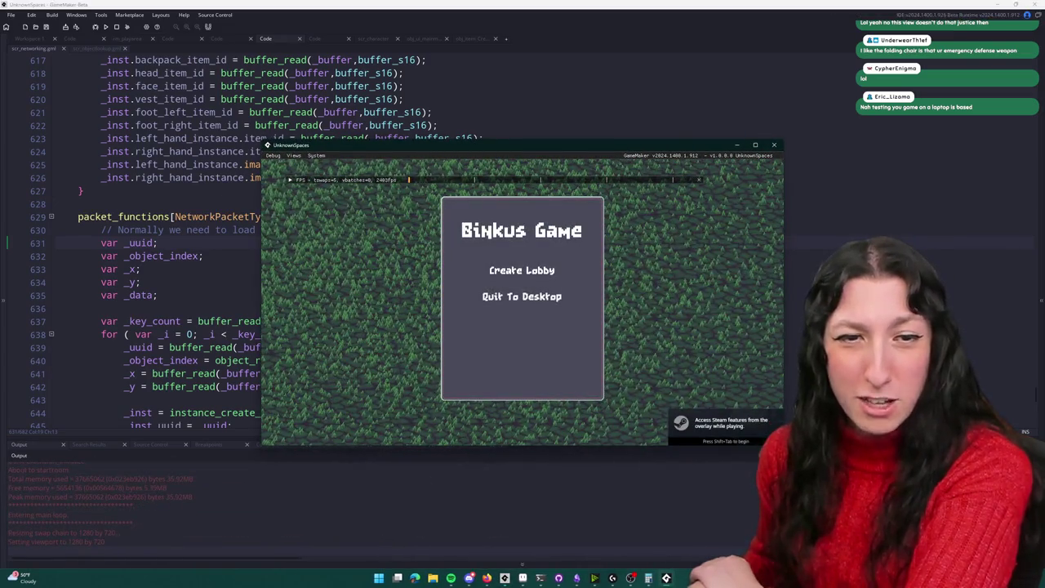
left_click(522, 270)
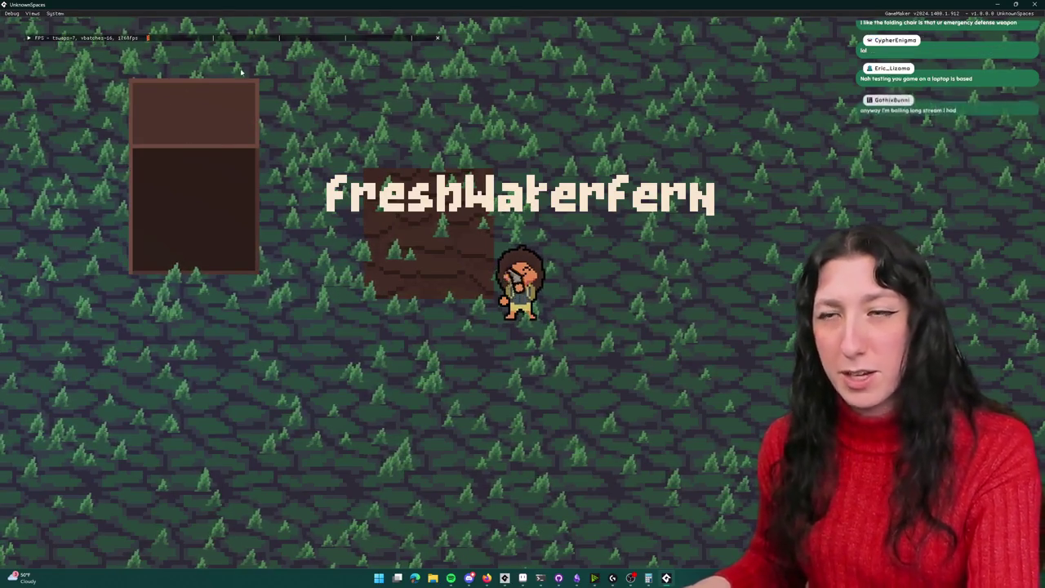
key("s")
key("a")
key("w")
key("d")
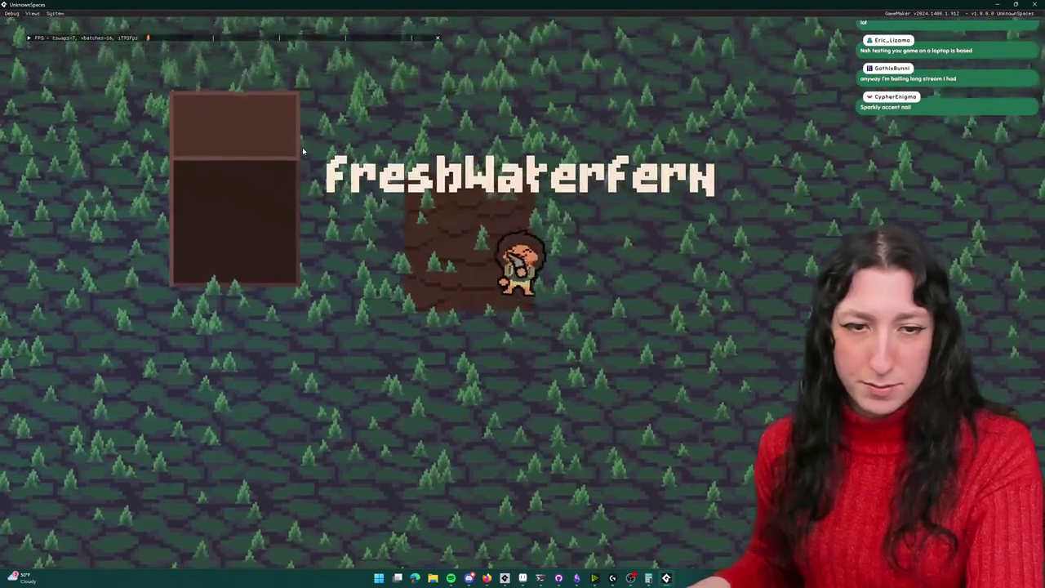
key("s")
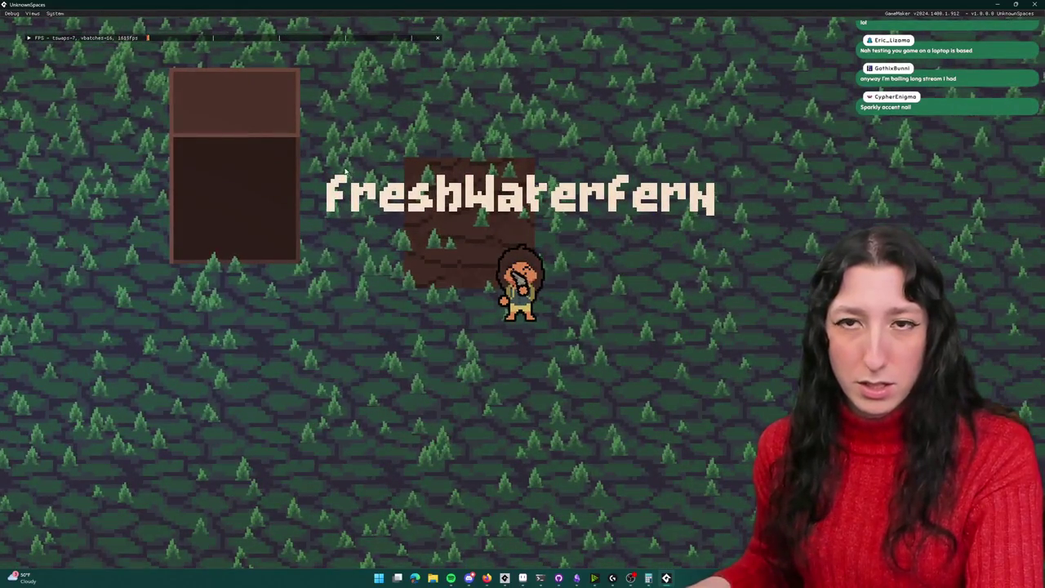
Step: Walk the character around the forest, then attack to the right with the knife
key("w")
key("w")
key("s")
key("w")
key("w")
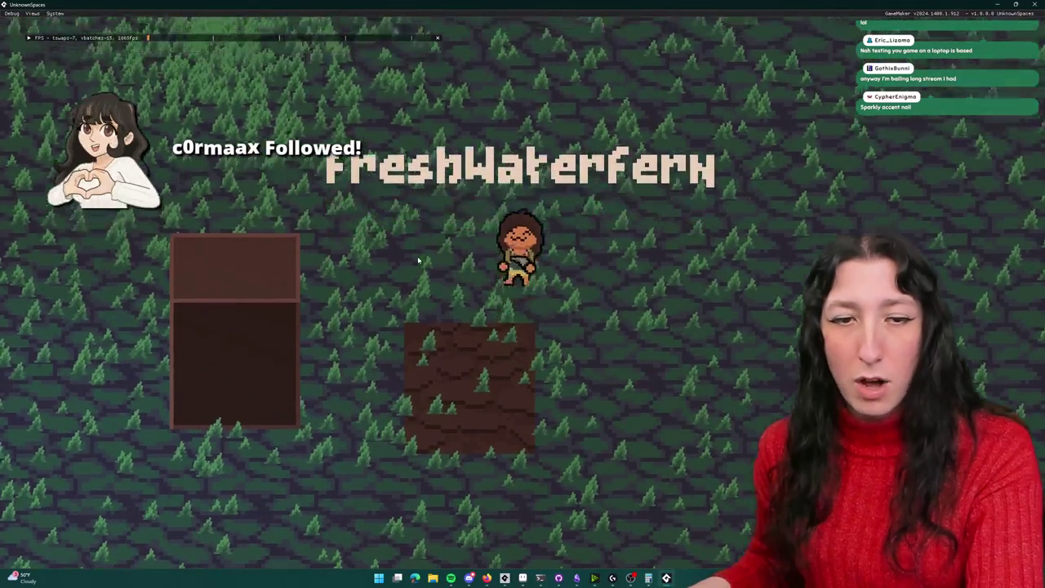
key("s")
key("d")
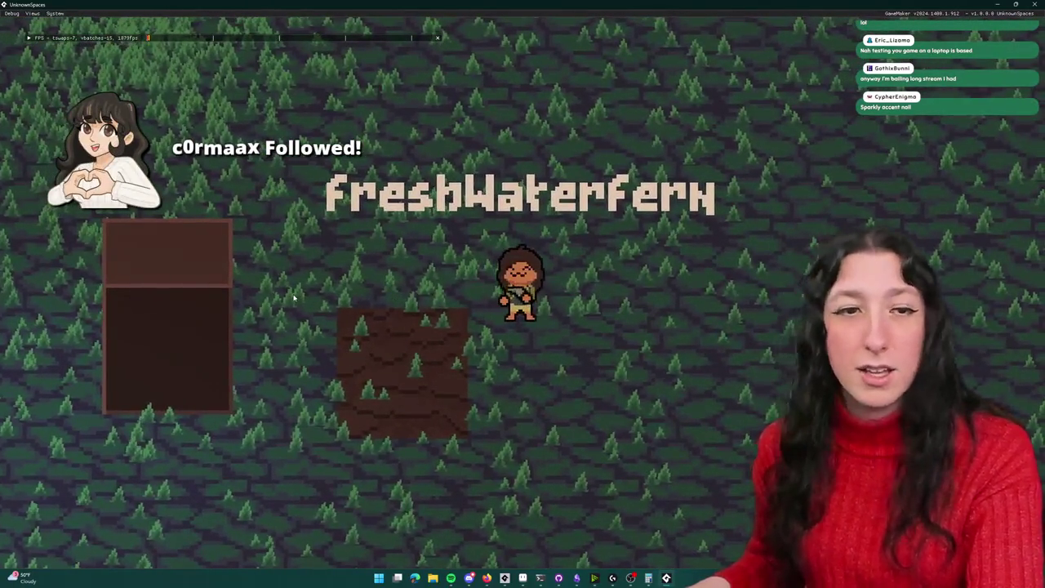
key("s")
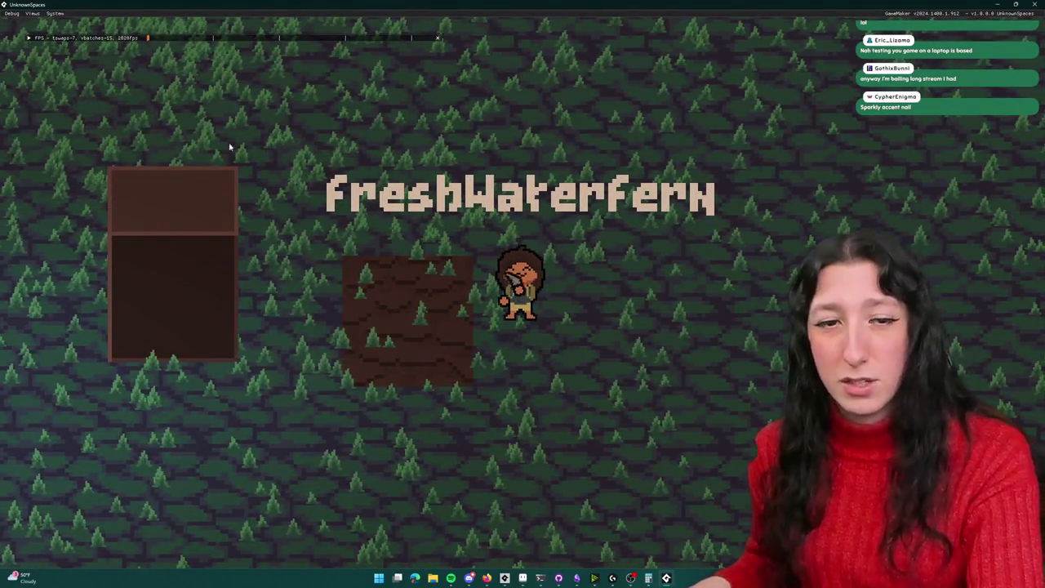
key("d")
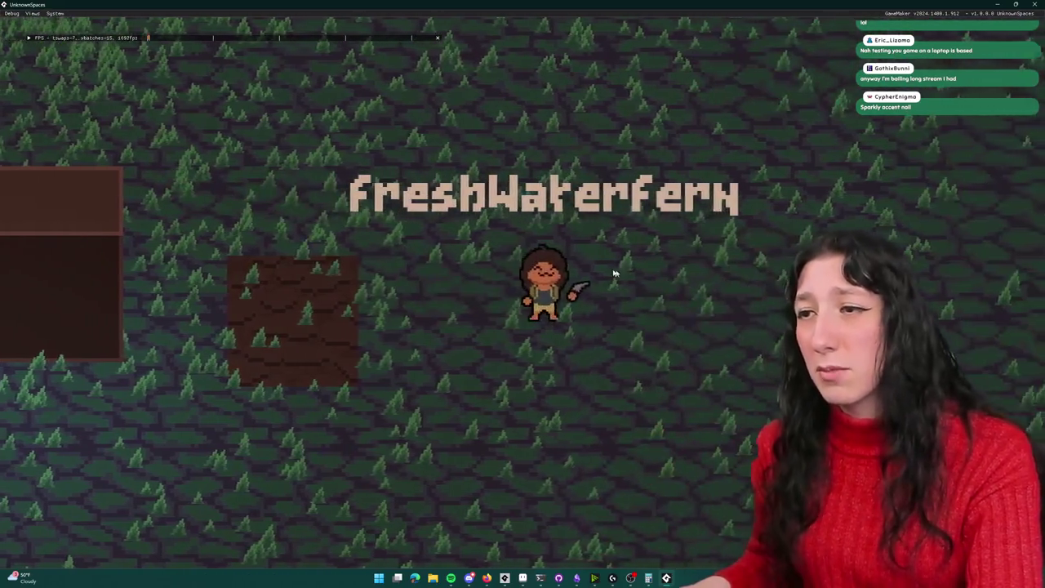
key("a")
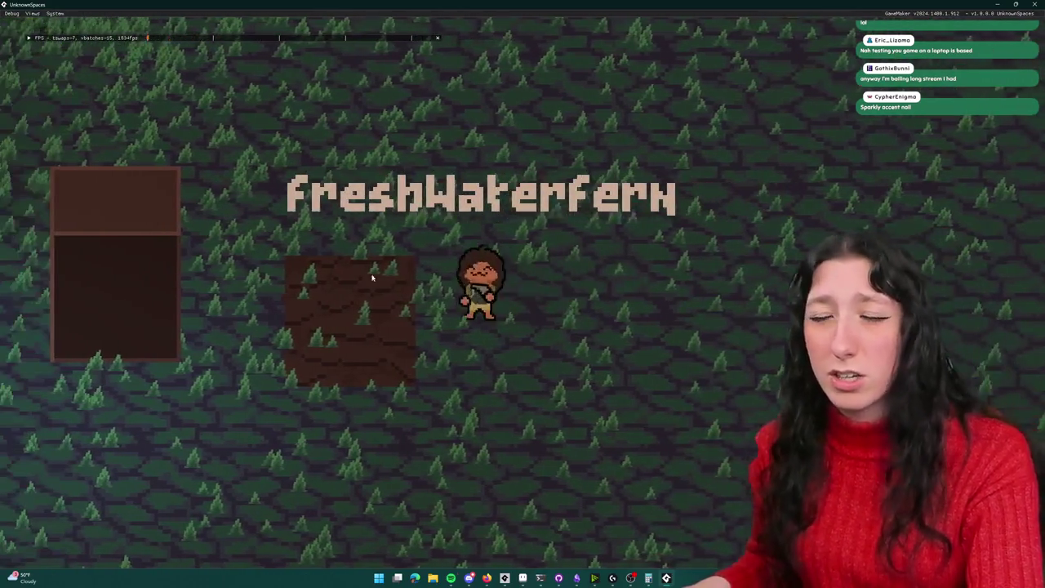
key("s")
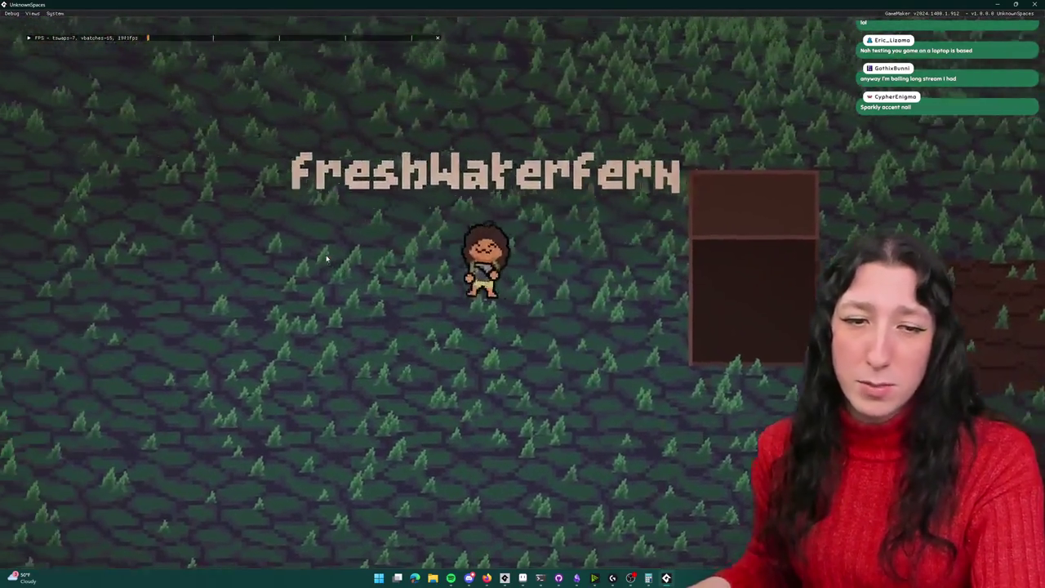
left_click(730, 275)
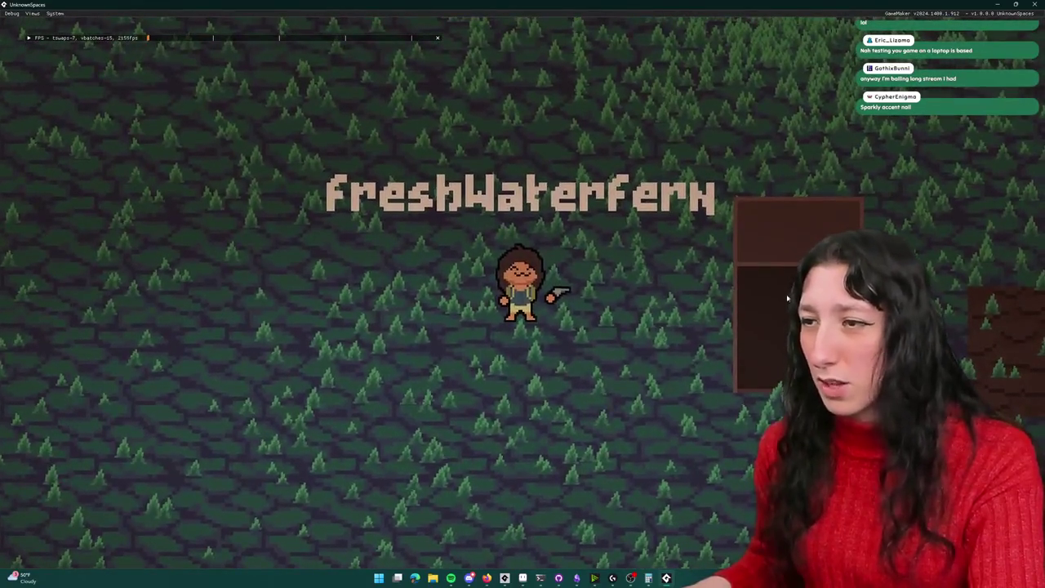
Step: Equip the yellow backpack from the ground and reopen the inventory to confirm it
key("i")
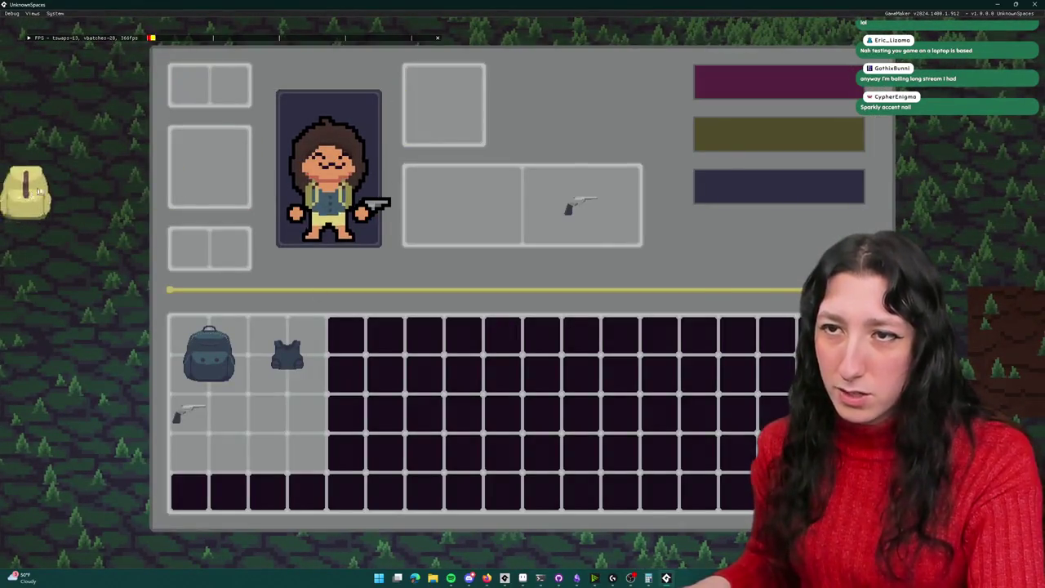
left_click(39, 190)
key("i")
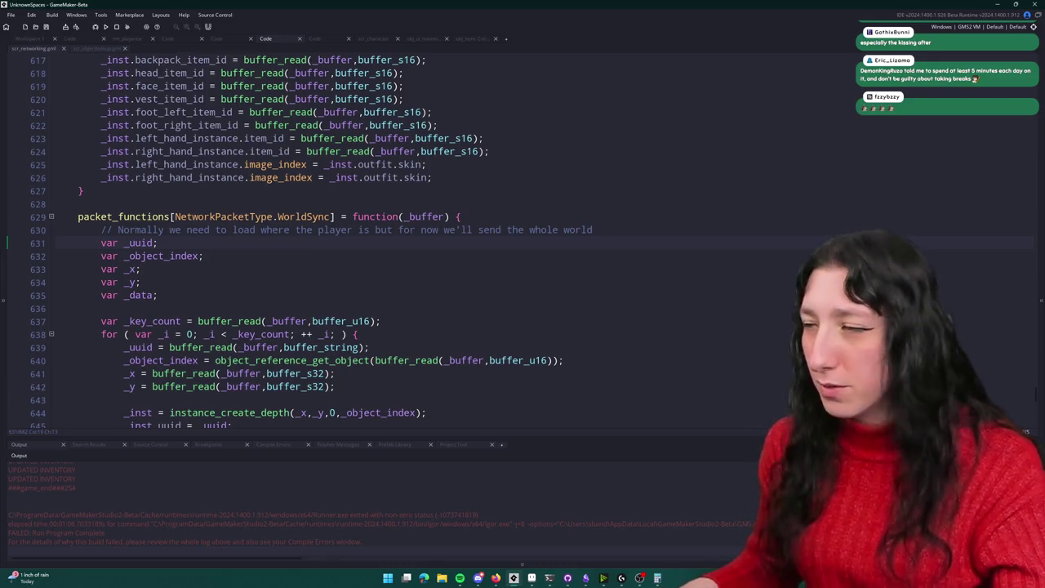
Step: Scroll through the rest of the WorldSync handler, then switch to the Firefox Twitch window
mouse_move(236, 321)
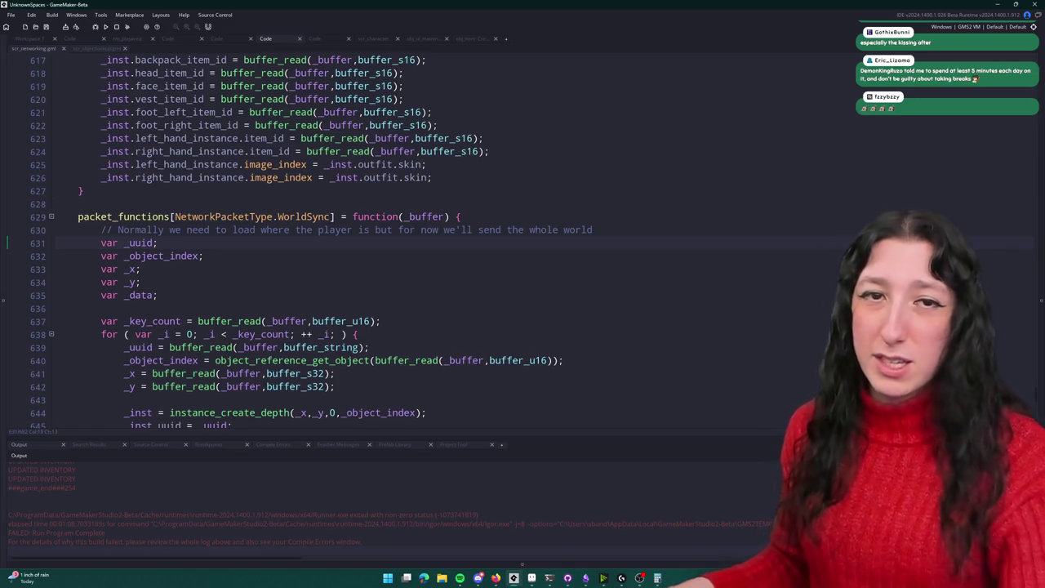
scroll(533, 284, "down", 1)
left_click(530, 228)
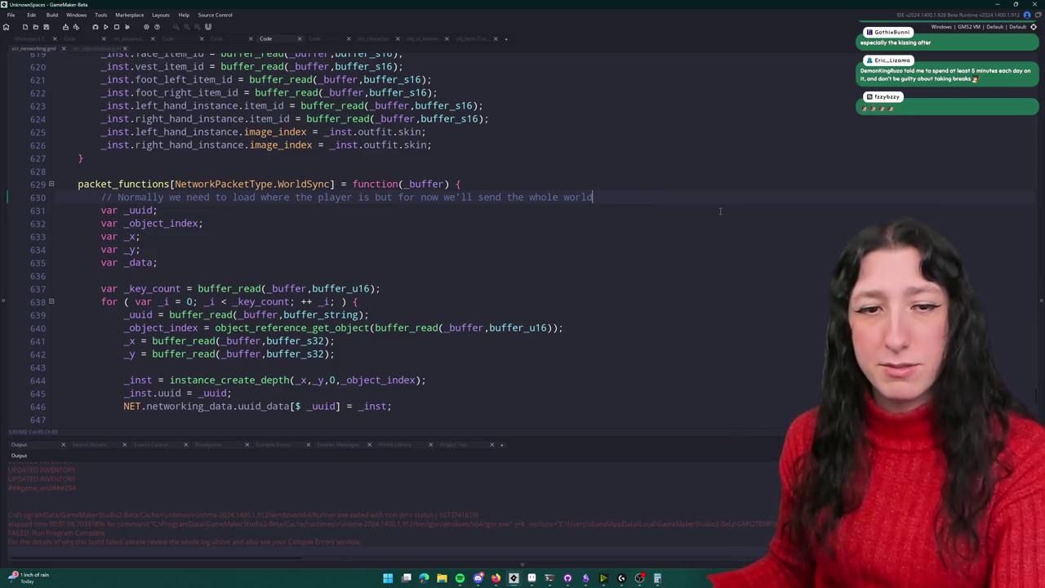
scroll(704, 206, "down", 5)
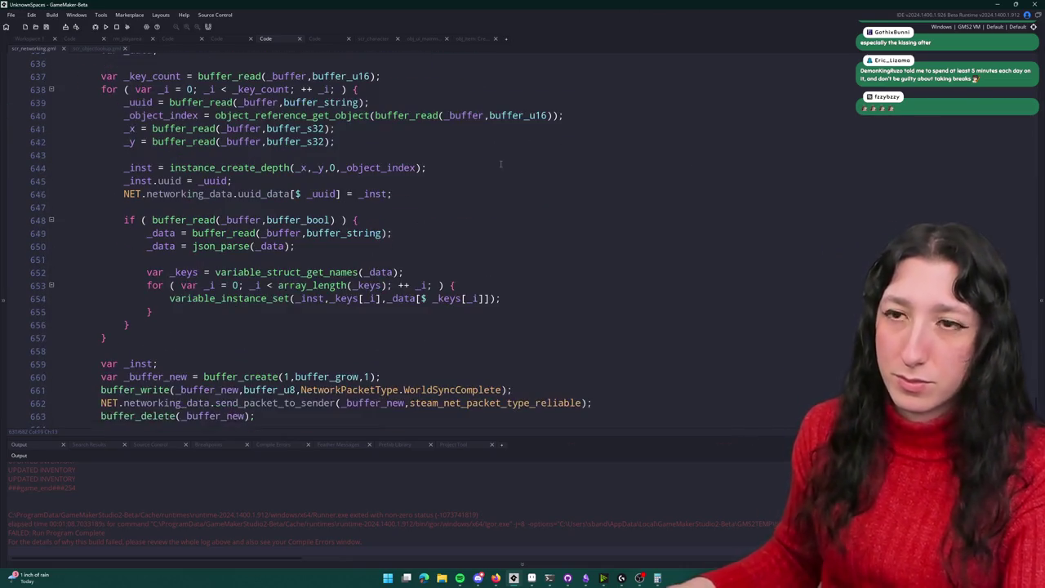
scroll(490, 122, "up", 1)
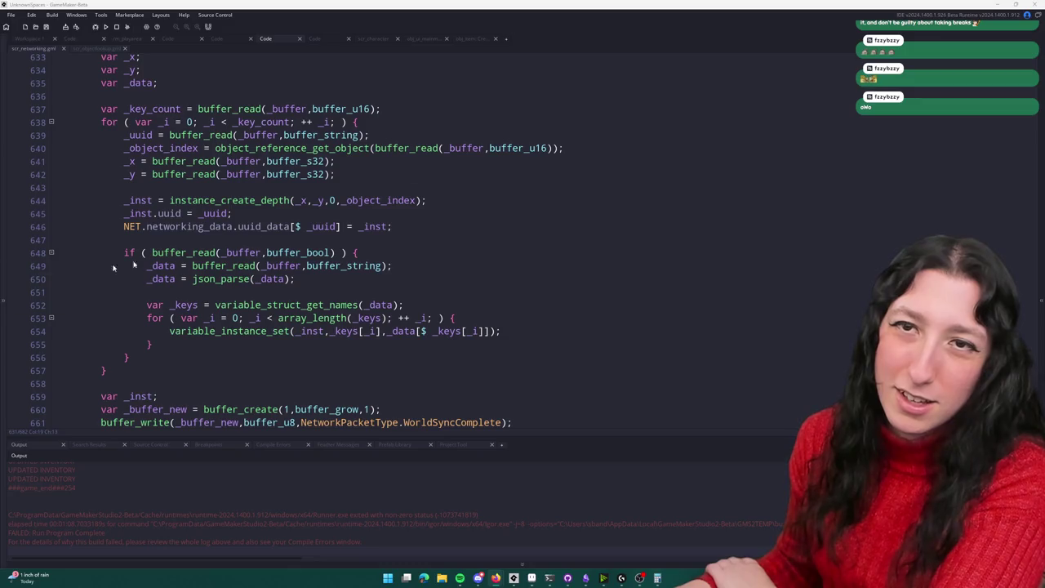
key("alt+Tab")
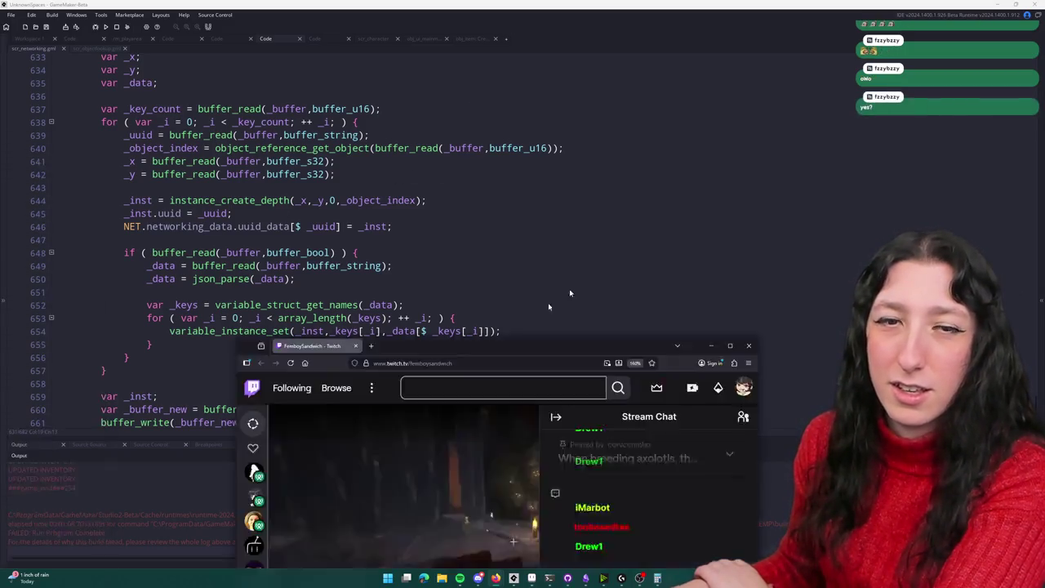
Step: Maximize the Twitch stream window, scroll through the channel page, then close it
key("super+Up")
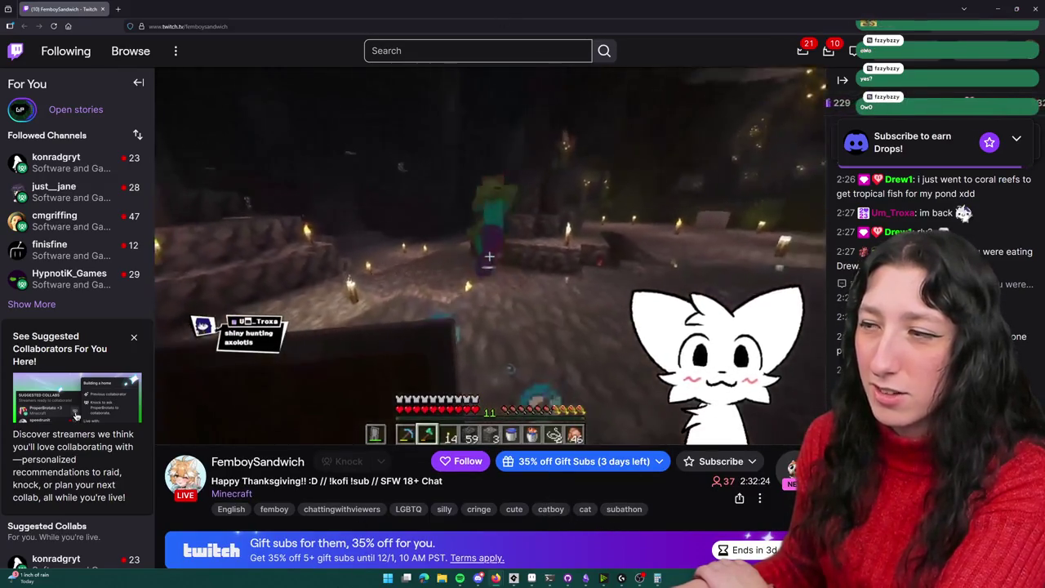
scroll(449, 324, "down", 5)
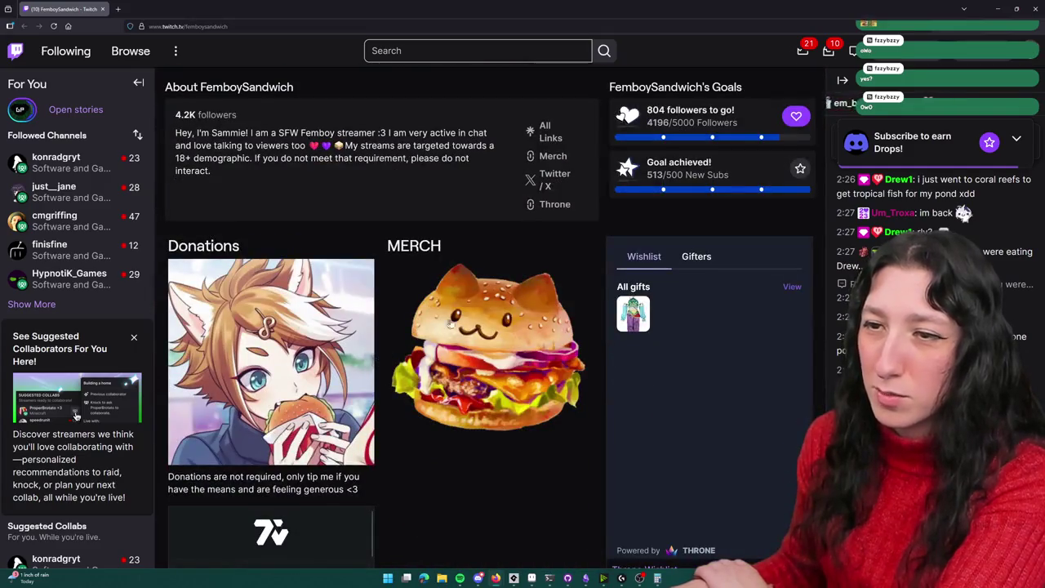
scroll(457, 319, "down", 3)
scroll(441, 401, "up", 9)
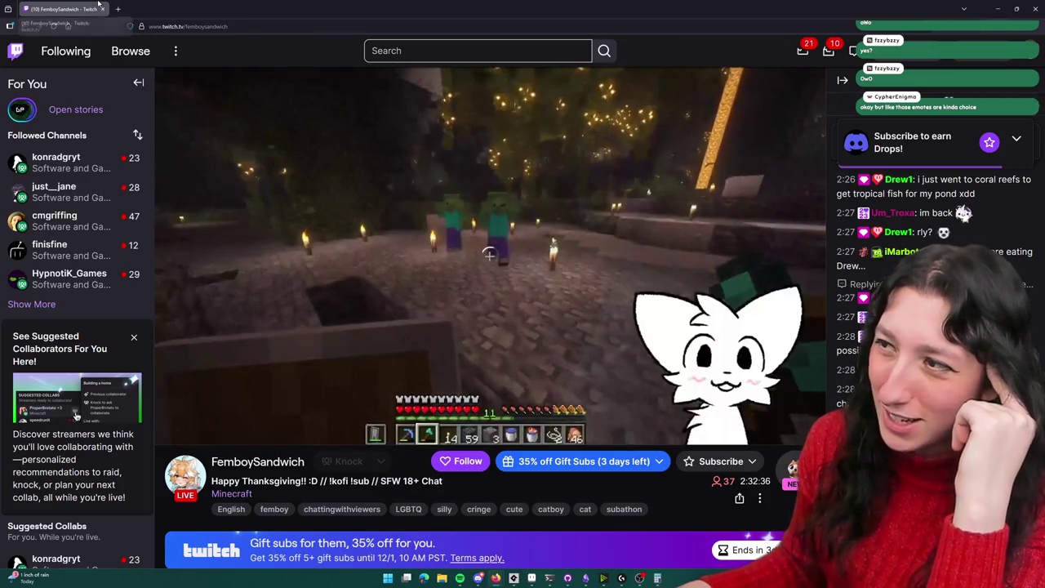
left_click(102, 9)
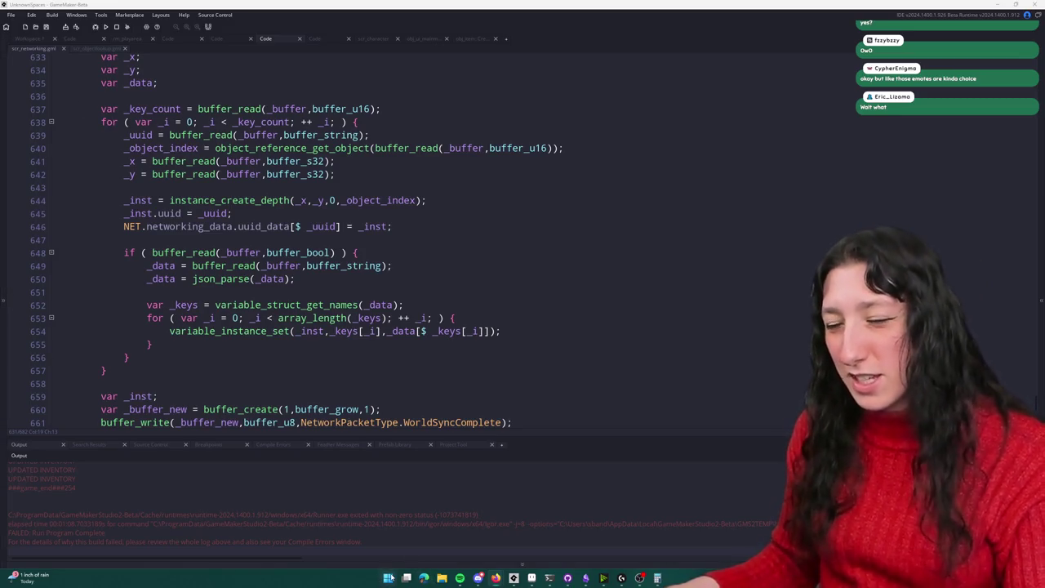
Step: Launch Steam from a Start menu search for 'steam'
left_click(388, 577)
type("steam")
left_click(486, 359)
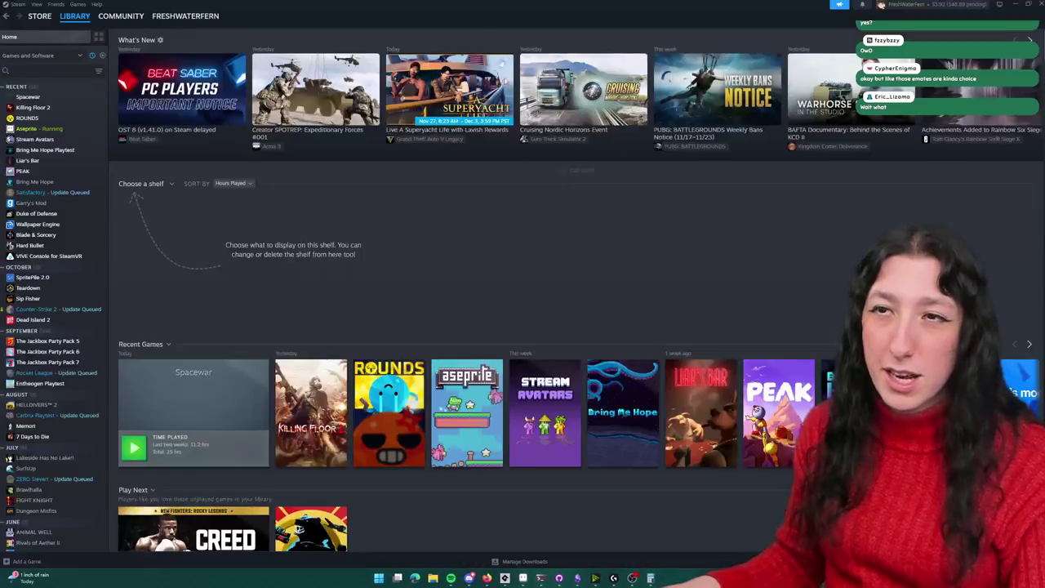
Step: Filter the library for 'fem', open My Pet Femboy's store page, then its developer page
left_click(40, 70)
type("fem")
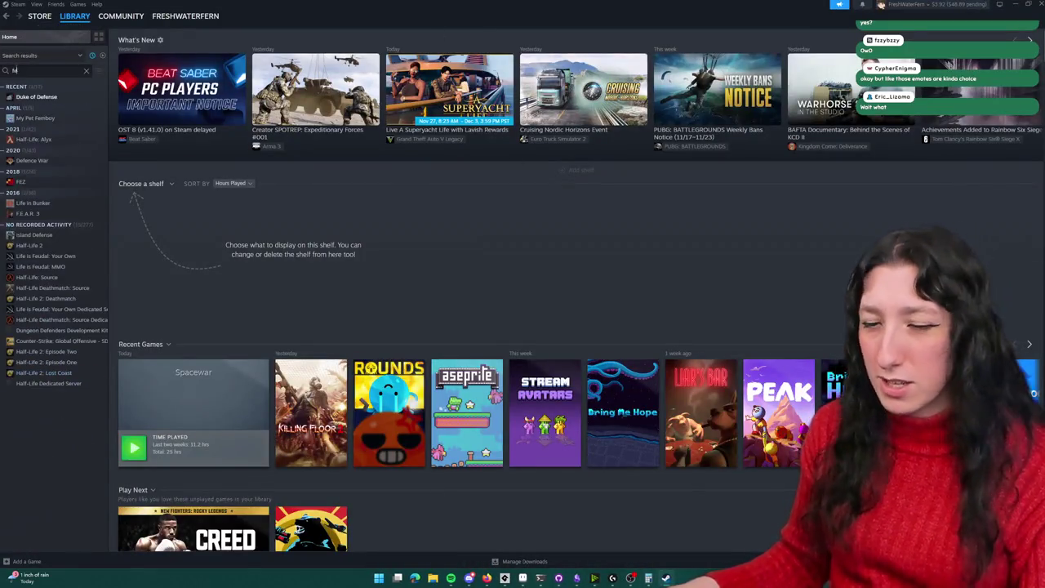
left_click(37, 97)
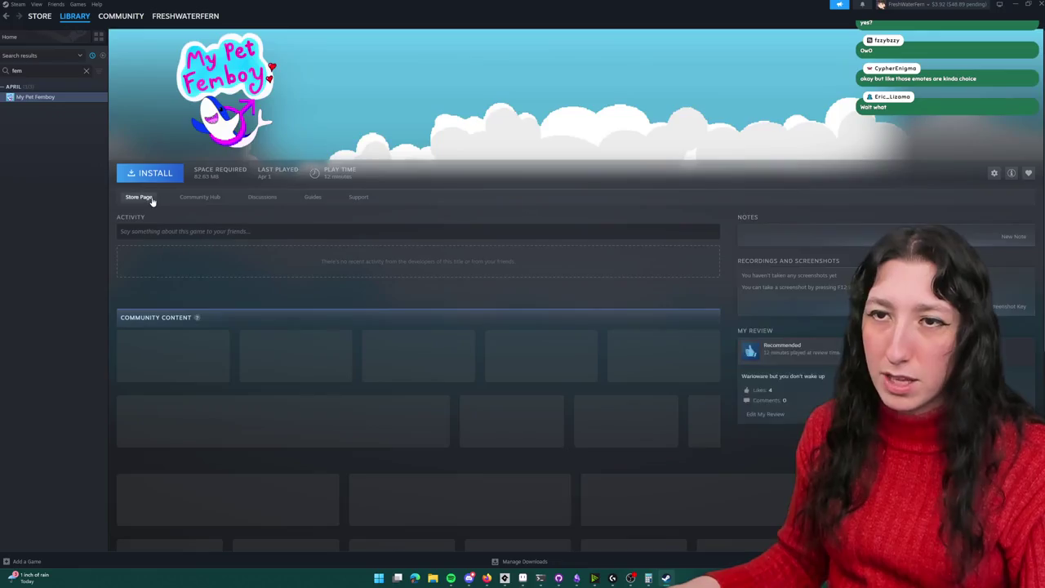
left_click(140, 197)
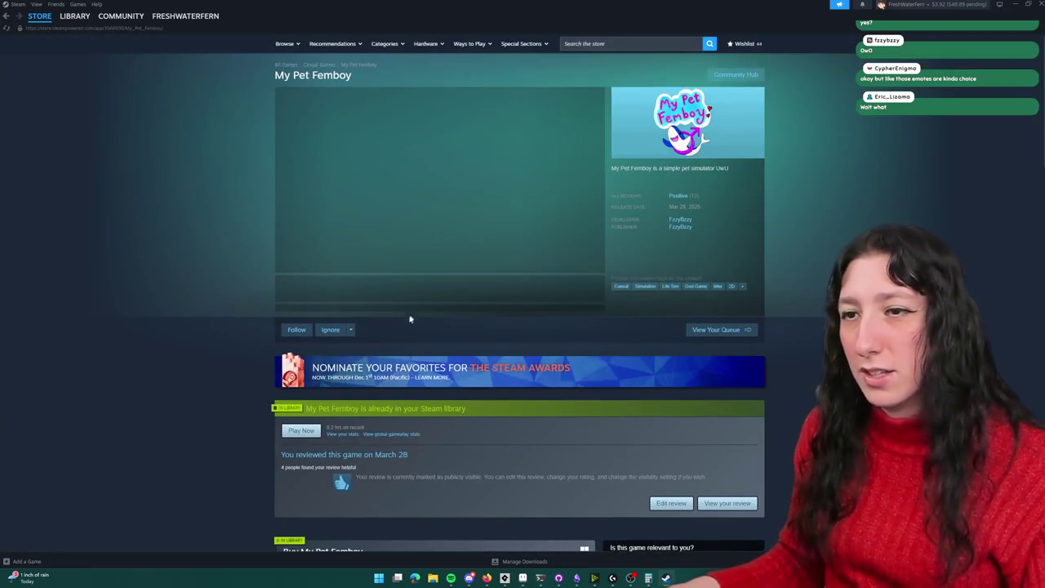
scroll(410, 319, "down", 1)
left_click(406, 210)
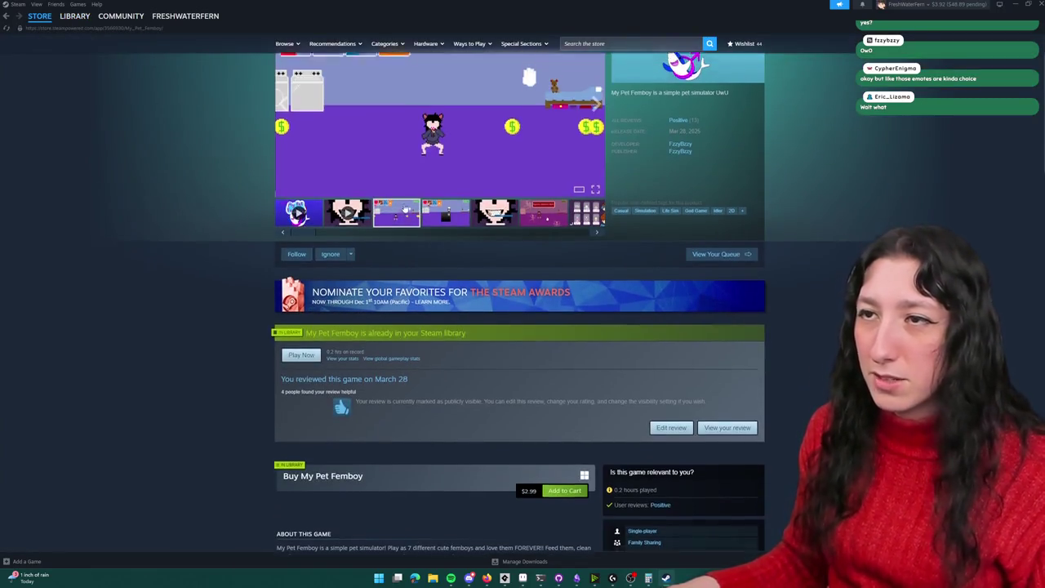
scroll(708, 230, "up", 1)
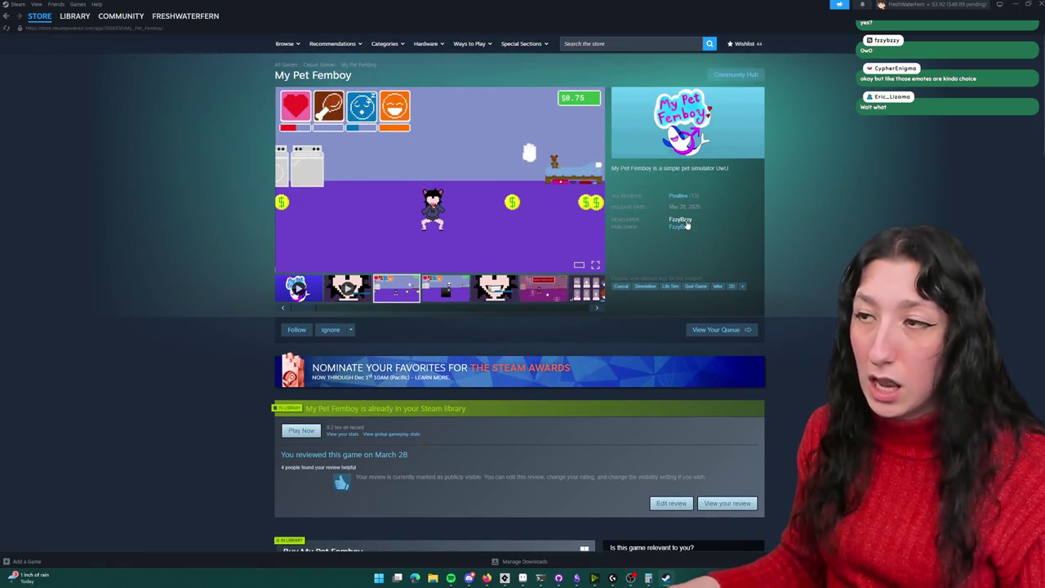
left_click(680, 226)
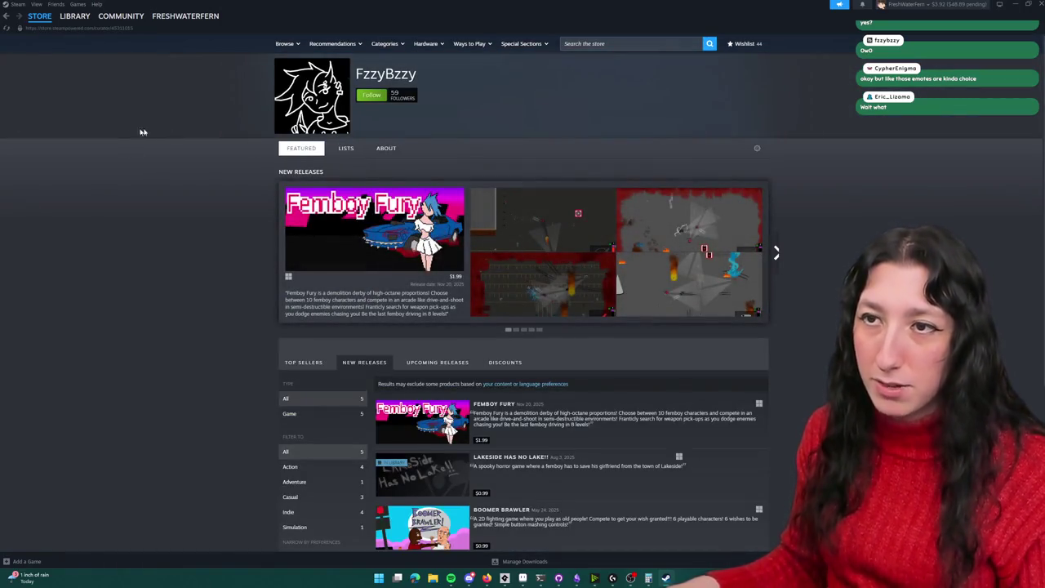
Step: Browse the developer's About and Featured sections, then open Femboy Fury from New Releases
left_click(387, 147)
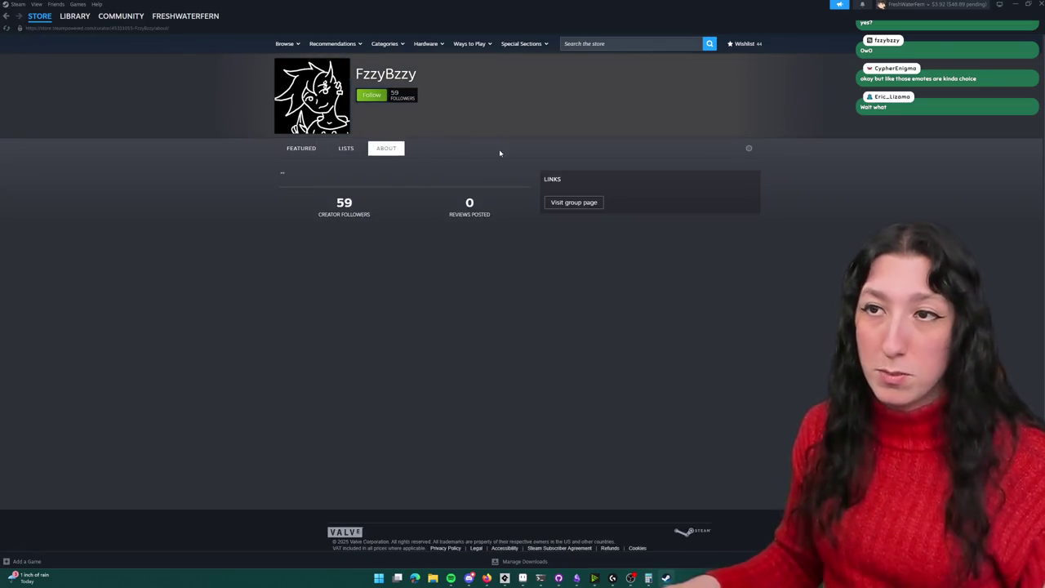
left_click(309, 148)
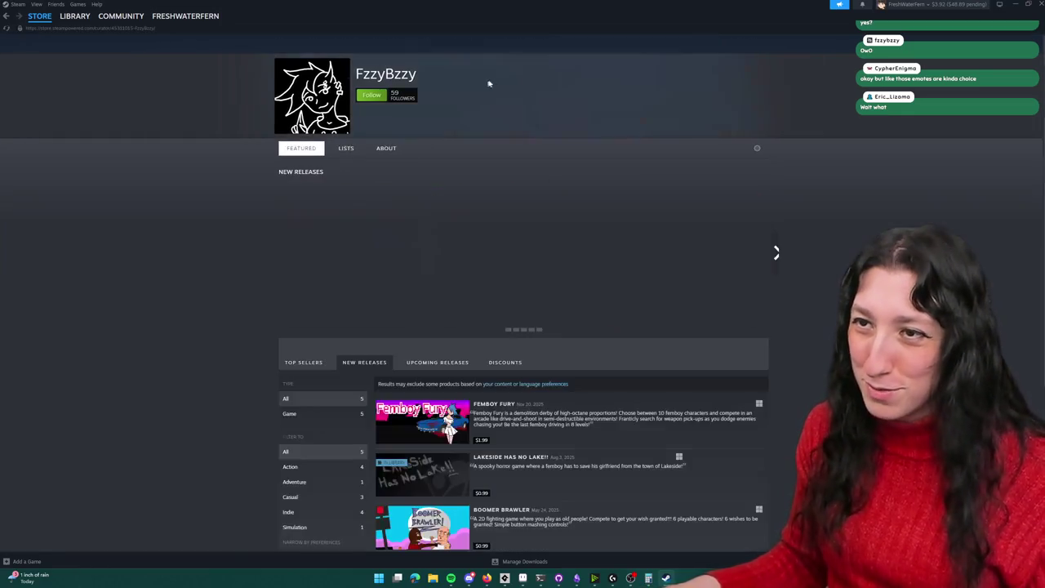
scroll(476, 107, "down", 3)
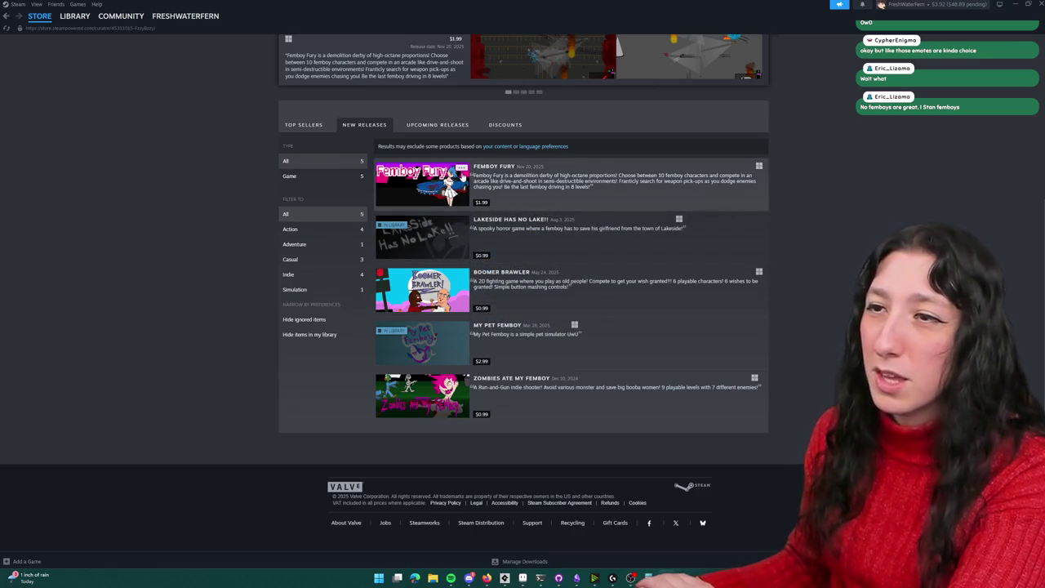
left_click(463, 175)
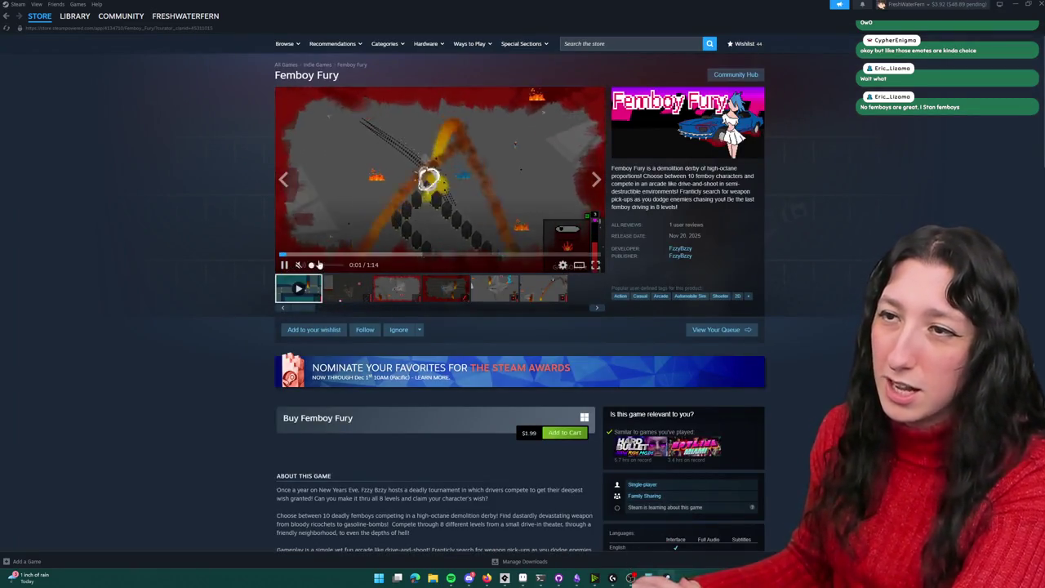
Step: Skip the Femboy Fury trailer ahead to 0:13, 0:40 and 0:52
left_click(337, 254)
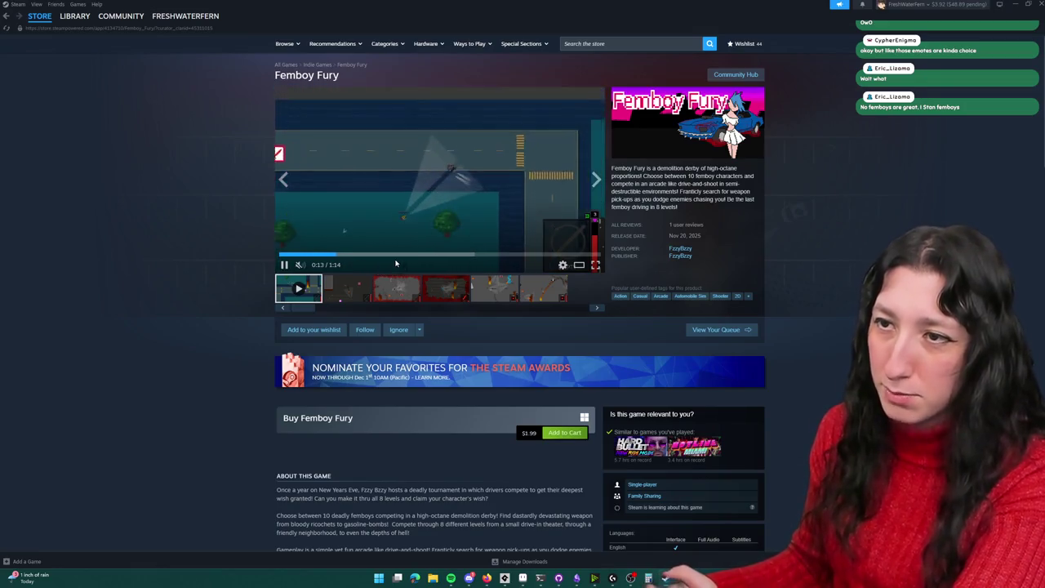
left_click(455, 255)
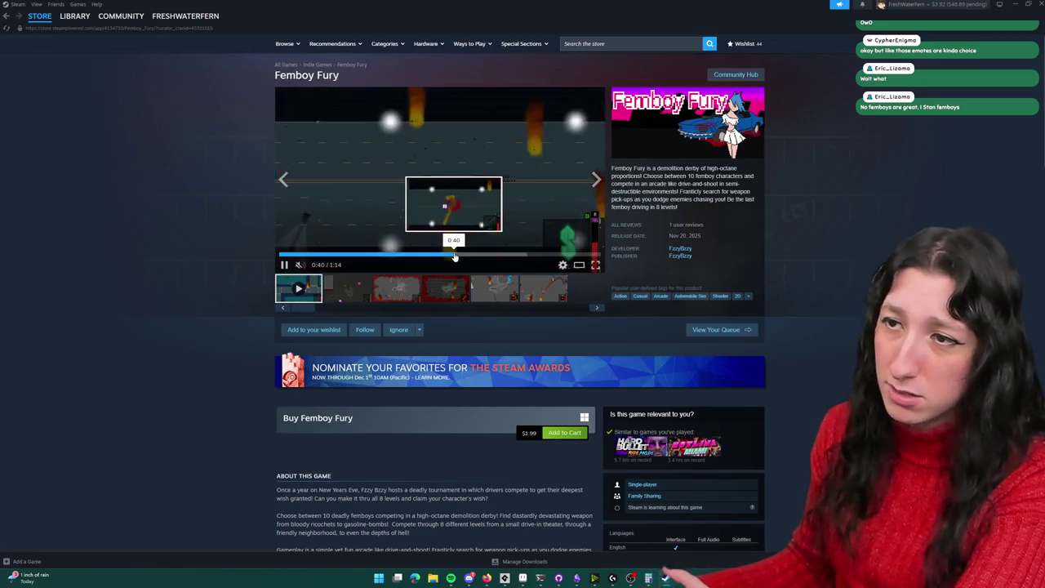
left_click(503, 255)
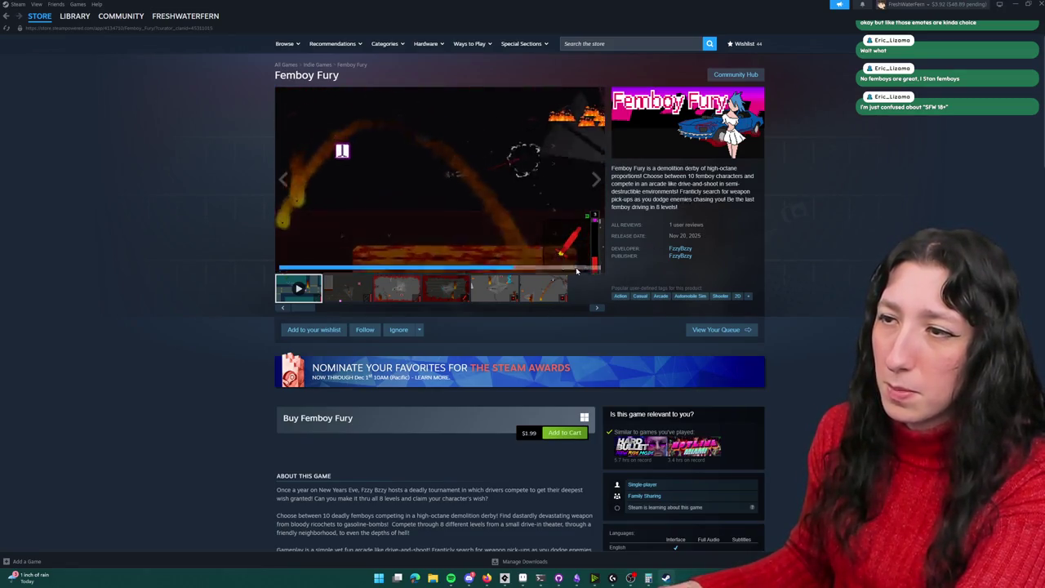
Step: Watch the trailer fullscreen, scrubbing to 0:13, 0:31, 0:44, 0:57 and 1:04
left_click(595, 263)
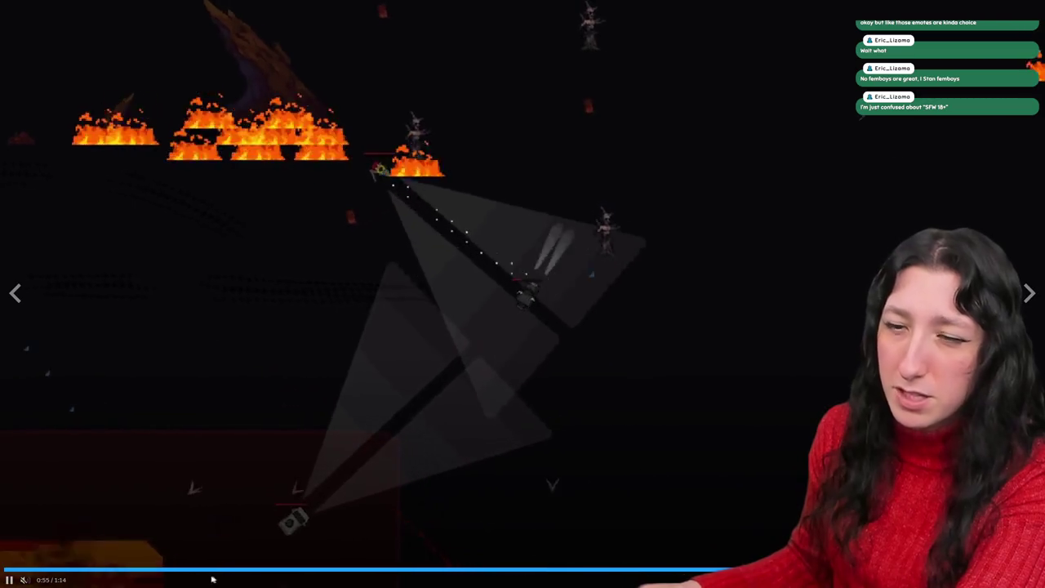
left_click(192, 570)
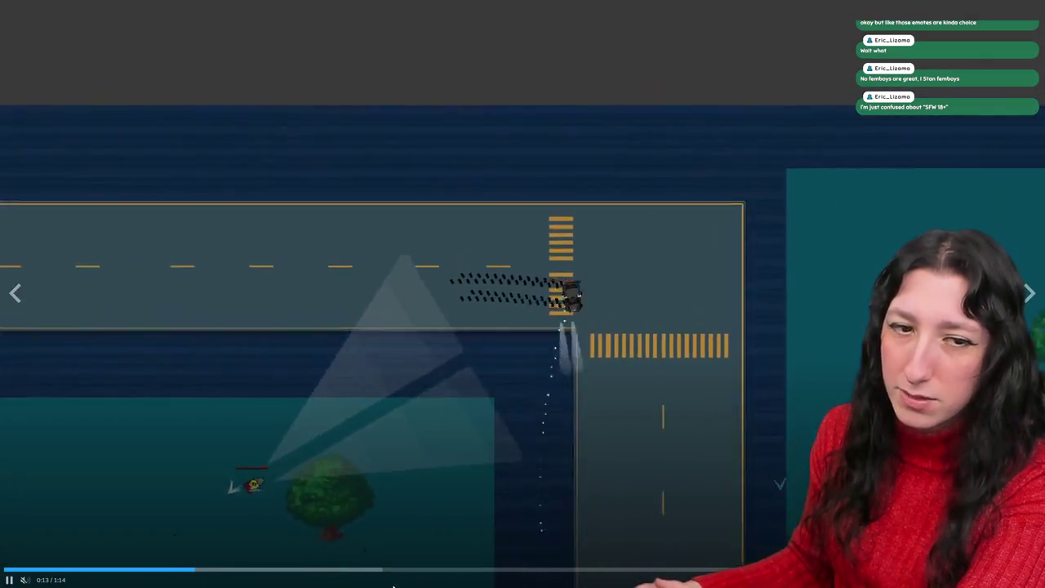
left_click(423, 571)
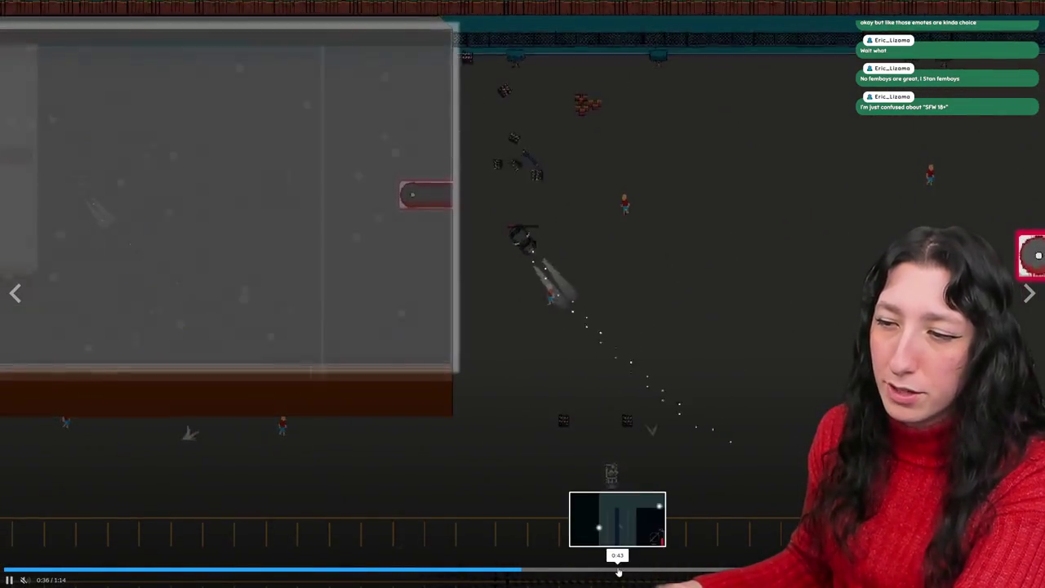
left_click(619, 570)
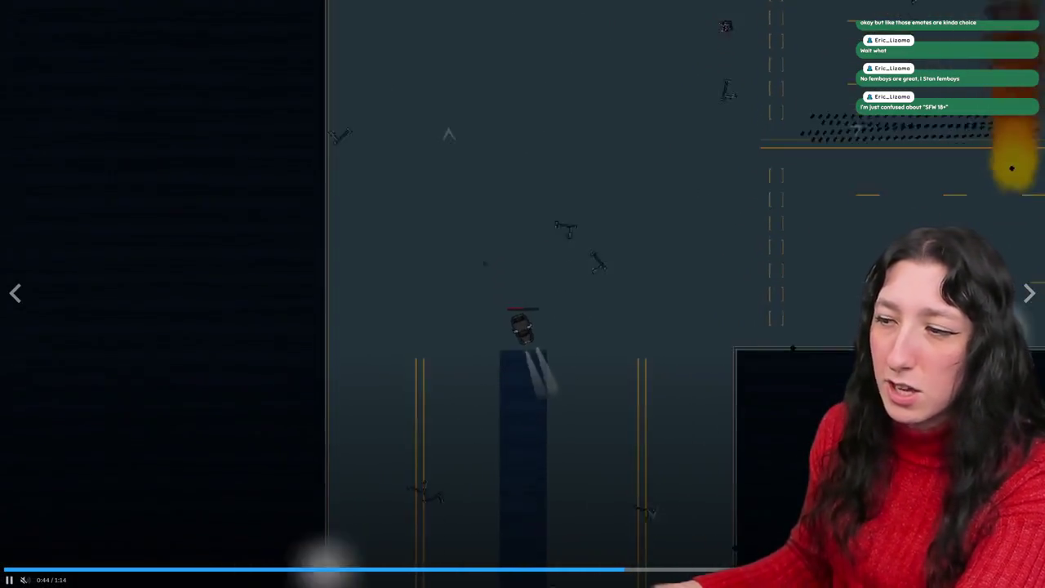
left_click(796, 570)
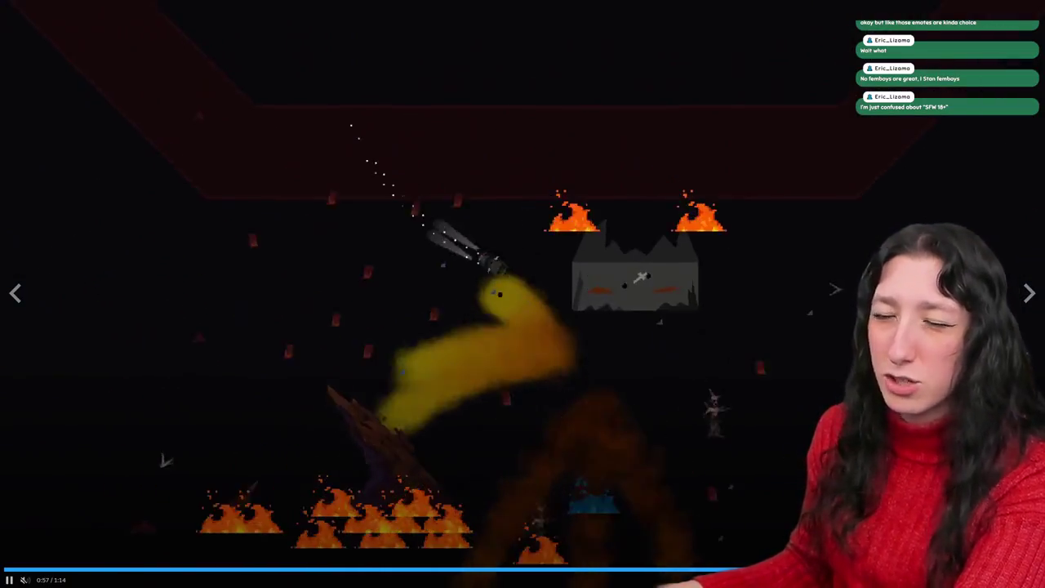
key("Right")
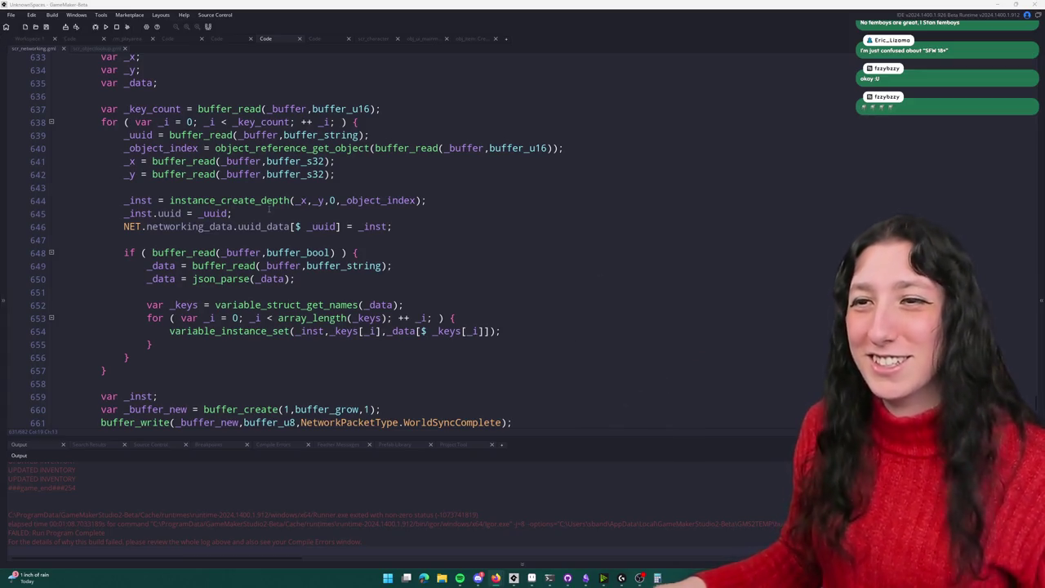
Step: Return focus to the scr_networking code and place the caret at line 660
left_click(470, 187)
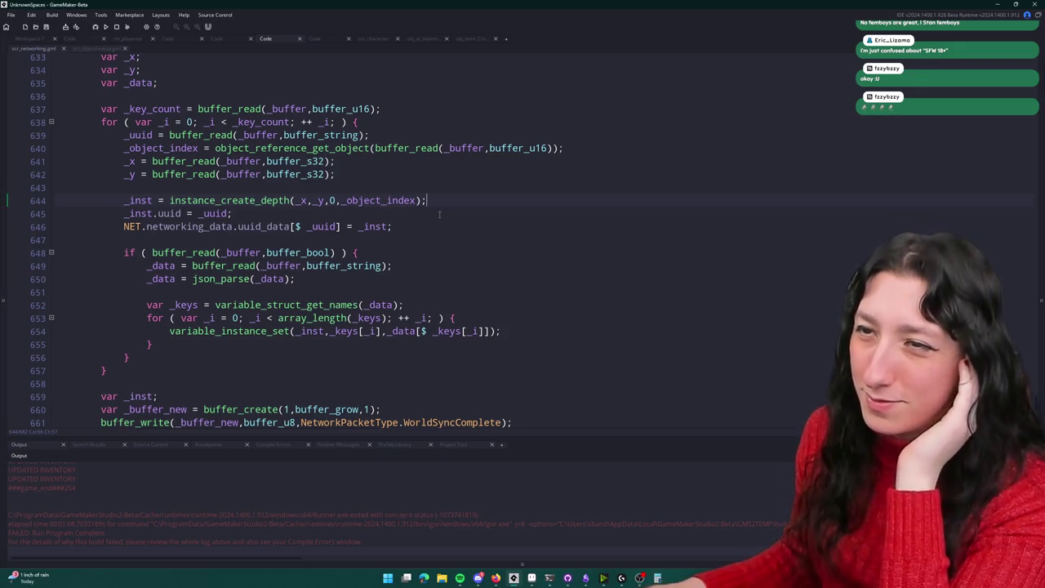
scroll(353, 293, "down", 2)
scroll(203, 524, "up", 3)
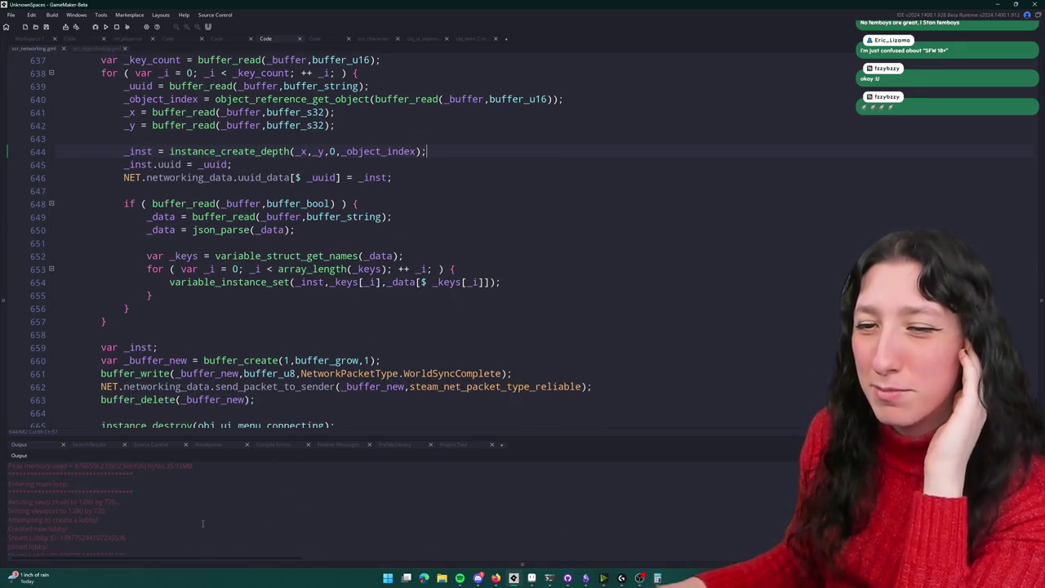
scroll(559, 236, "down", 5)
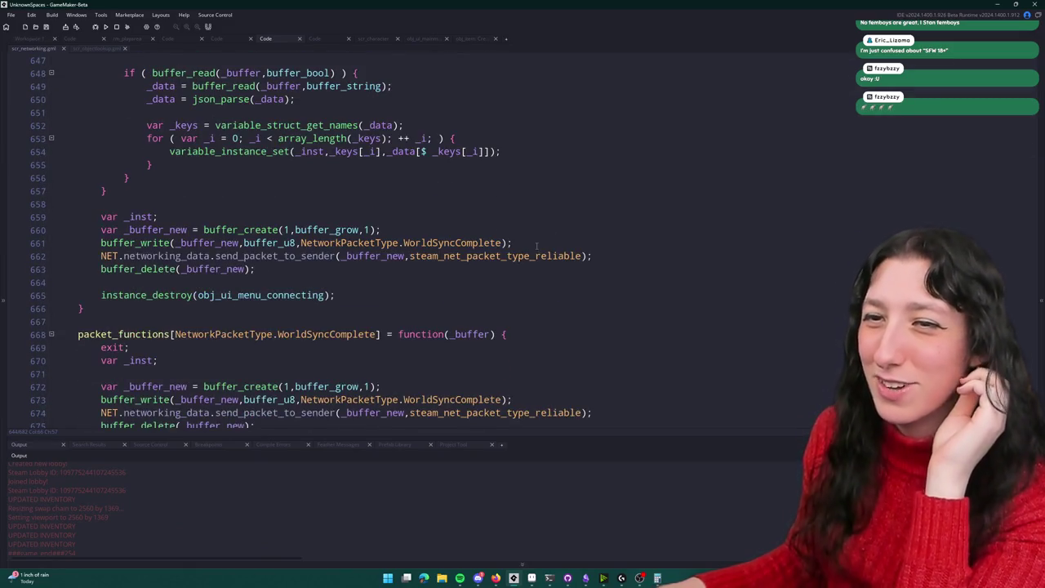
scroll(537, 246, "up", 1)
left_click(537, 246)
Step: Search for 'updated inventory' and delete the log line 198 with its blank line
key("ctrl+f")
type("updated inventory")
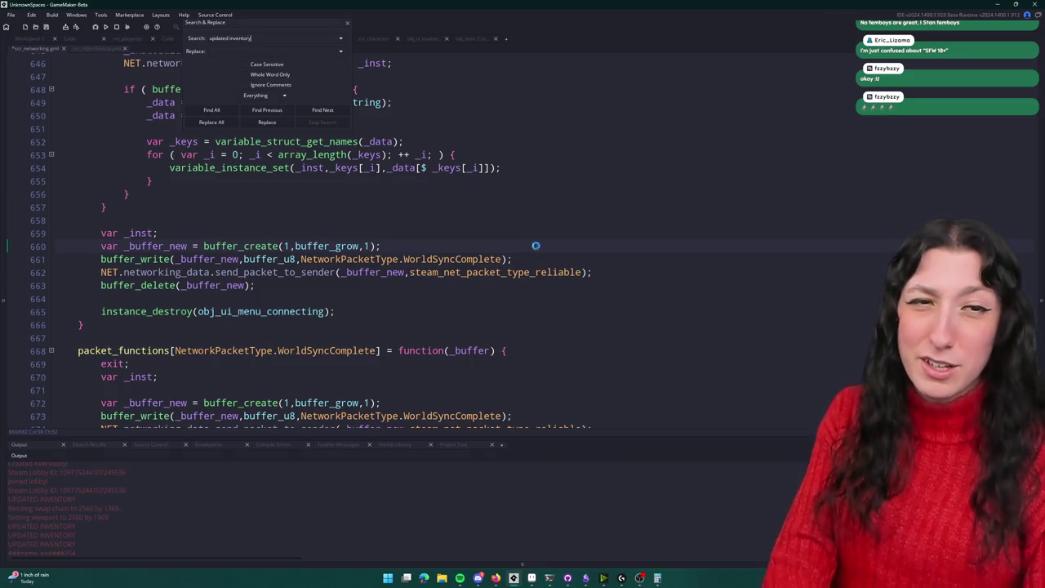
key("Return")
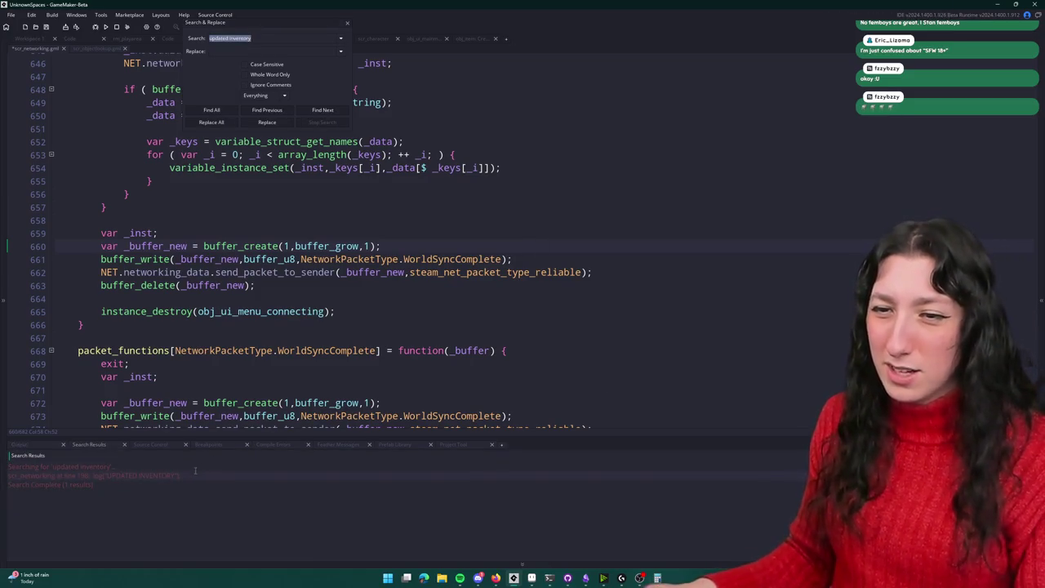
double_click(188, 477)
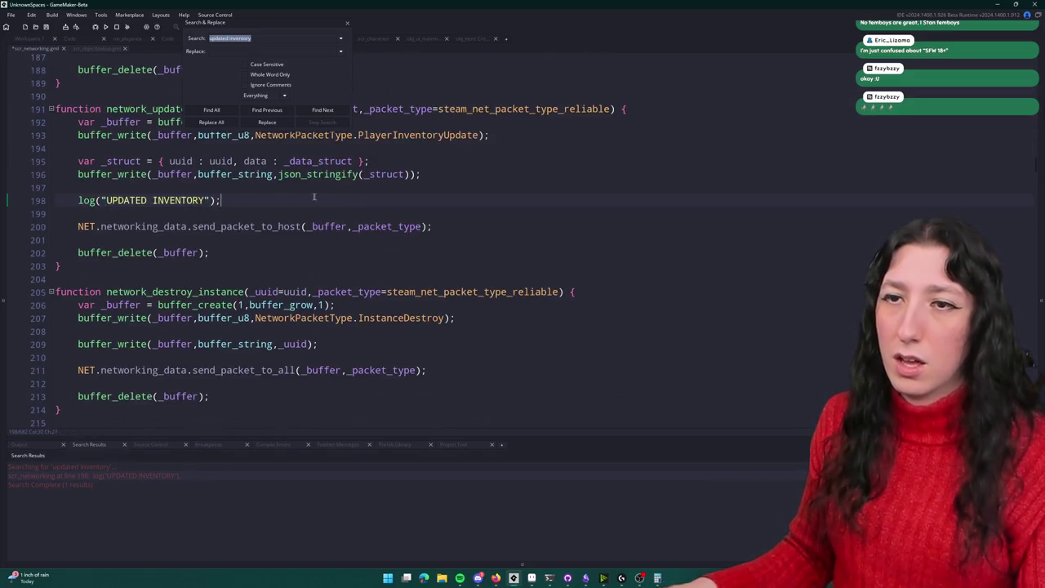
key("shift+End")
key("BackSpace")
key("BackSpace")
key("BackSpace")
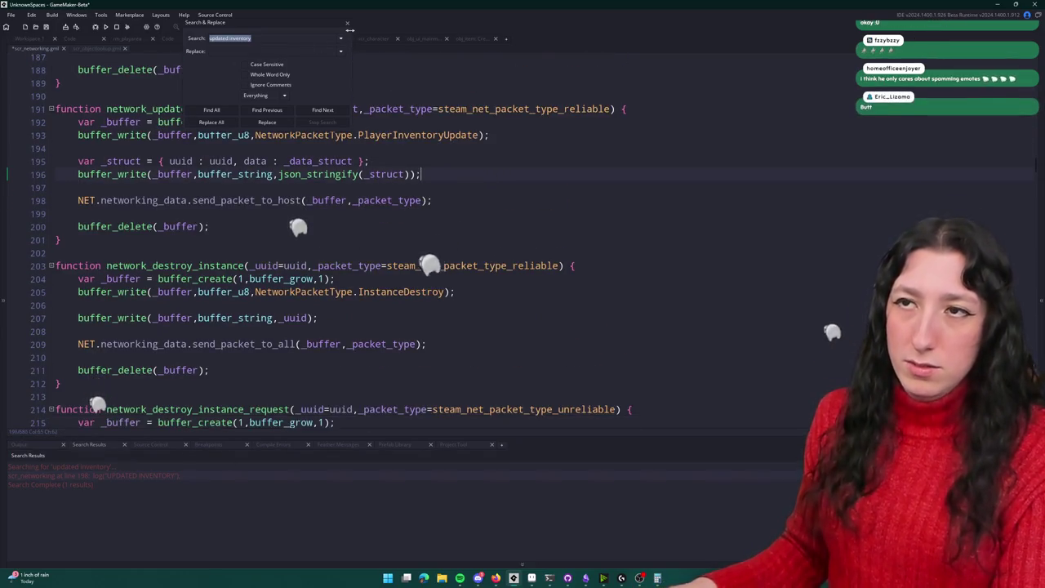
key("Escape")
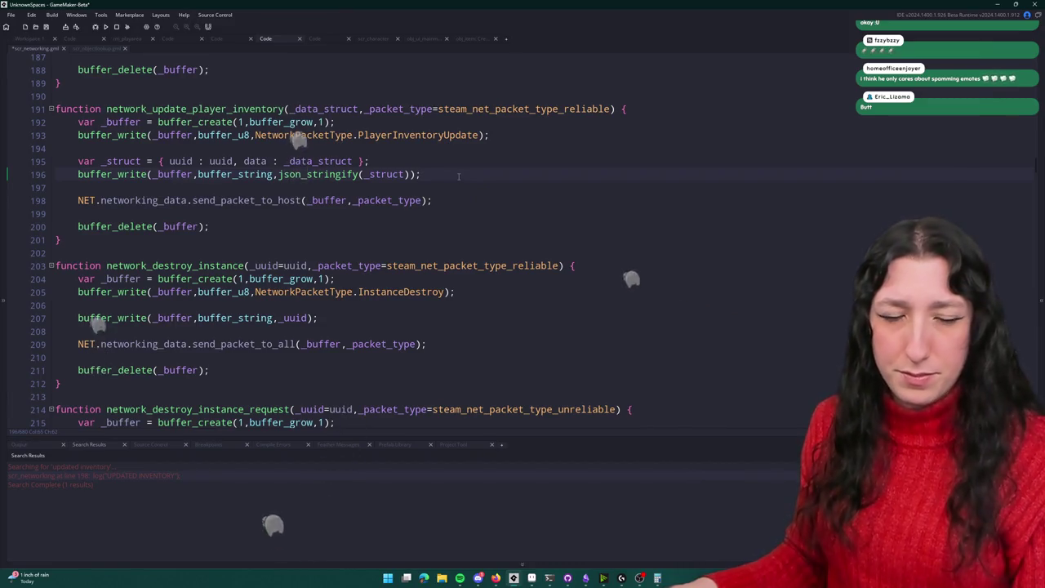
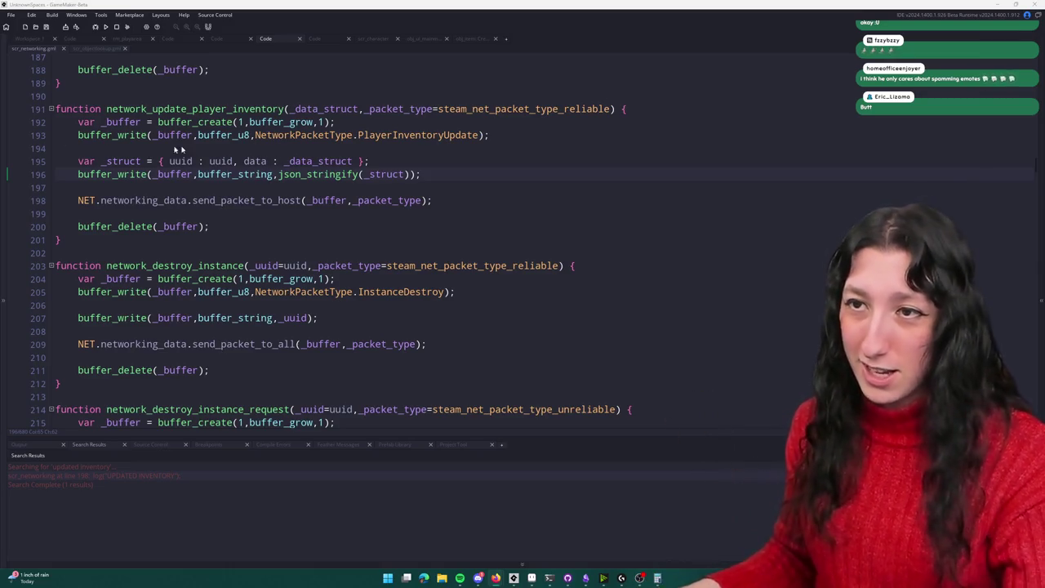
Step: Put the caret on blank line 197 and scroll through the code
left_click(502, 187)
scroll(499, 196, "down", 3)
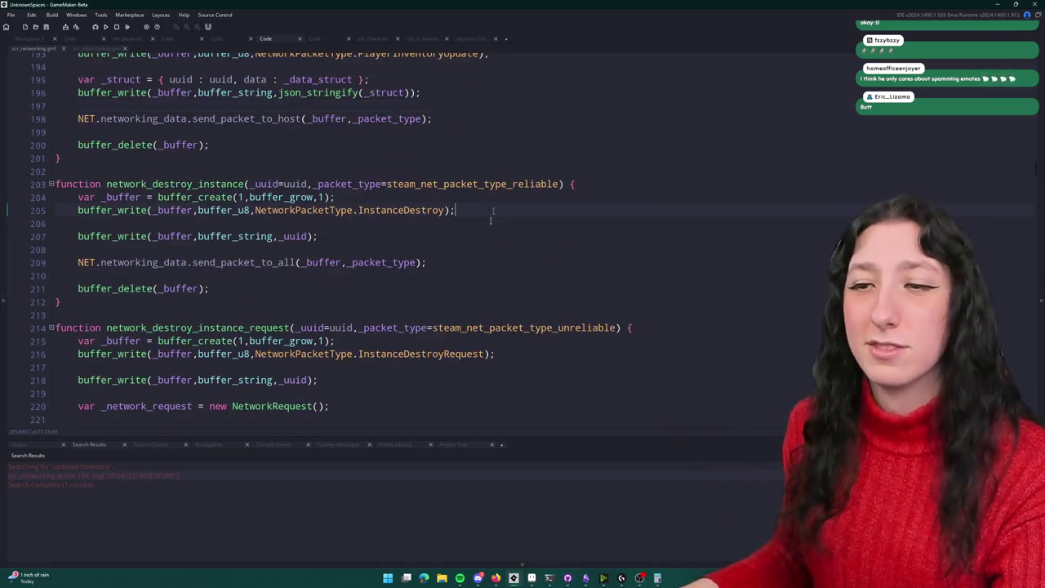
scroll(496, 211, "up", 12)
scroll(467, 245, "up", 3)
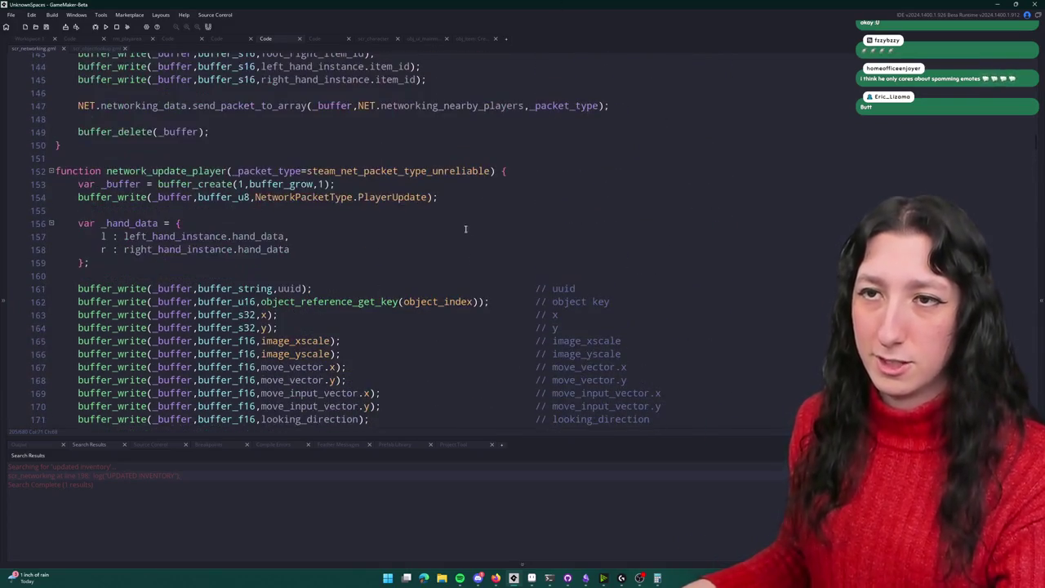
scroll(326, 173, "up", 7)
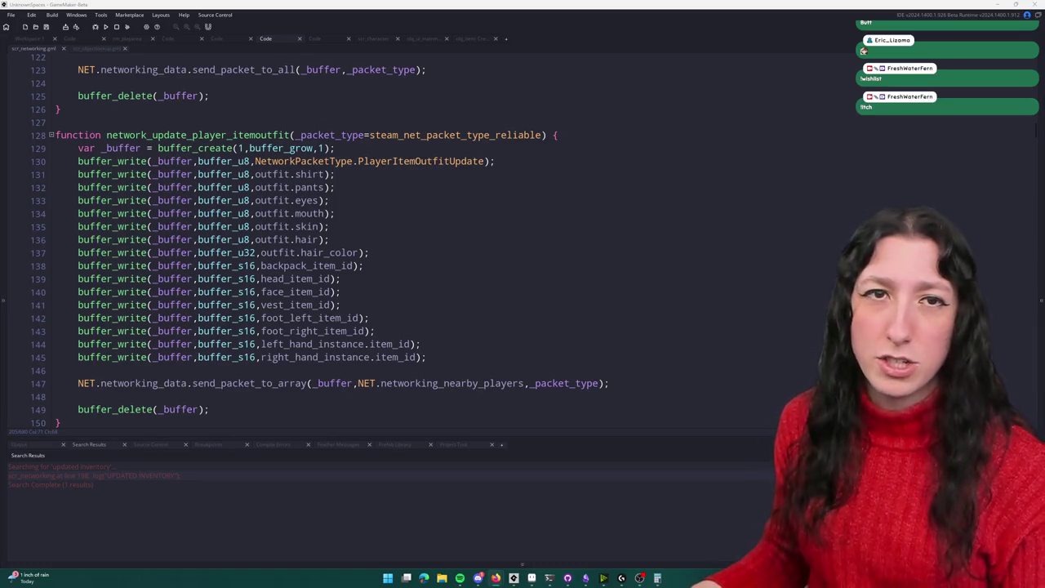
Step: Jump the Bring Me Hope trailer to 0:21, then list all games by its developer
key("alt+Tab")
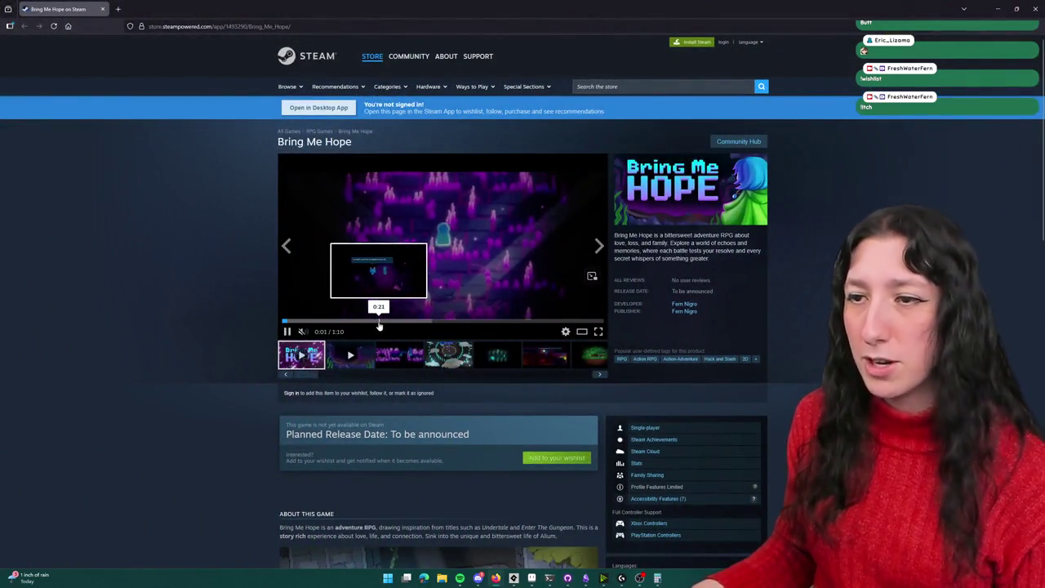
left_click(378, 321)
scroll(447, 453, "down", 2)
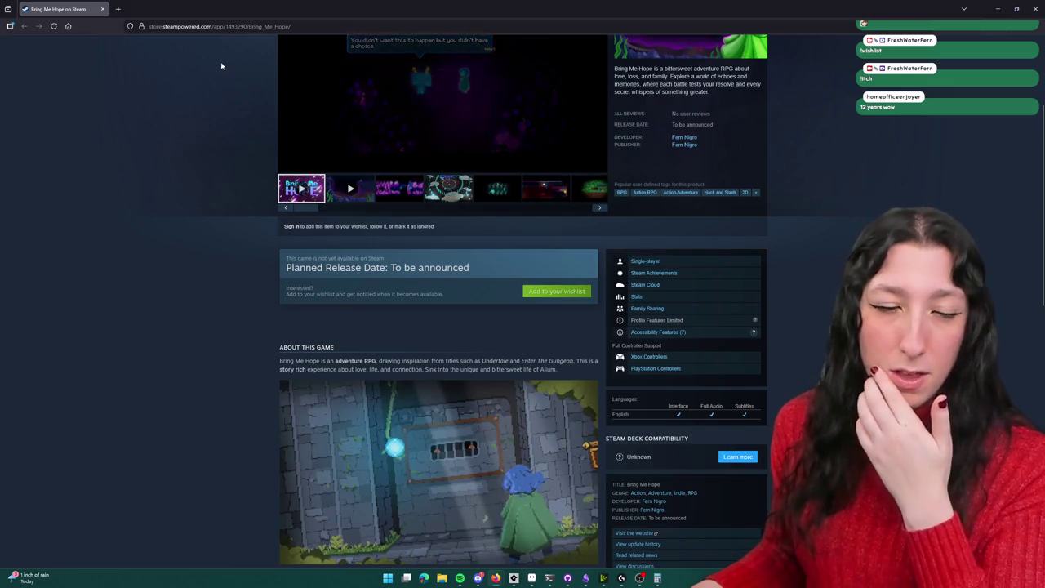
scroll(216, 239, "down", 2)
scroll(217, 242, "up", 1)
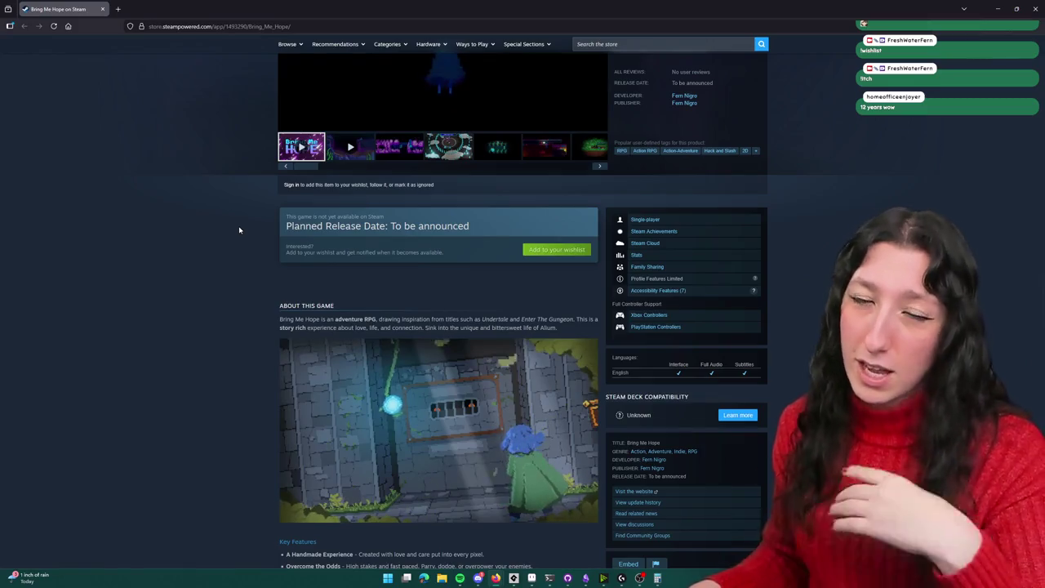
scroll(237, 228, "up", 3)
left_click(685, 304)
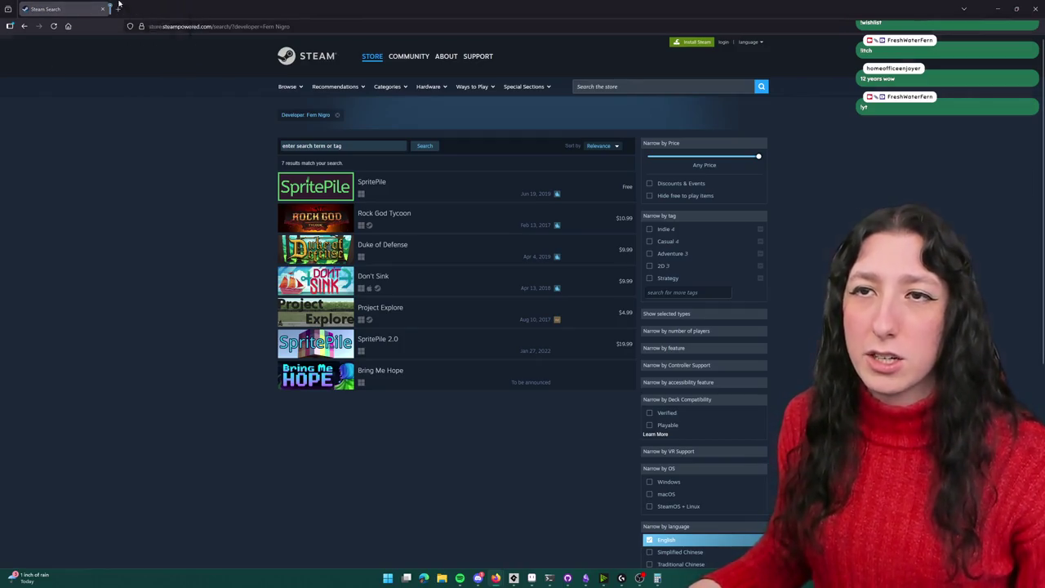
scroll(414, 259, "down", 3)
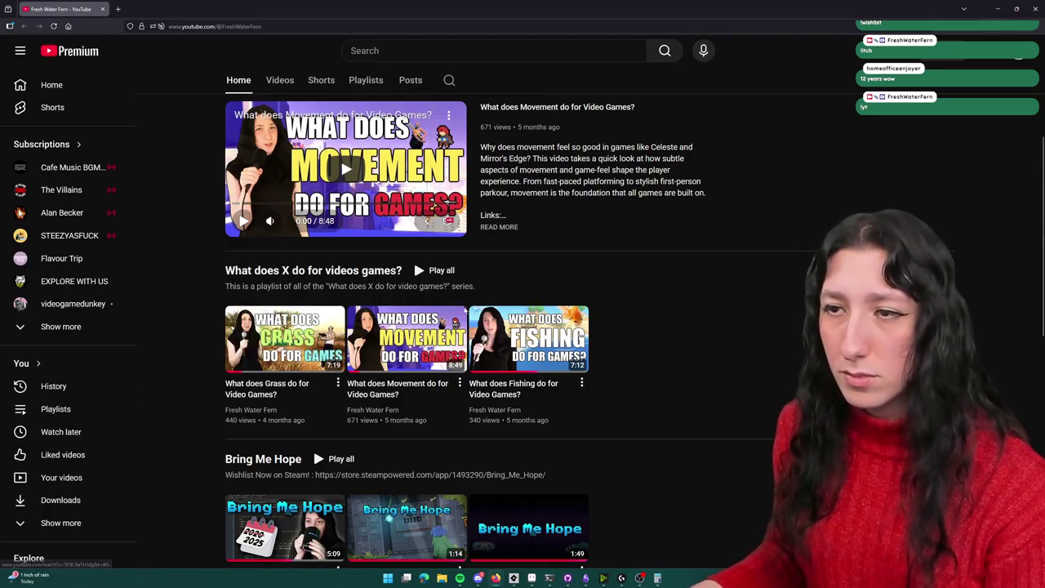
scroll(413, 259, "up", 3)
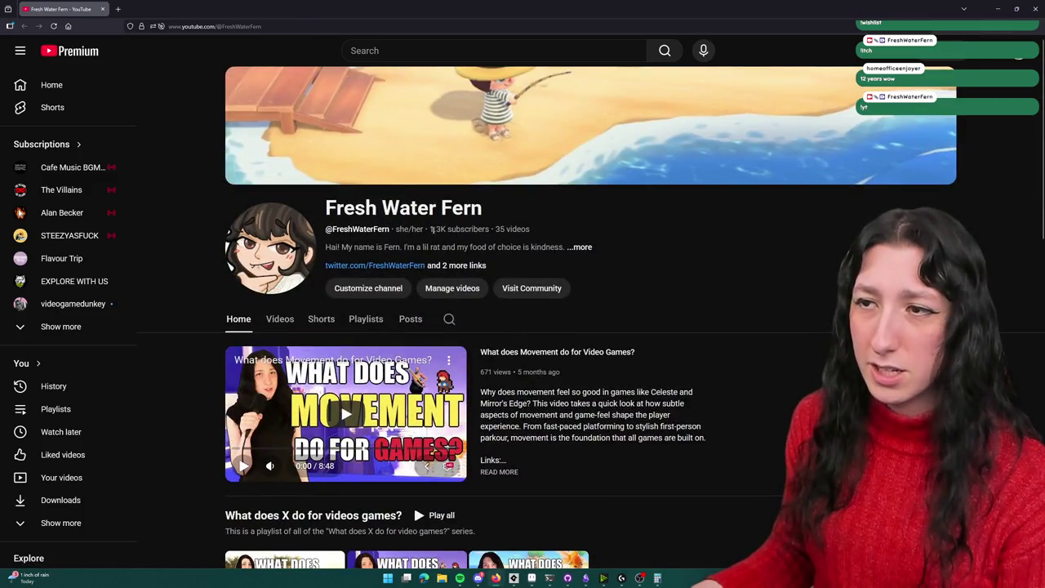
scroll(413, 503, "down", 7)
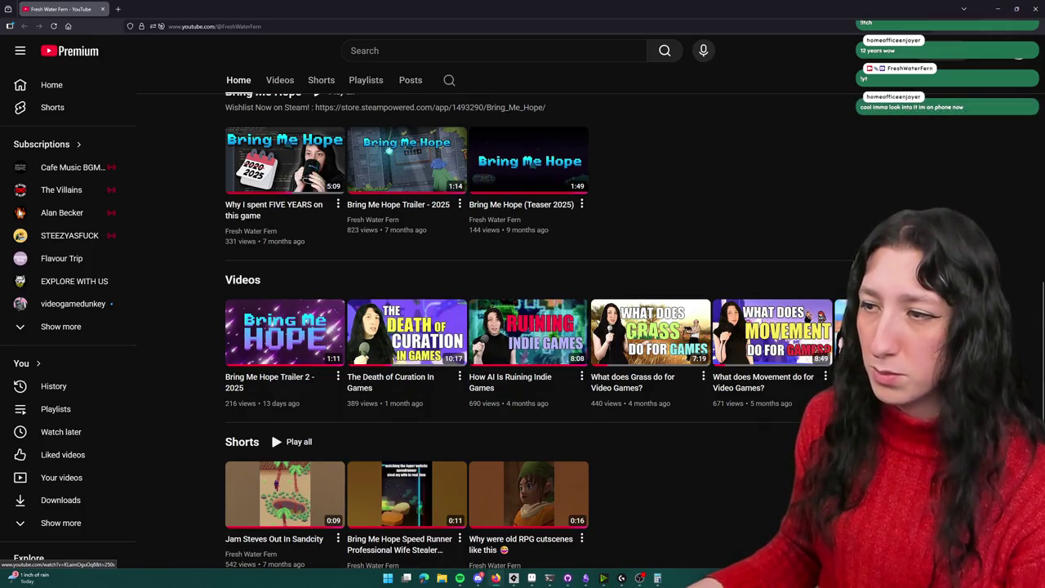
scroll(413, 381, "up", 8)
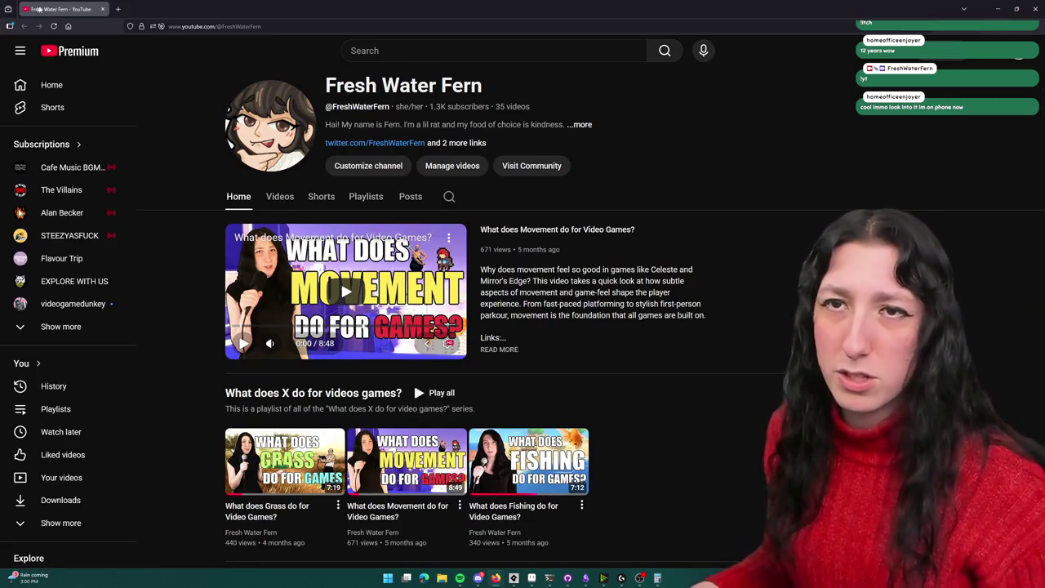
key("alt+Tab")
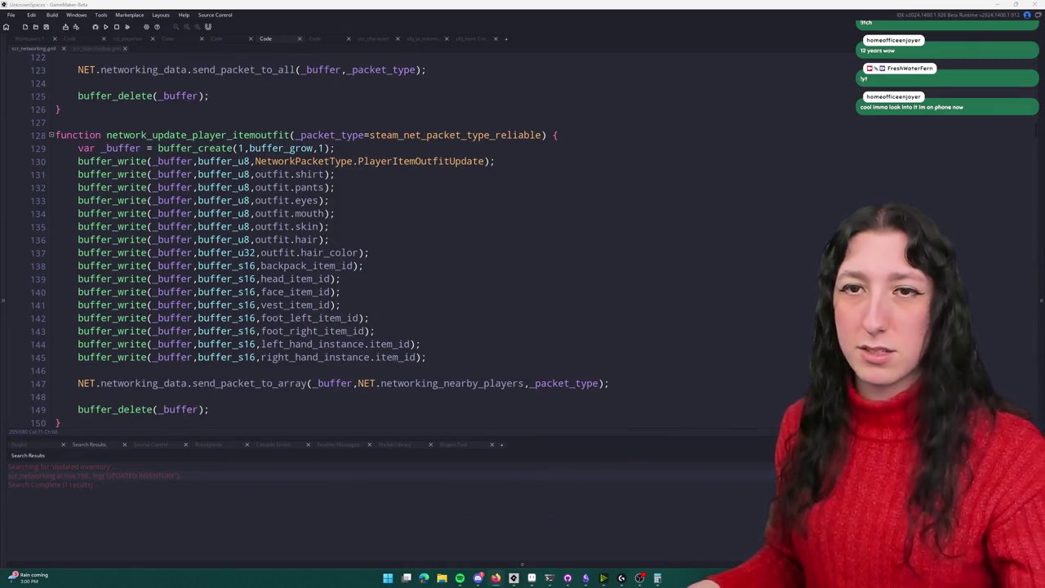
Step: Find and open the obj_item object through the asset search for 'tem'
scroll(522, 284, "down", 1)
left_click(522, 282)
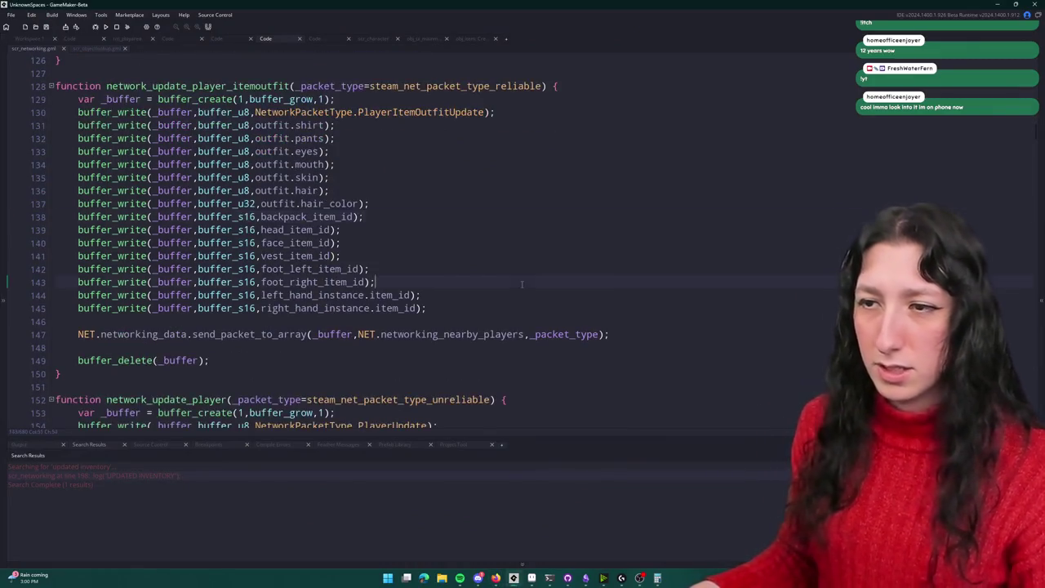
scroll(522, 286, "down", 5)
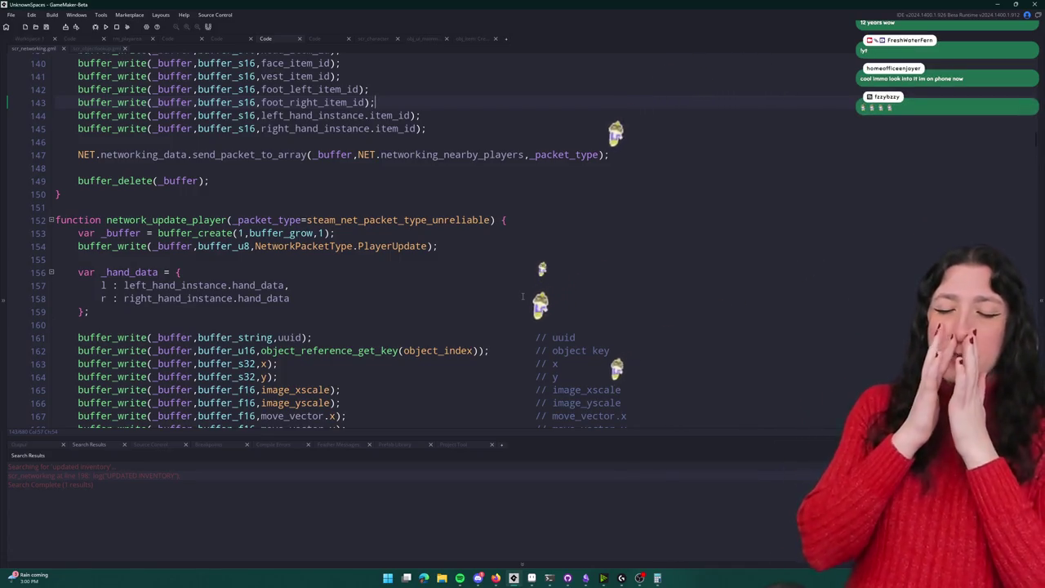
key("ctrl+t")
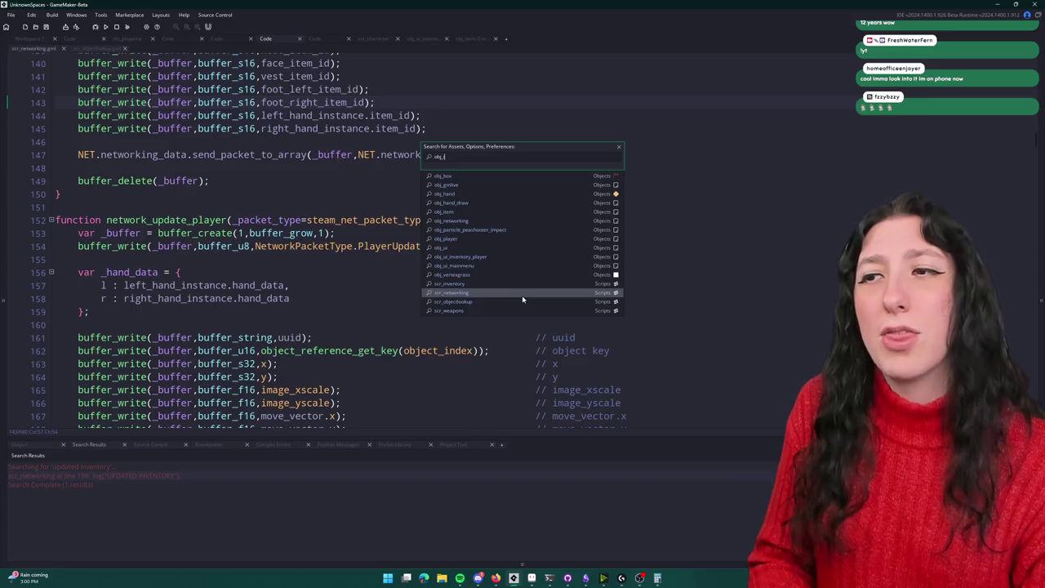
type("tem")
key("Return")
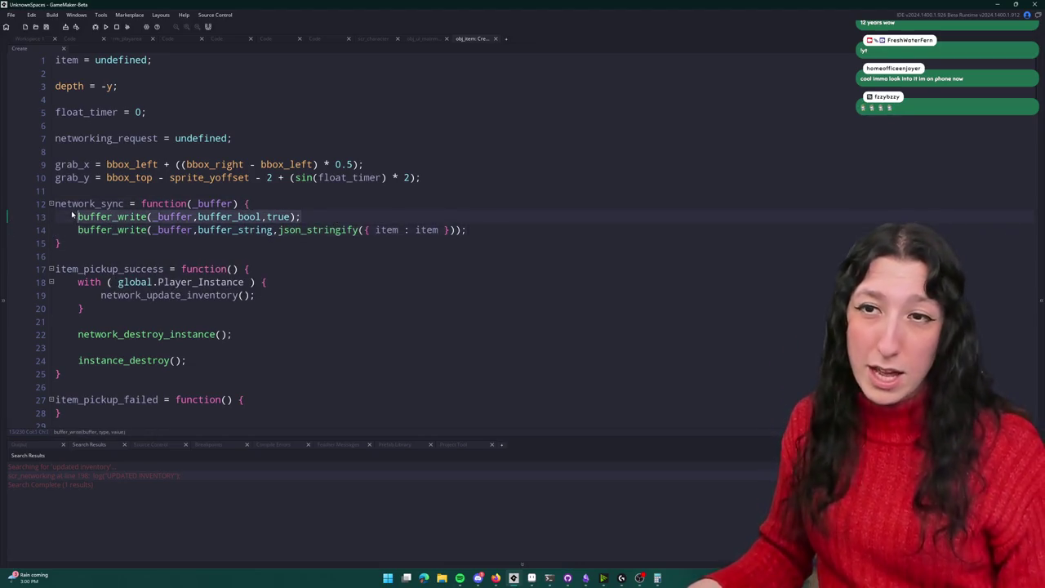
Step: Examine the item key and value in line 14's json_stringify call and view its documentation
left_click(82, 231)
left_click_drag(94, 234, 469, 229)
left_click(434, 229)
double_click(387, 230)
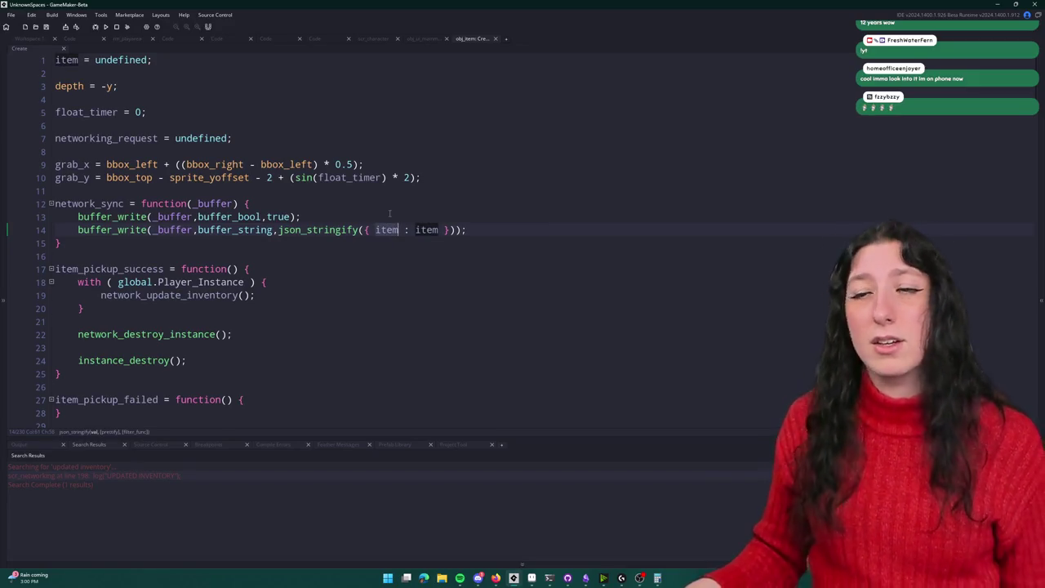
double_click(426, 229)
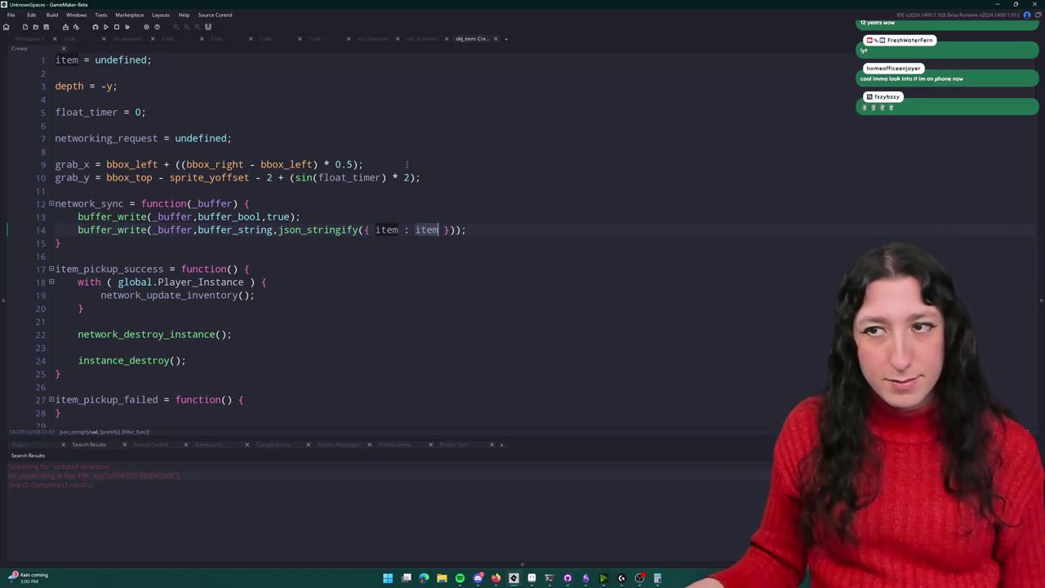
left_click(404, 231)
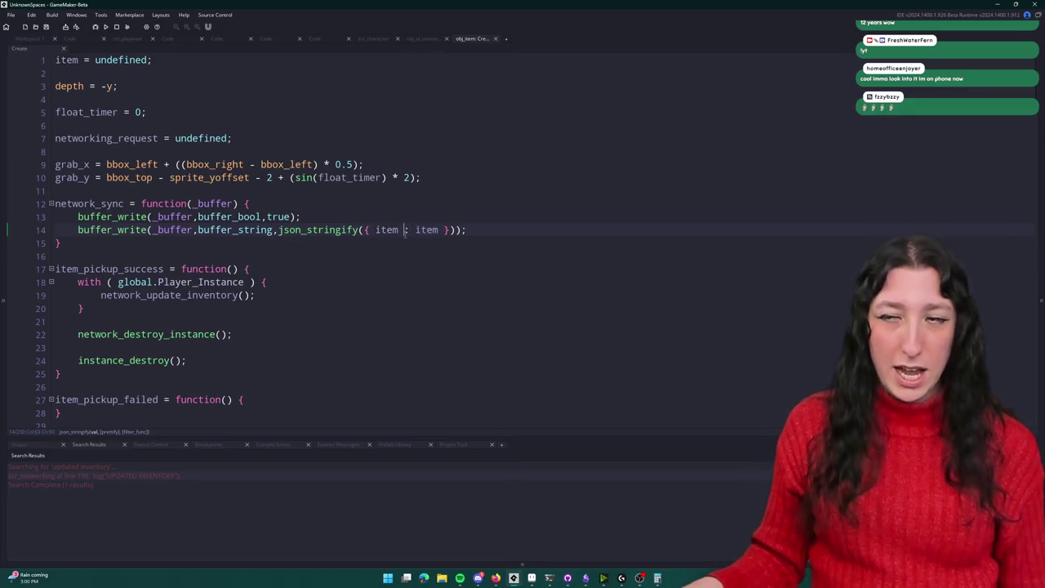
left_click(436, 230)
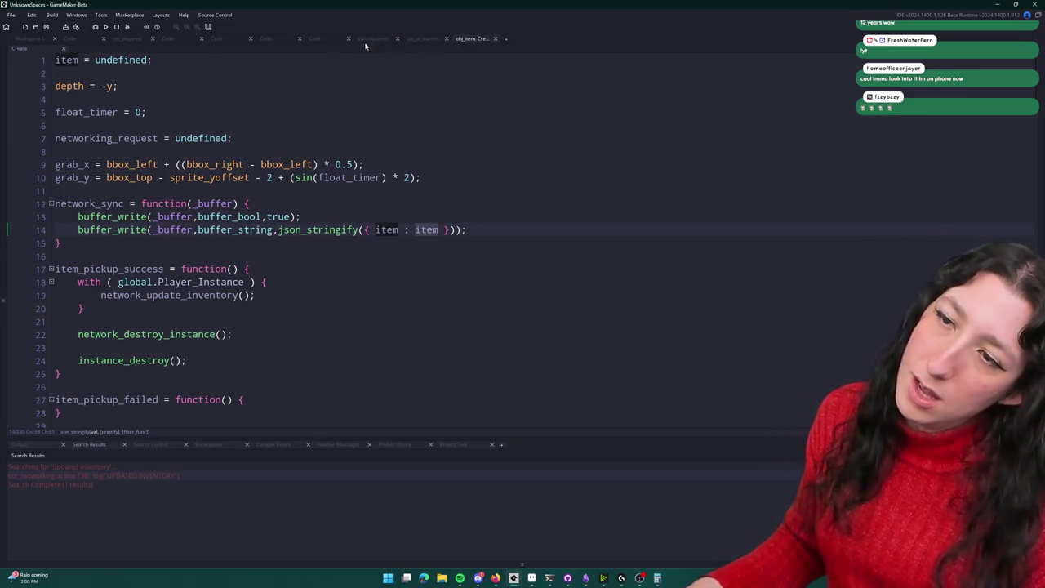
left_click(338, 233)
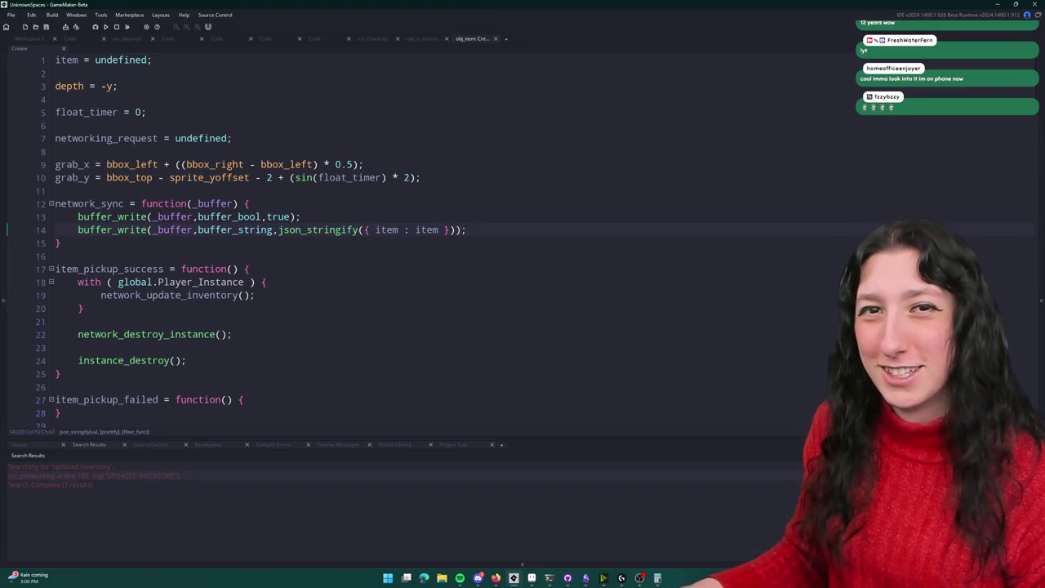
left_click(372, 38)
scroll(329, 72, "down", 1)
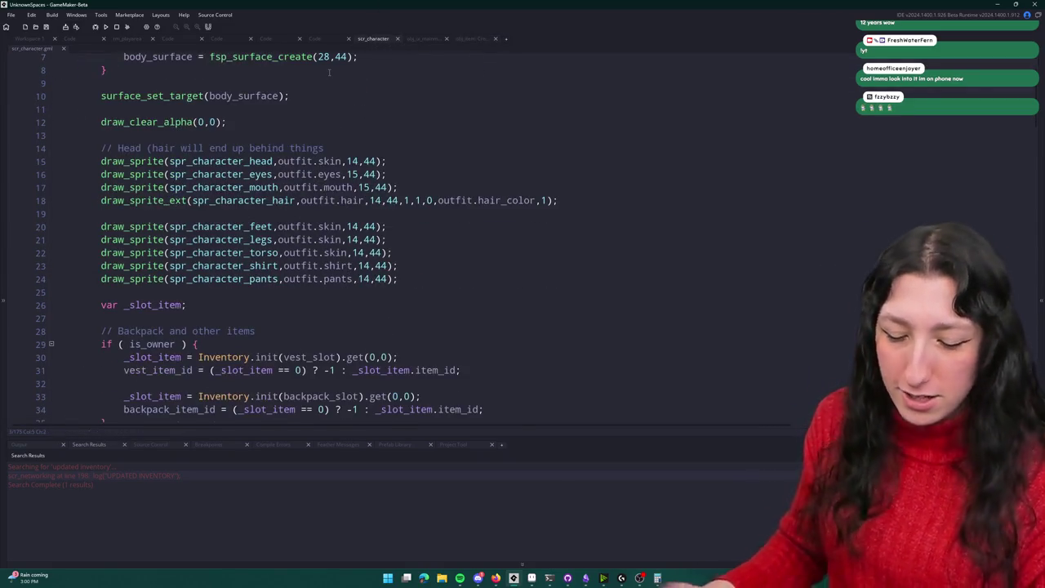
key("ctrl+t")
type("scr_net")
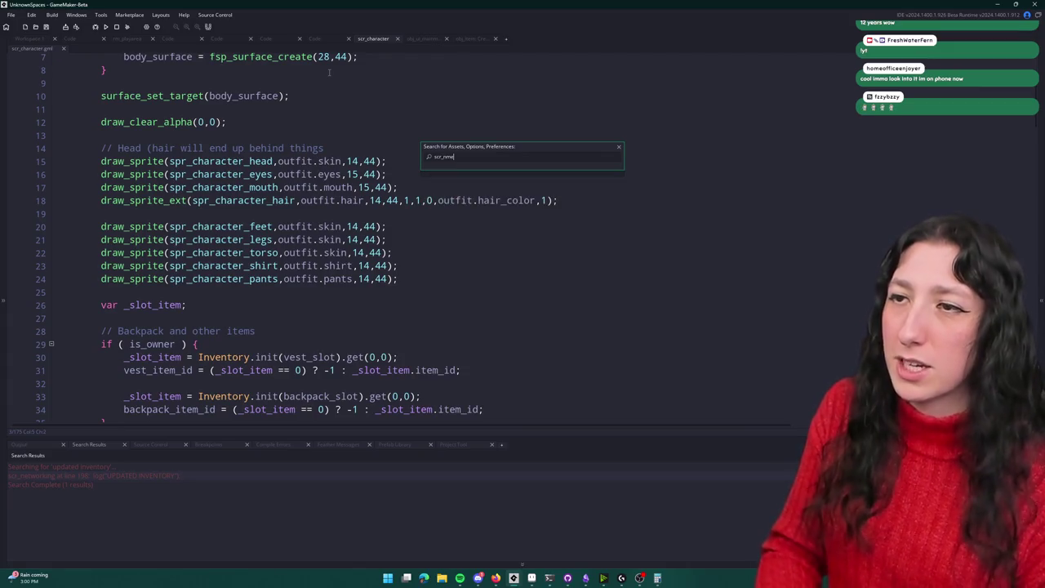
key("Return")
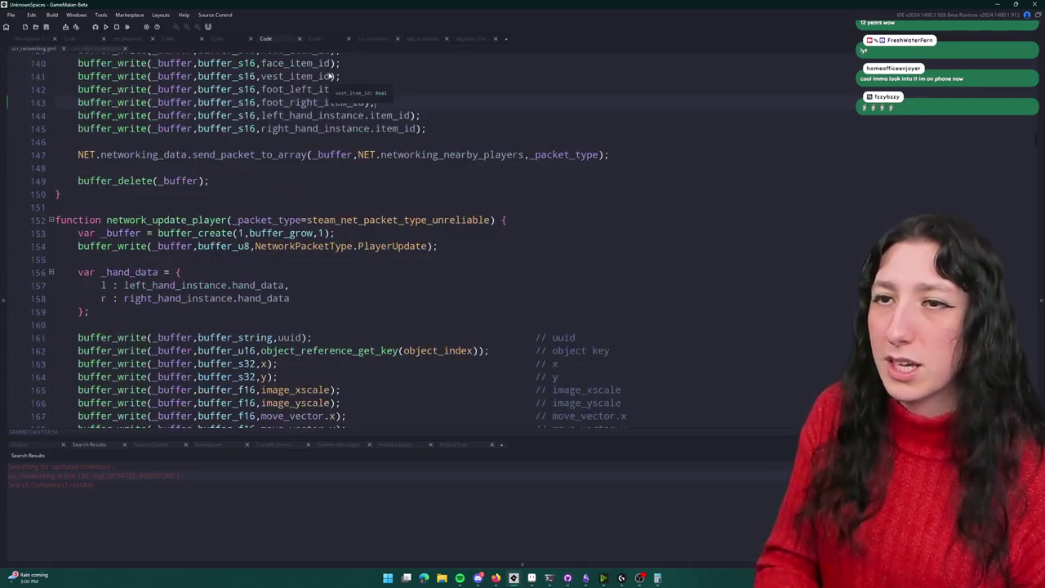
scroll(330, 74, "down", 5)
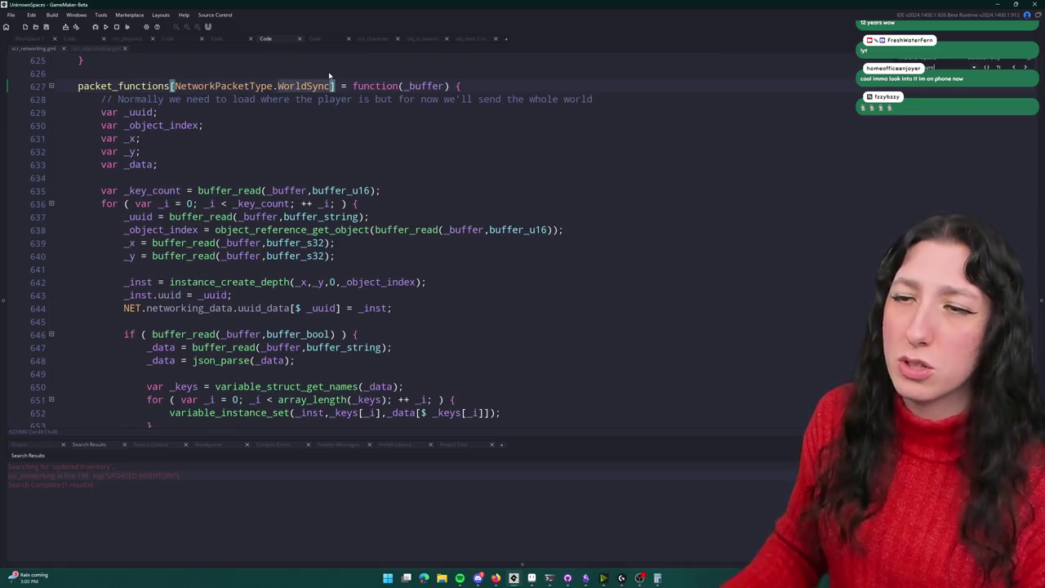
scroll(722, 73, "down", 2)
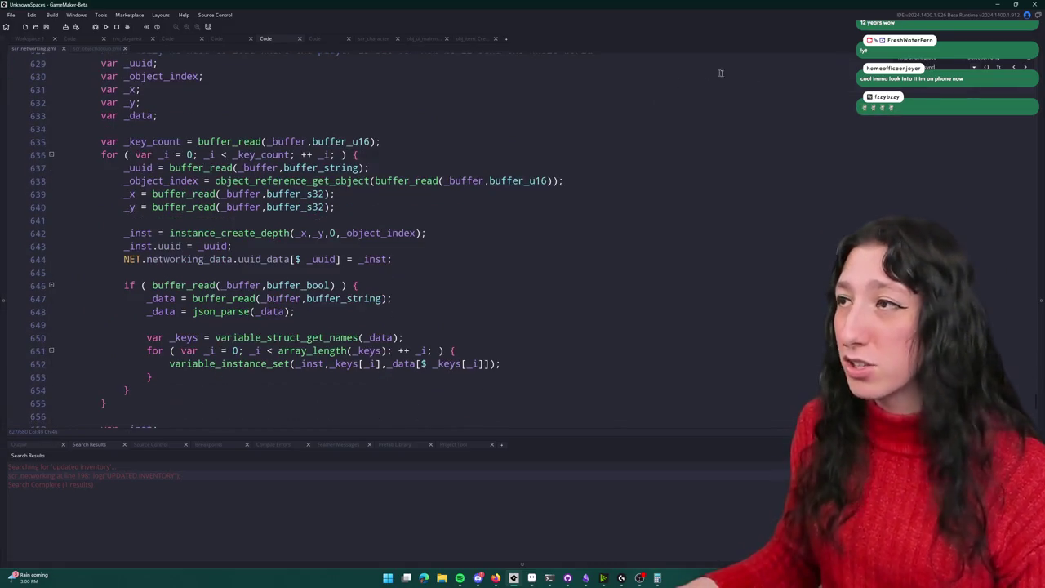
scroll(690, 74, "up", 1)
scroll(689, 75, "down", 1)
scroll(382, 147, "down", 2)
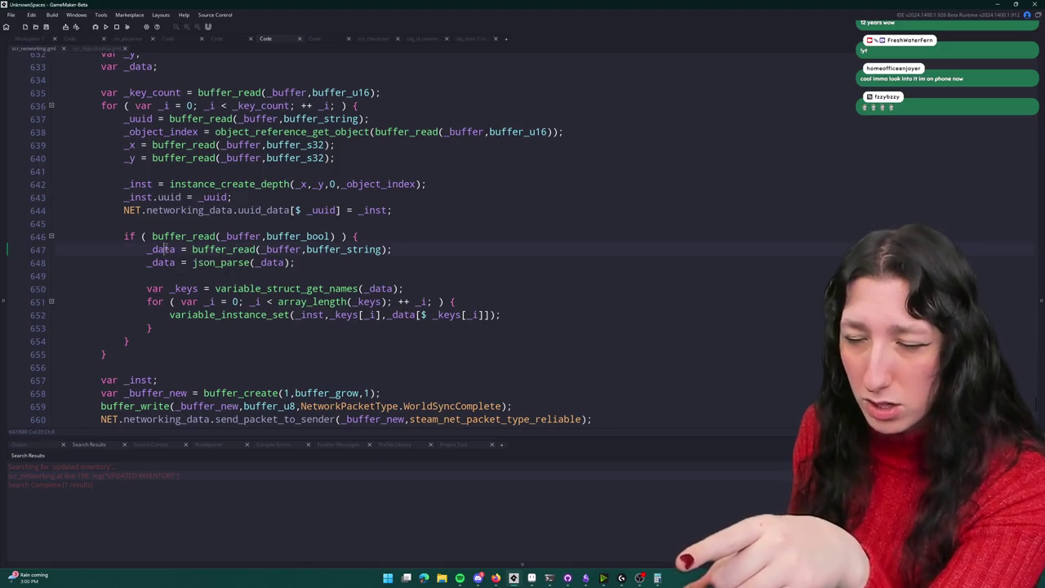
left_click(209, 249)
left_click(159, 263)
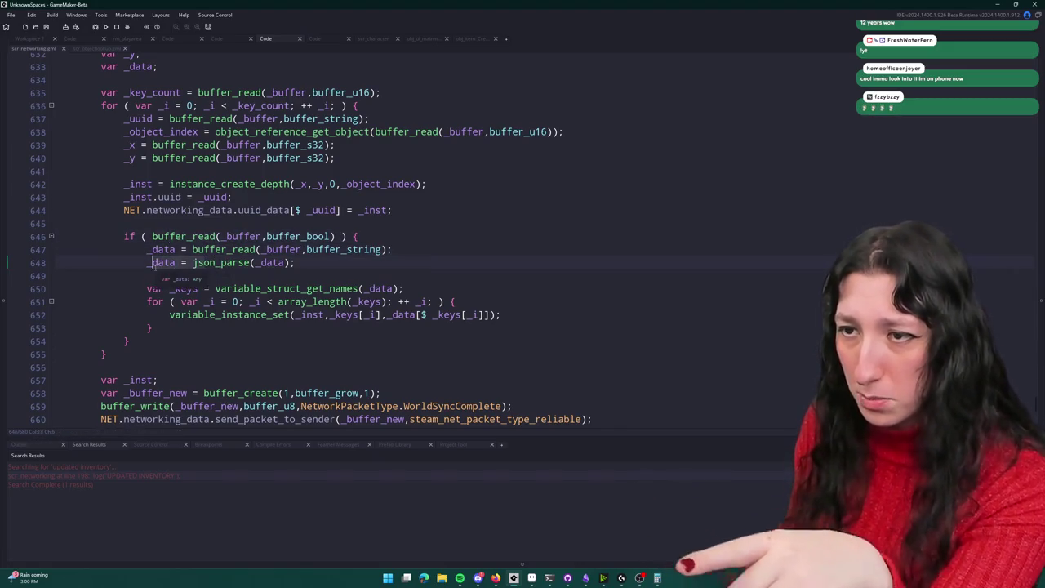
left_click(376, 314)
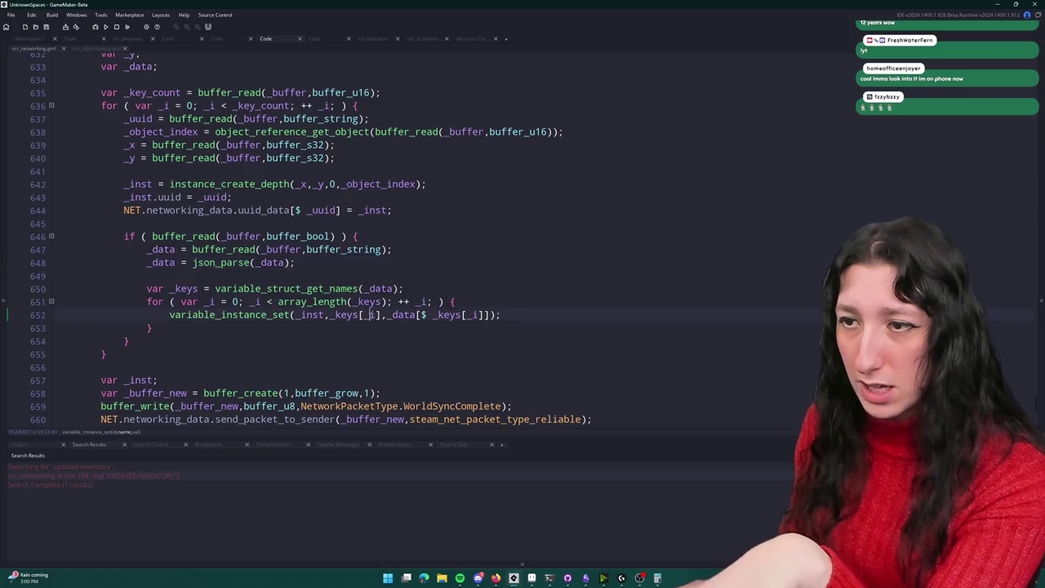
left_click(522, 307)
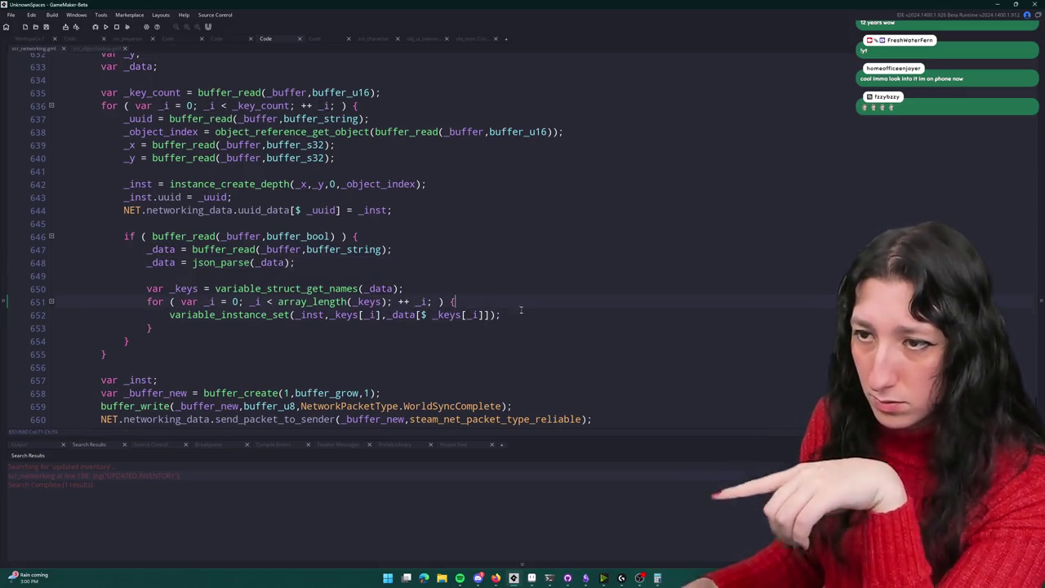
Step: Add show_message(_keys[_i]); and a duplicate show_message with the _data value lookup inside the loop
key("Return")
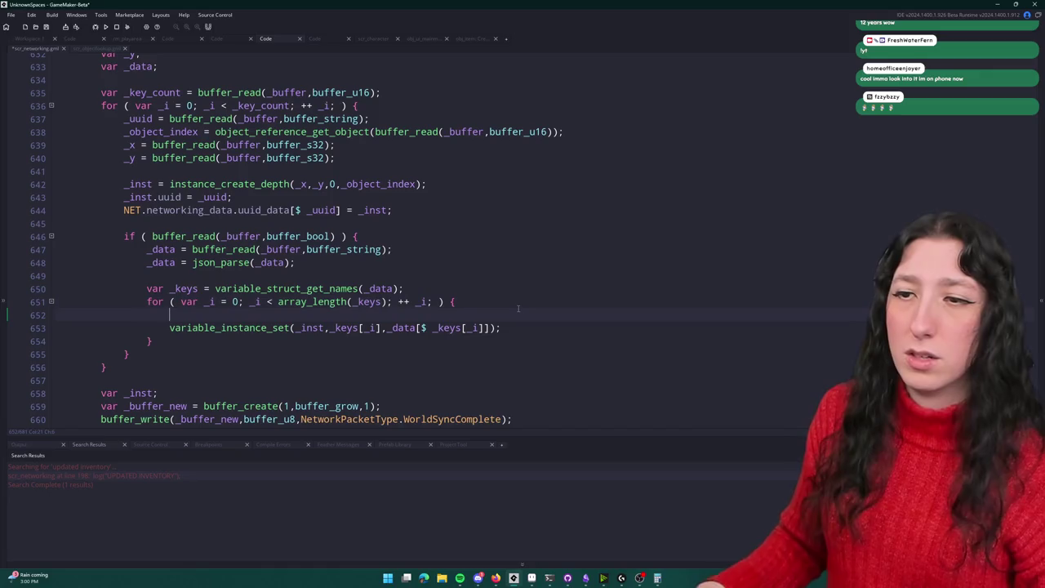
type("show_message(_keys[")
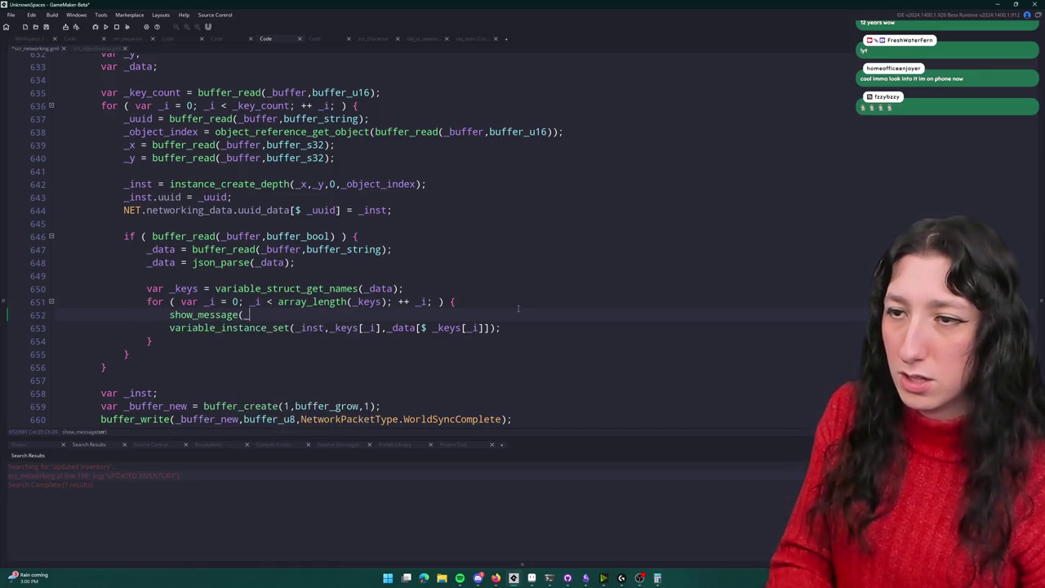
type("_i]);")
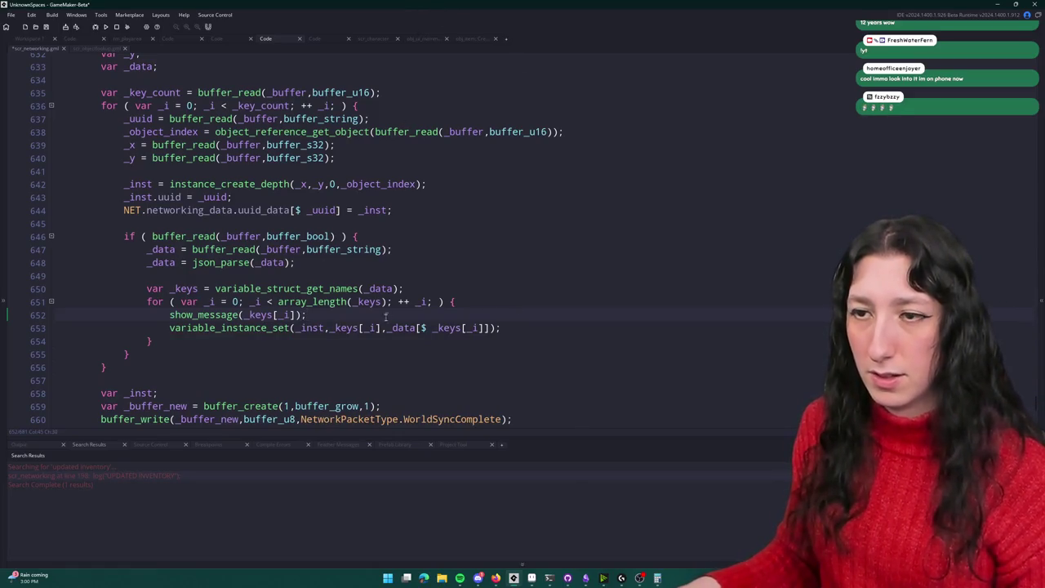
key("ctrl+d")
left_click(388, 341)
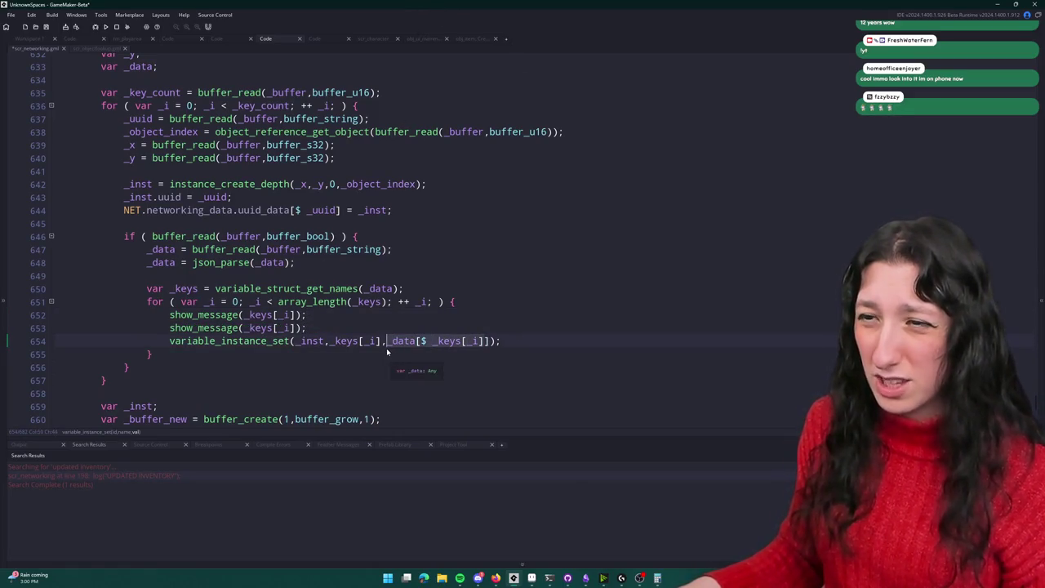
key("ctrl+c")
left_click_drag(295, 328, 249, 327)
key("ctrl+v")
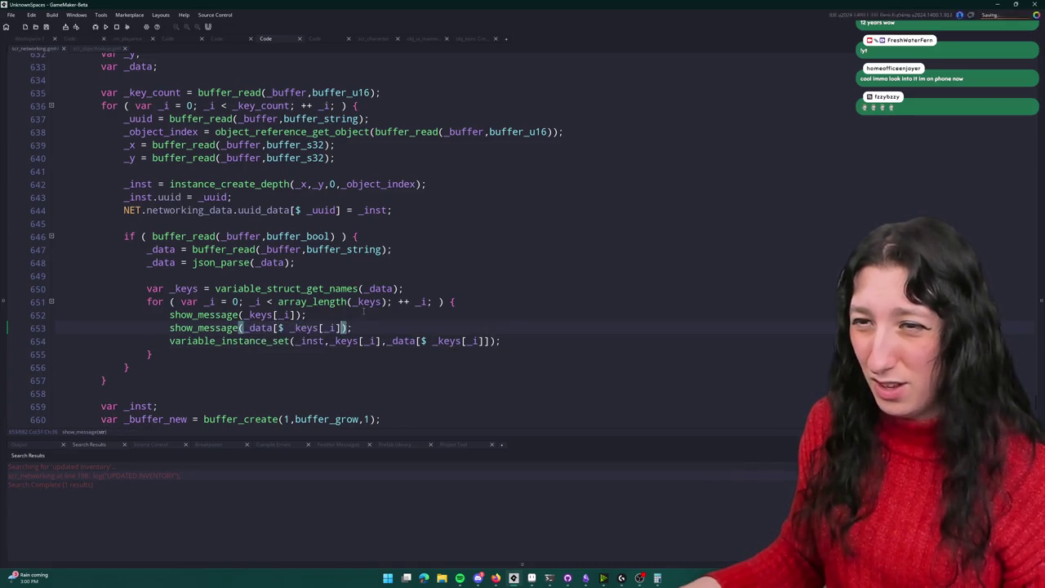
scroll(379, 327, "up", 2)
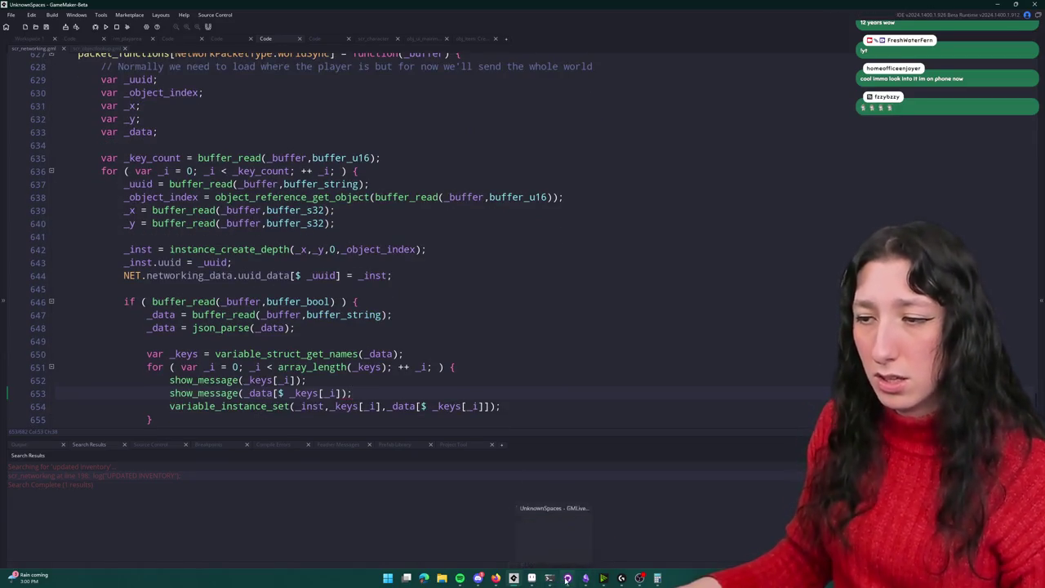
Step: Review the uncommitted diff in GitHub Desktop and fetch from origin
left_click(481, 580)
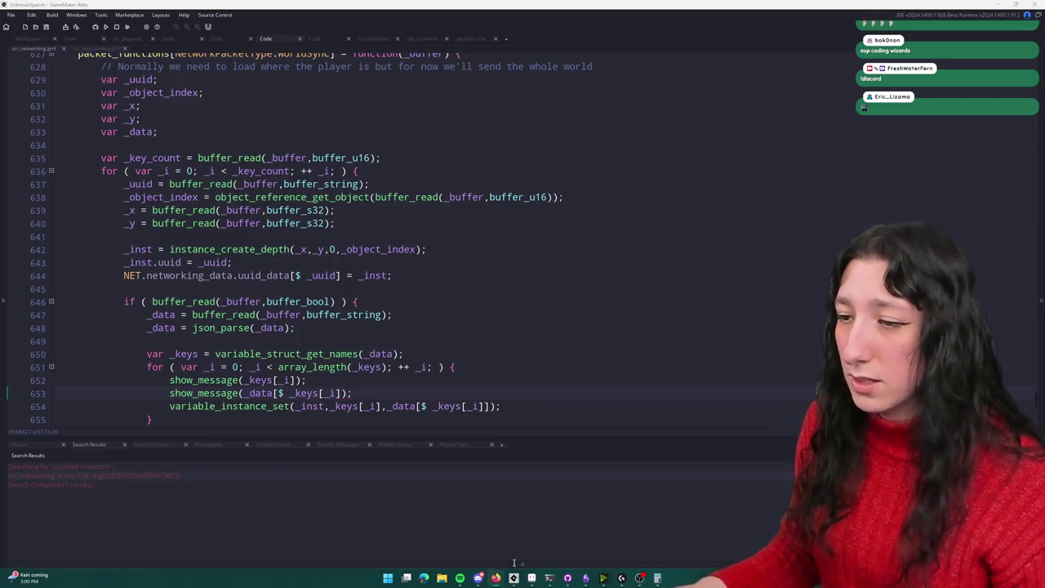
left_click(568, 578)
left_click(201, 133)
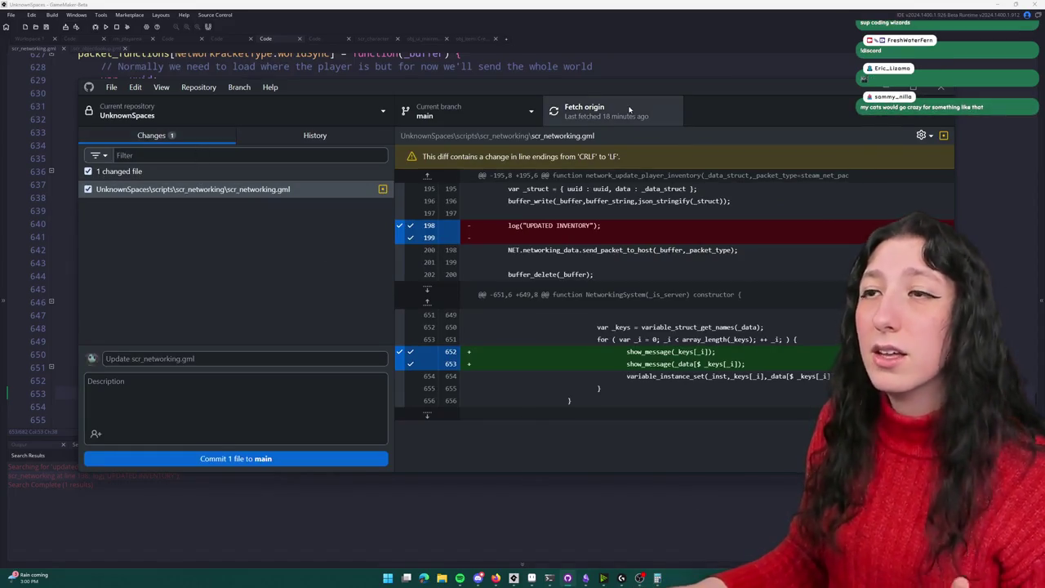
left_click(584, 111)
left_click(643, 7)
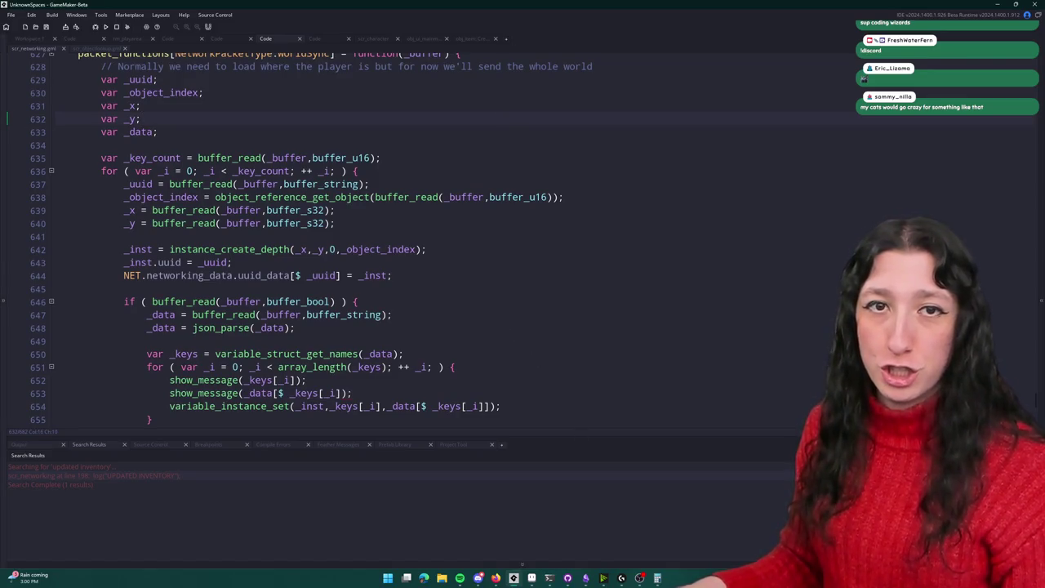
Step: Run the project and jump to the compile errors on line 653
key("F5")
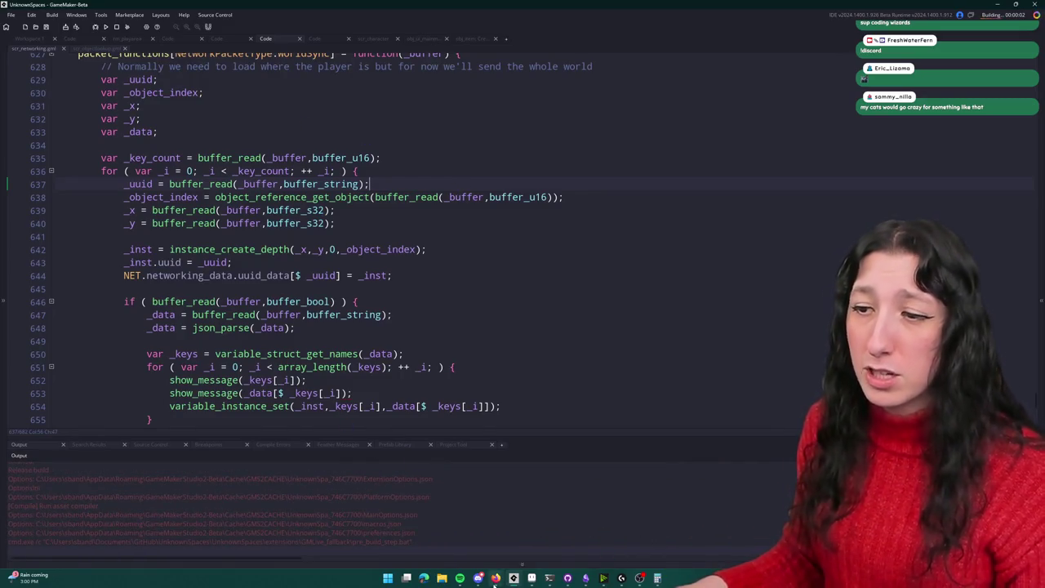
left_click(478, 579)
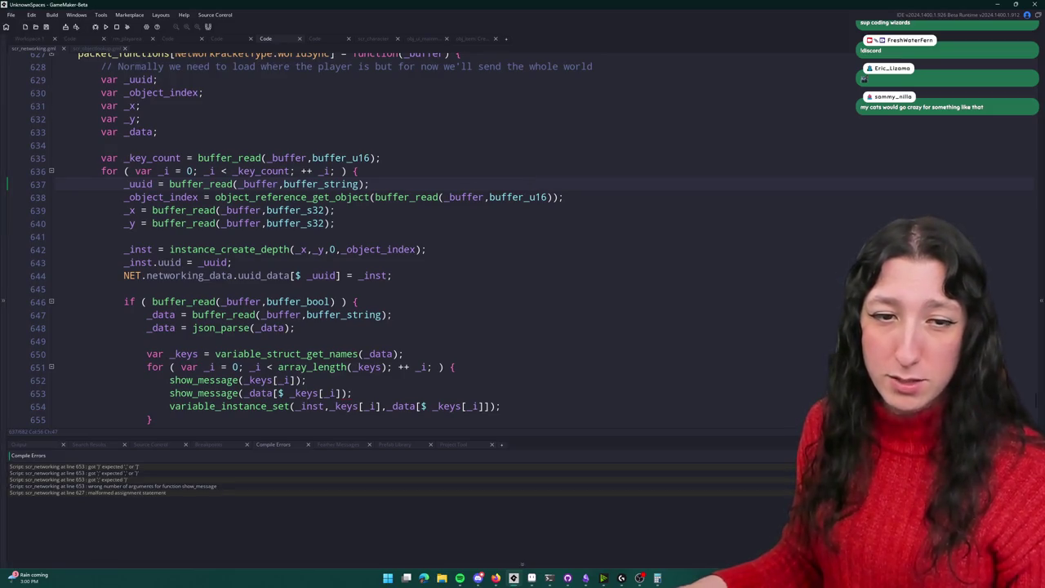
double_click(420, 474)
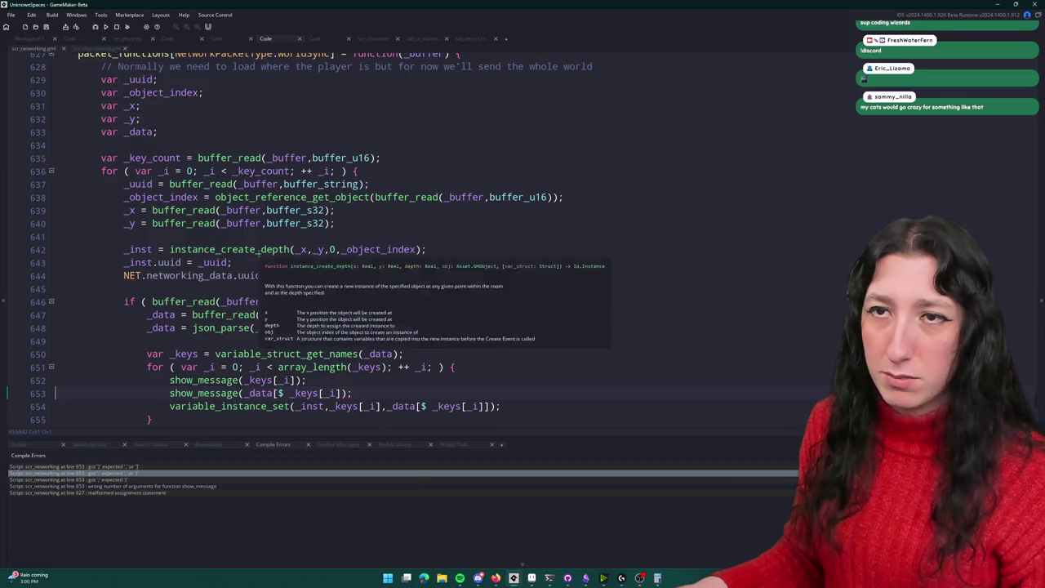
left_click(167, 467)
double_click(168, 466)
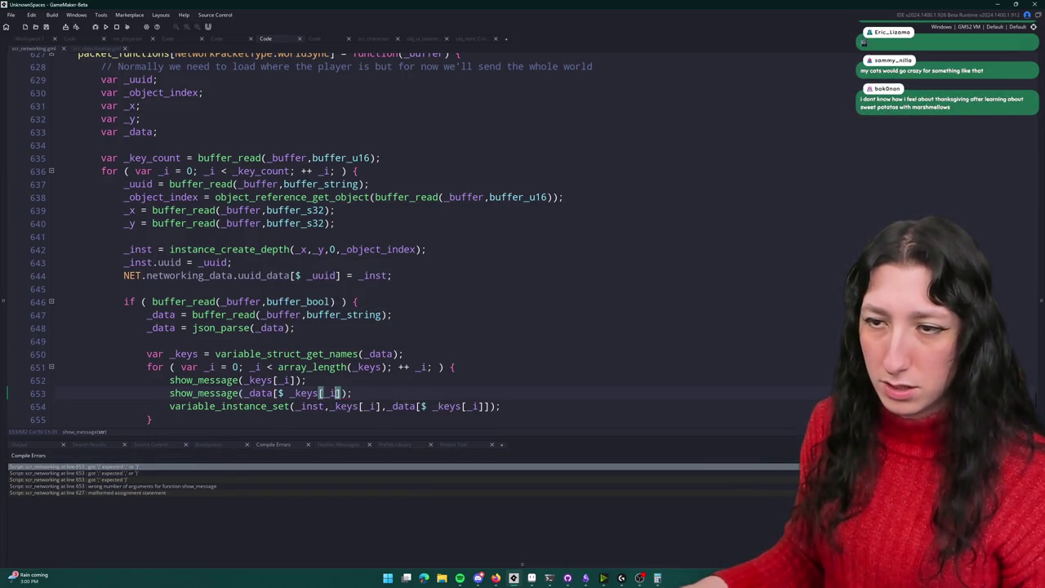
double_click(135, 486)
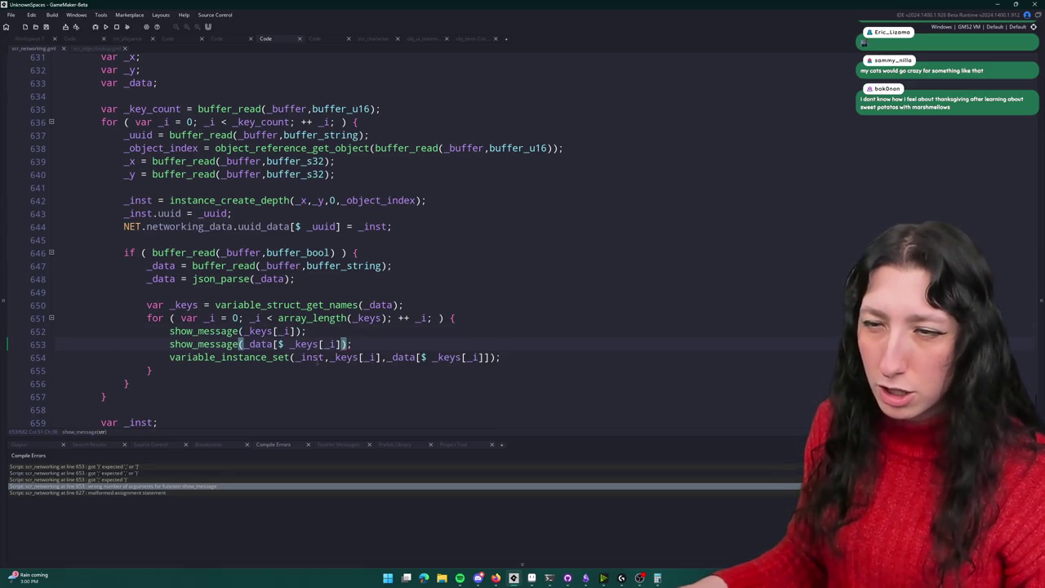
Step: Add the missing ']' on line 653, rerun the game, then close it
type("]")
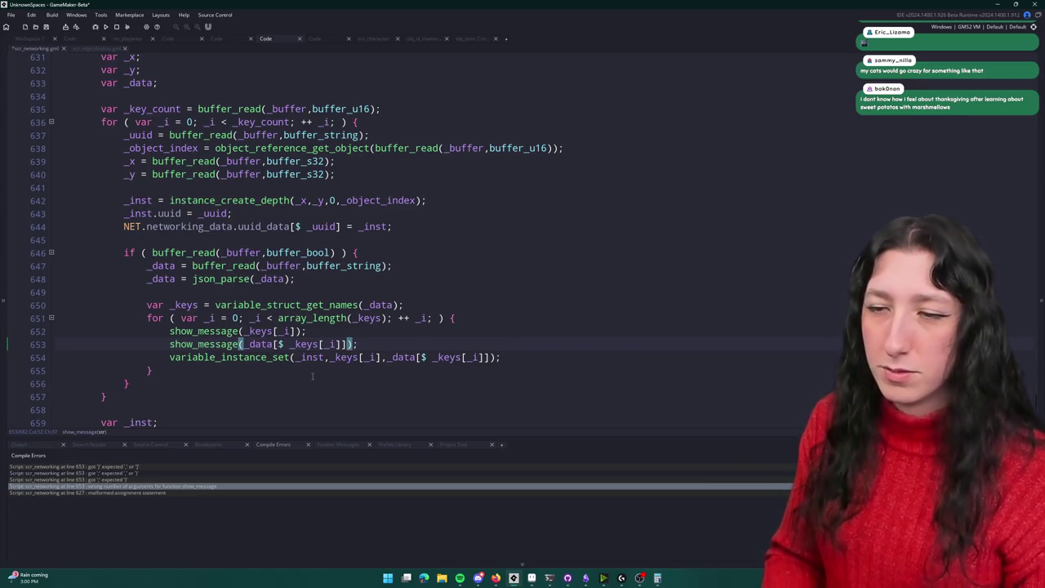
key("F5")
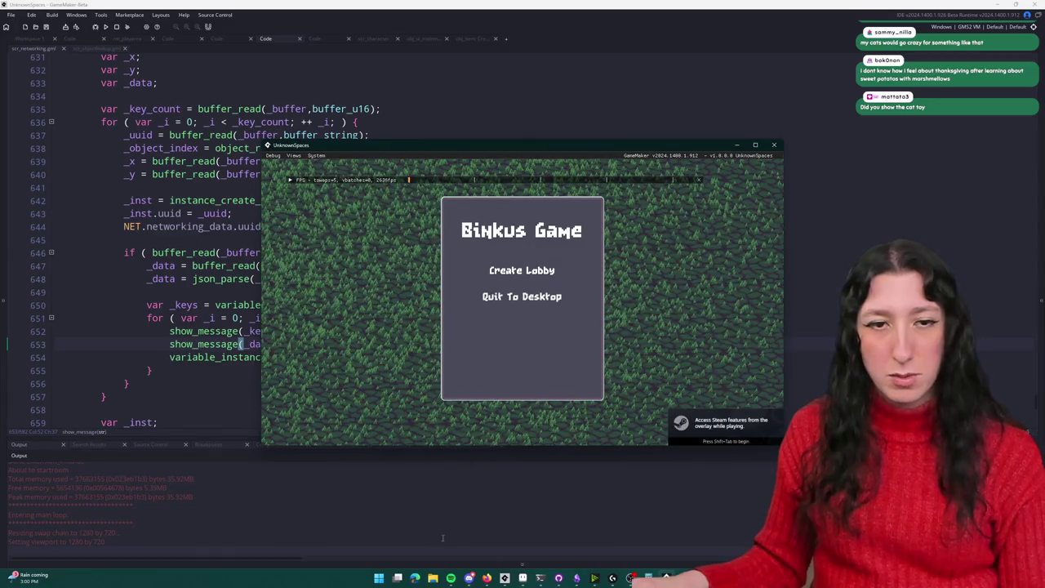
key("Escape")
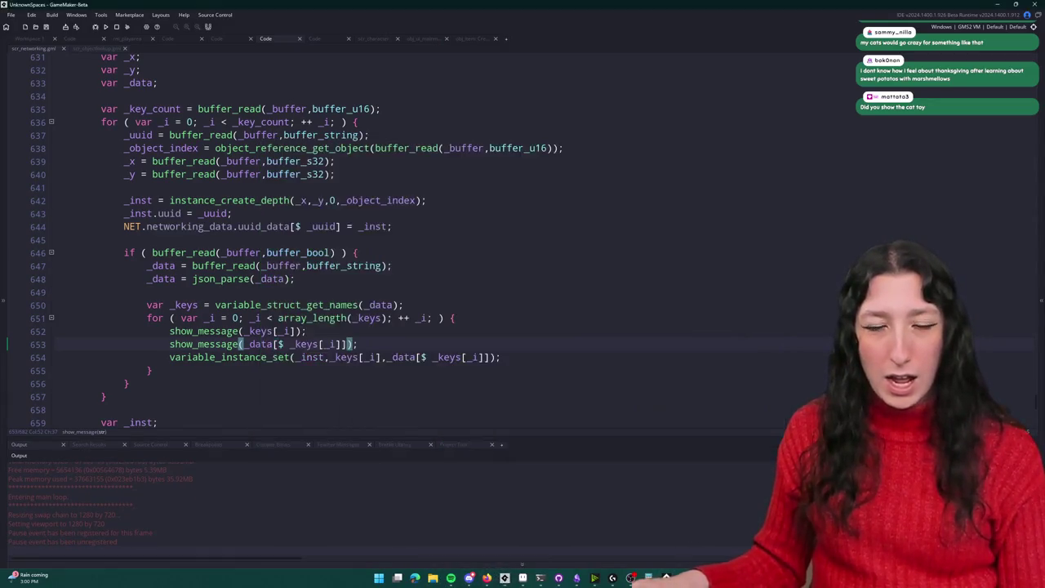
mouse_move(564, 581)
left_click(470, 580)
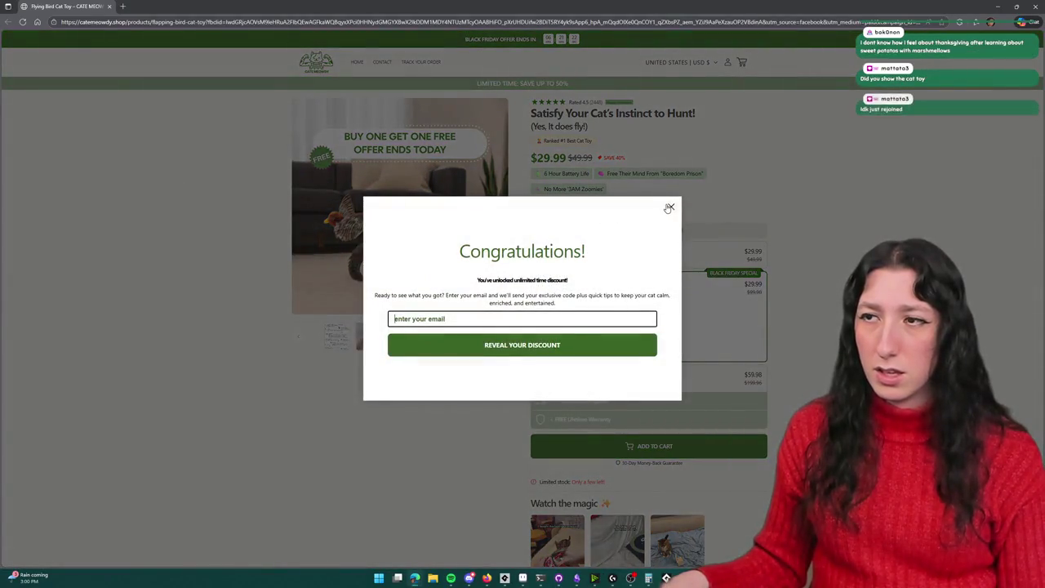
Step: Close the discount pop-up and view the gallery's videos, 3 Flying Modes, Bite Resistant and catnip images
left_click(671, 206)
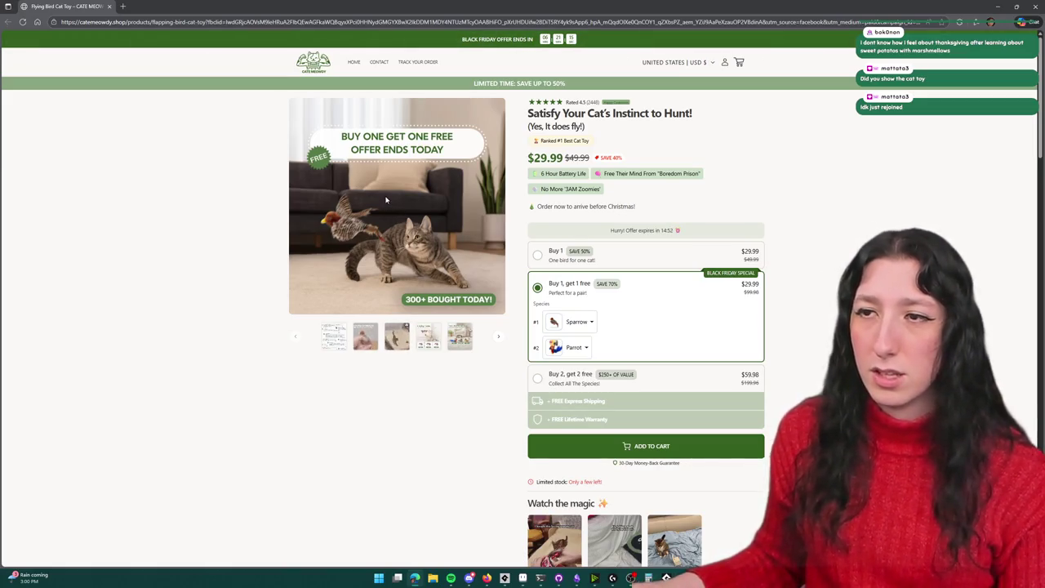
left_click(360, 346)
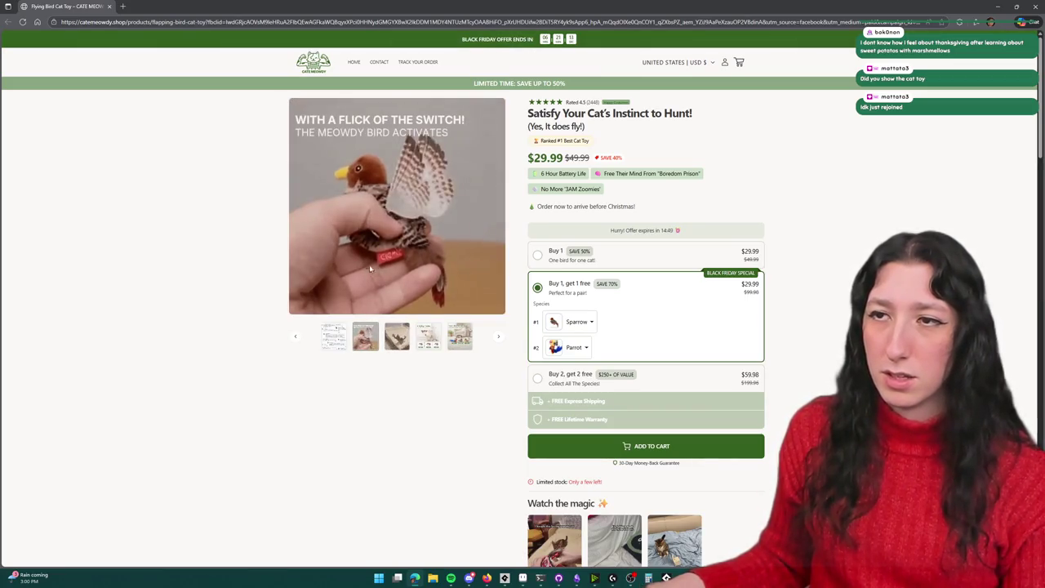
left_click(398, 335)
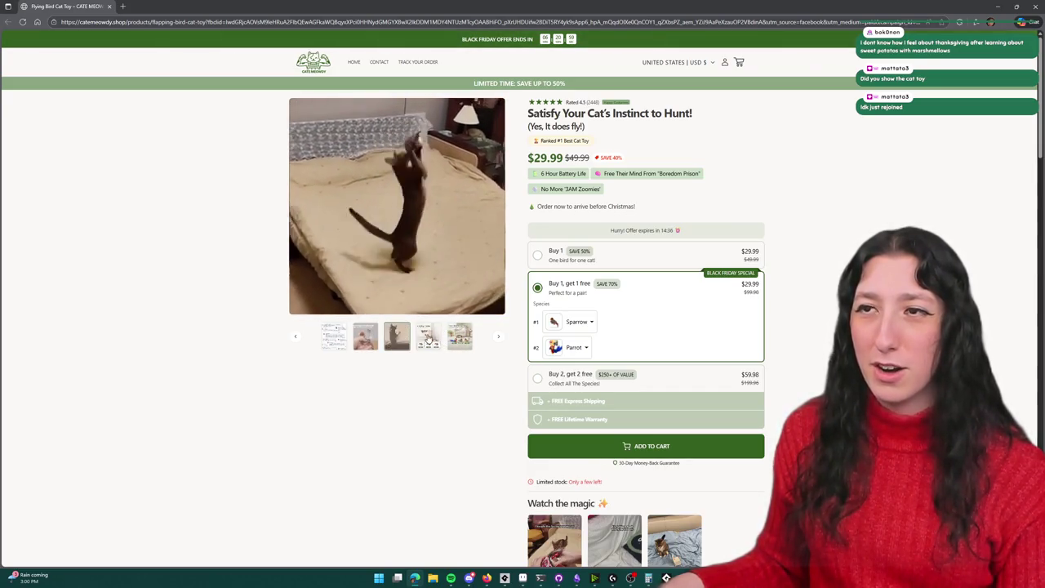
left_click(428, 339)
left_click(451, 339)
left_click(432, 338)
left_click(464, 342)
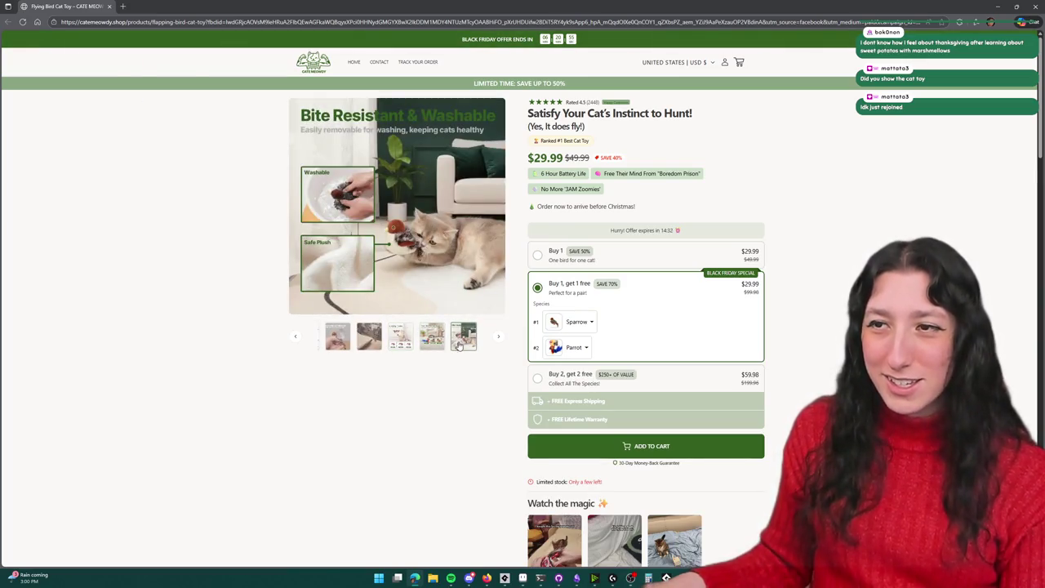
left_click(496, 337)
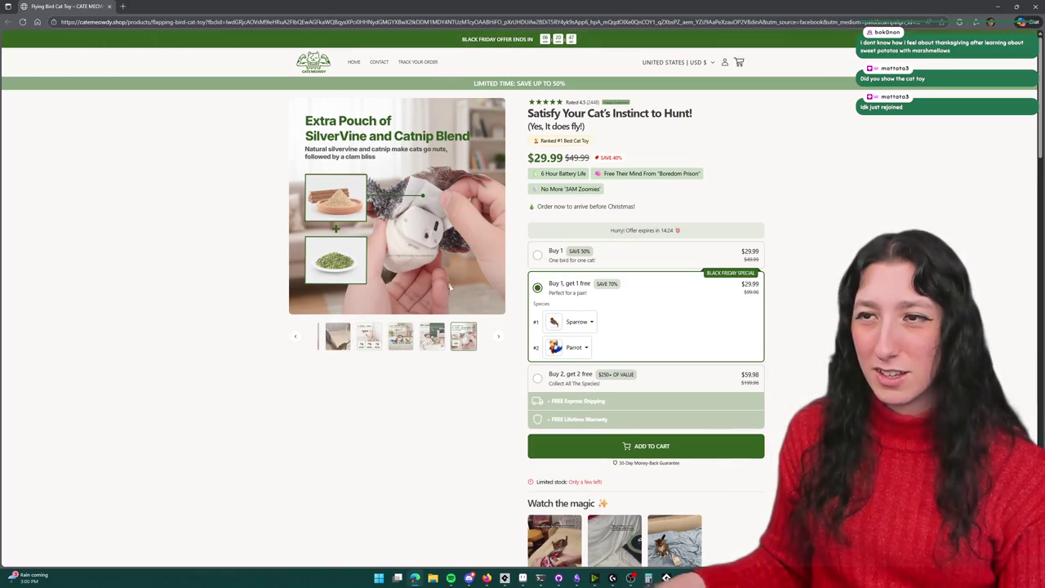
Step: Step forward three gallery images, then back to the cat video, and return to GameMaker
left_click(498, 334)
left_click(497, 333)
left_click(497, 333)
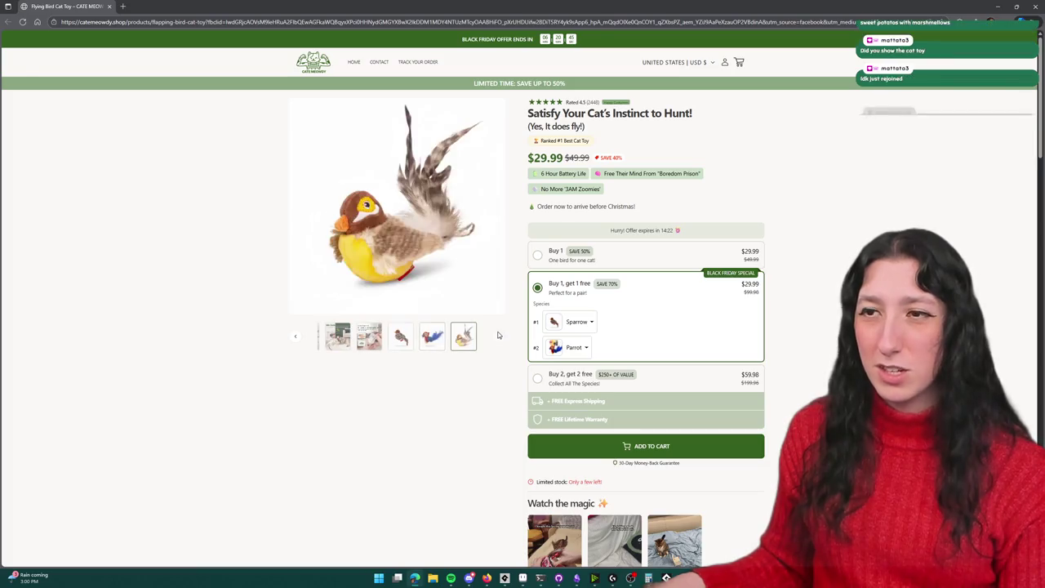
left_click(294, 337)
left_click(295, 336)
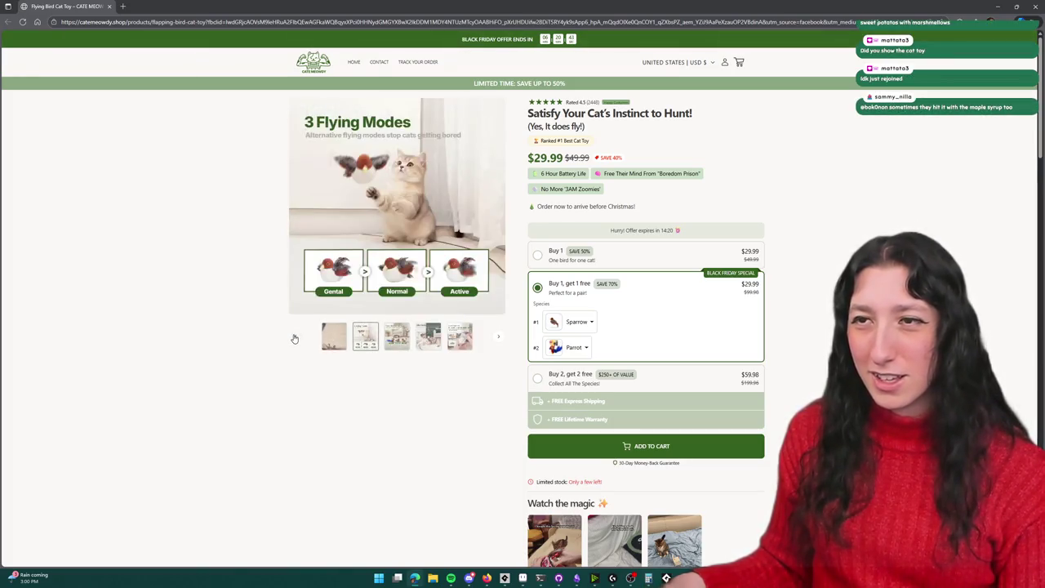
left_click(295, 336)
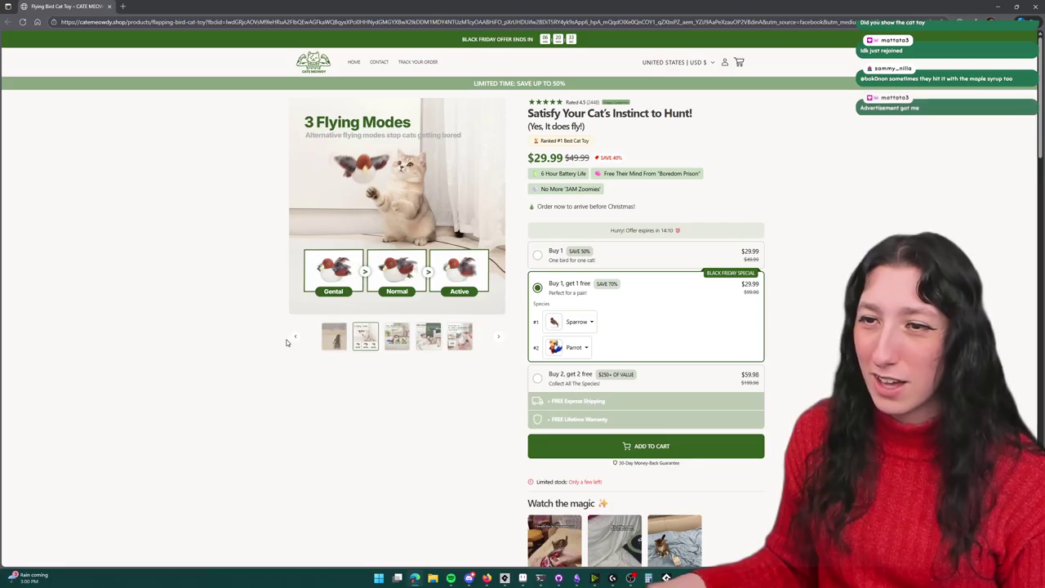
left_click(295, 336)
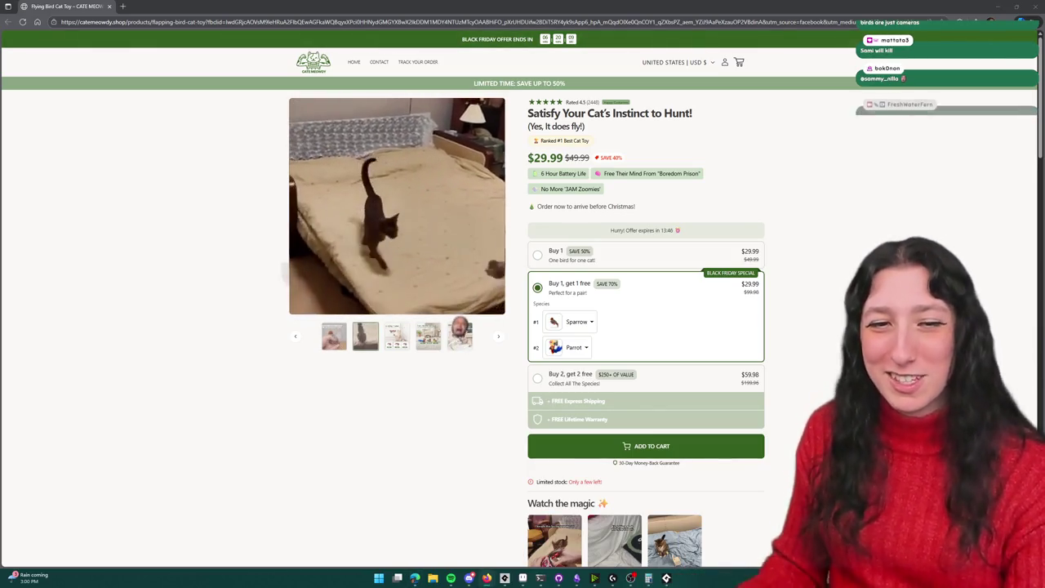
key("alt+Tab")
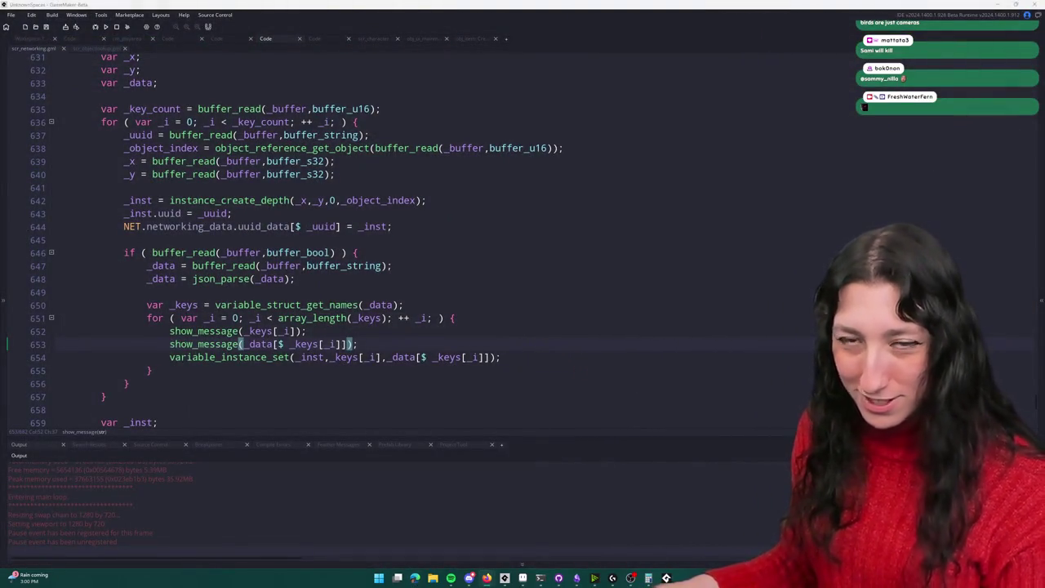
Step: Rerun the project, maximize the Binkus Game window, and close it
left_click(449, 219)
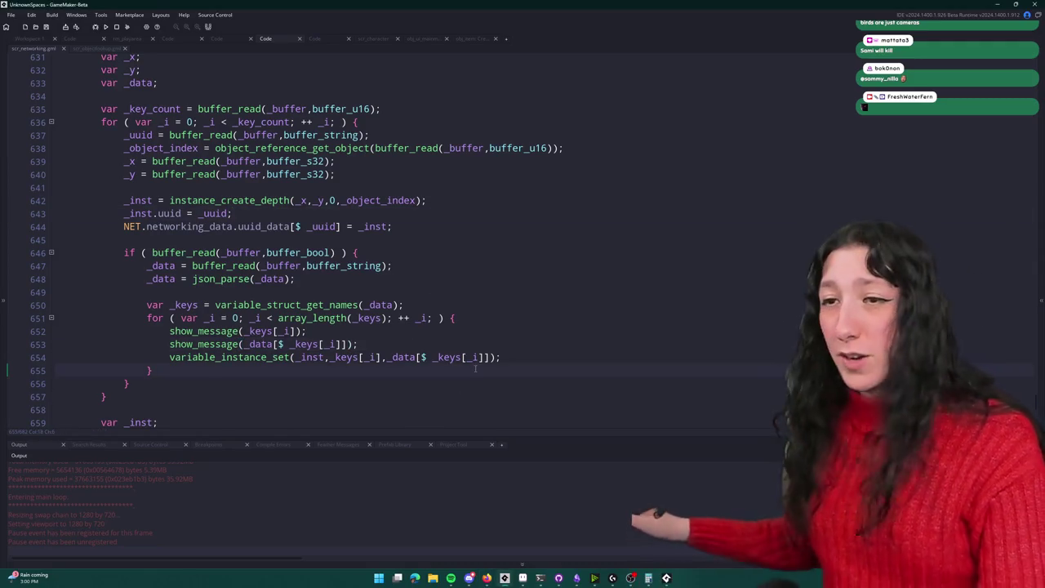
key("F5")
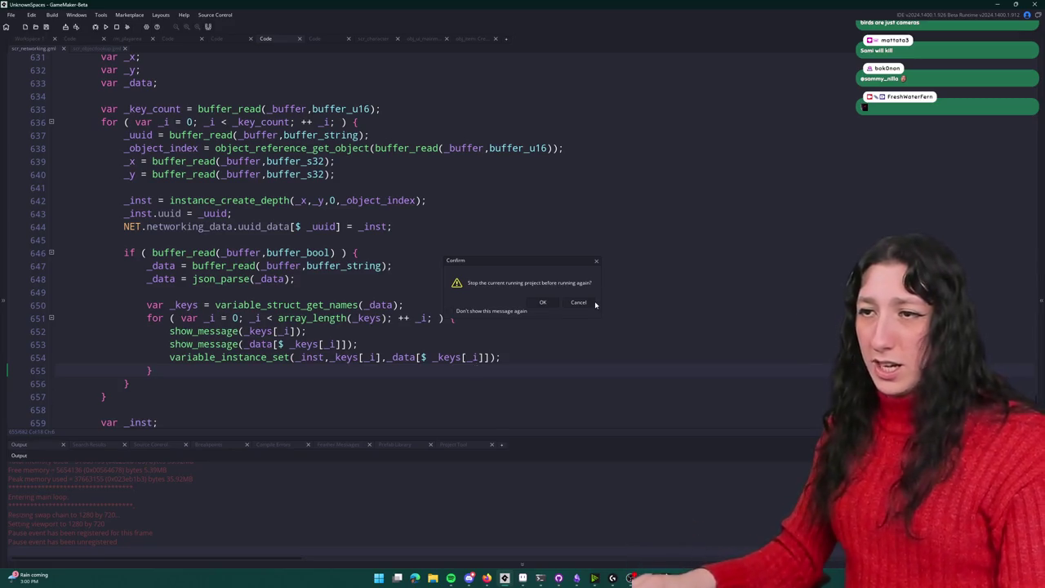
key("alt+Tab")
mouse_move(533, 147)
left_mouse_down()
mouse_move(434, 12)
mouse_move(335, 4)
left_mouse_up()
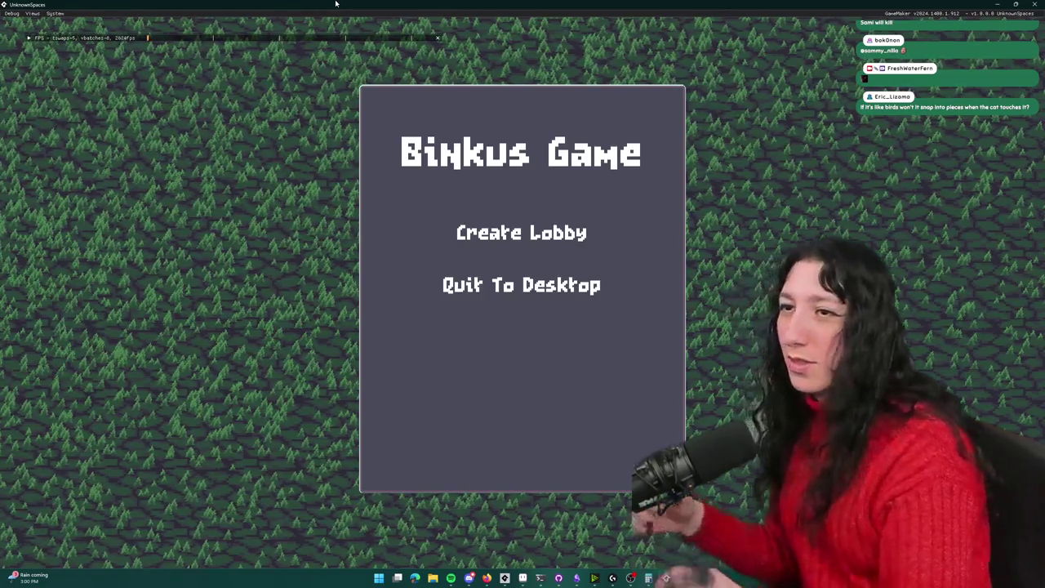
left_click(1034, 4)
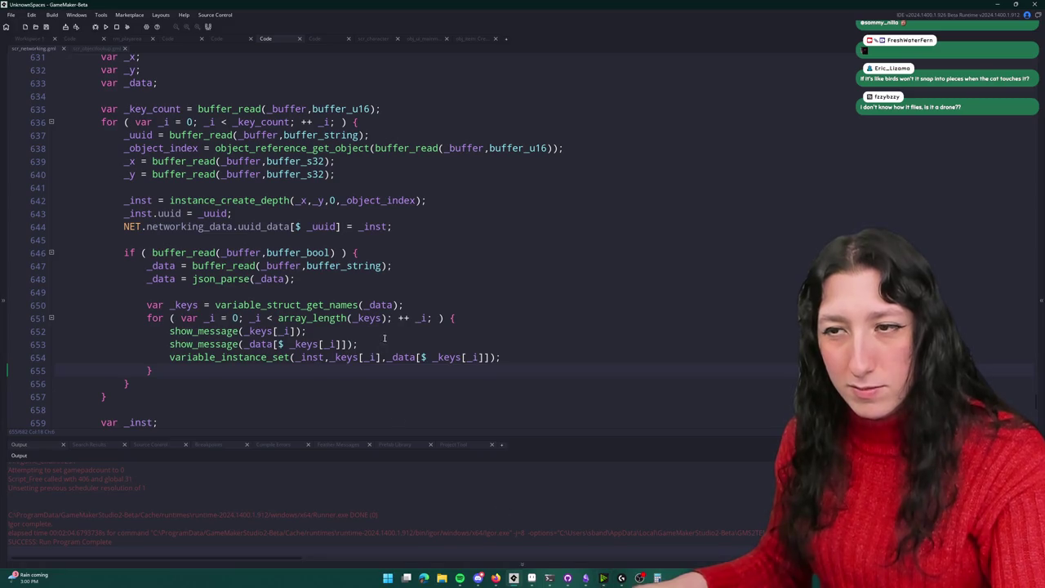
Step: Commit the scr_networking.gml change to main and push it to origin
left_click(569, 577)
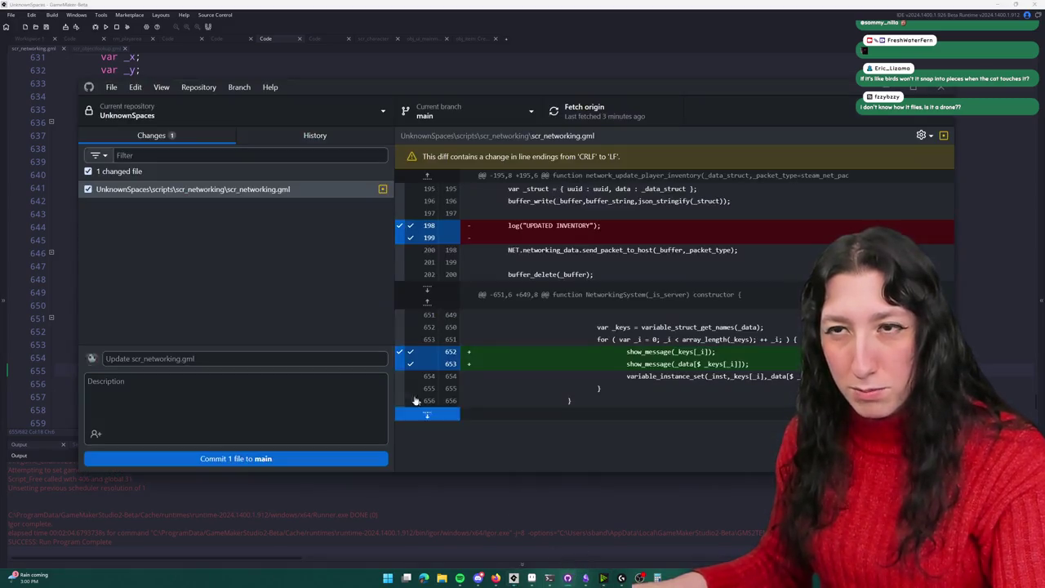
left_click(244, 458)
left_click(584, 110)
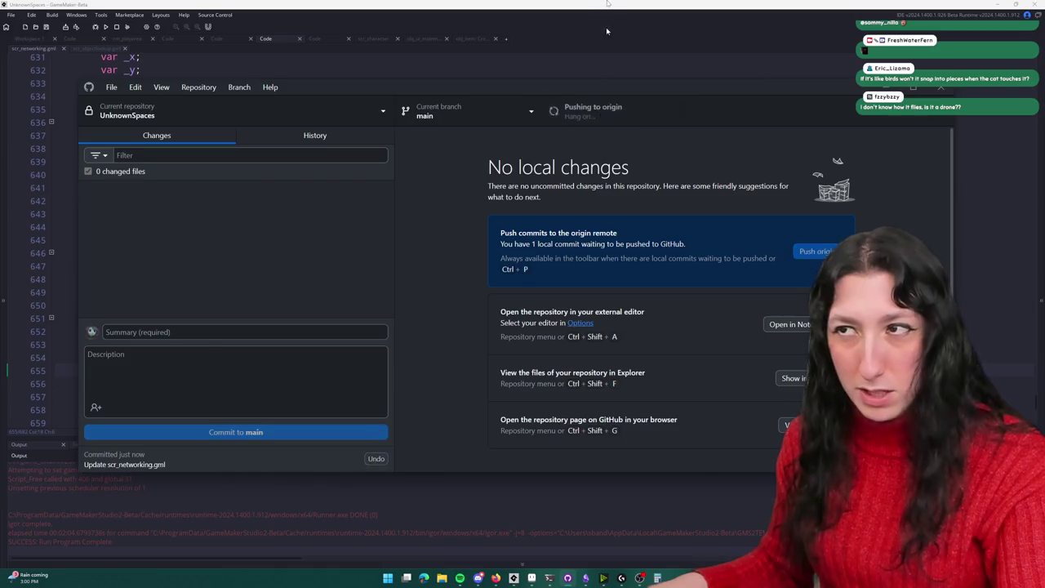
left_click(607, 27)
mouse_move(447, 346)
left_mouse_down()
mouse_move(450, 328)
mouse_move(521, 316)
left_mouse_up()
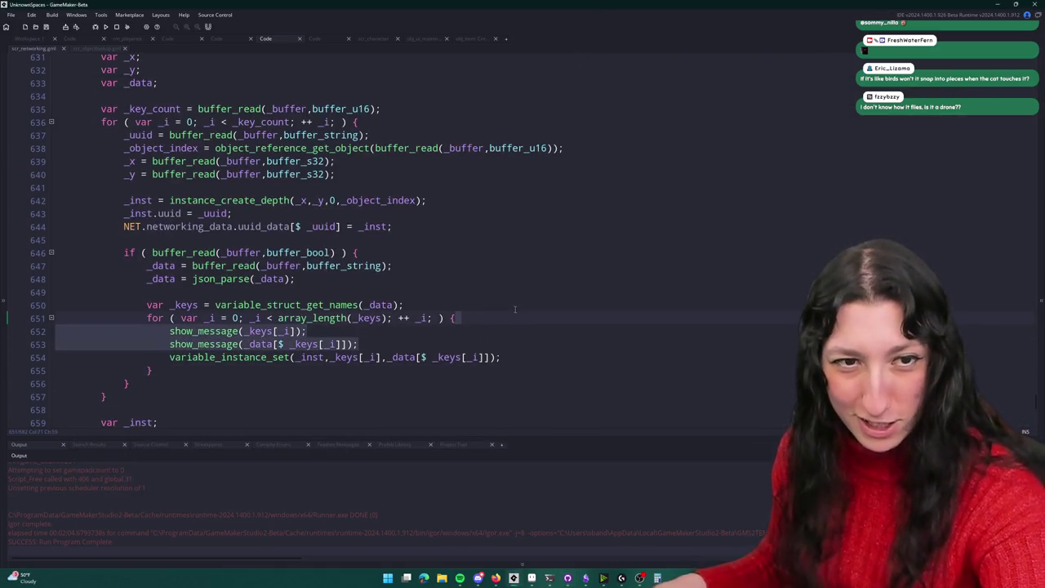
Step: Delete the two show_message debug lines and relaunch the game
key("BackSpace")
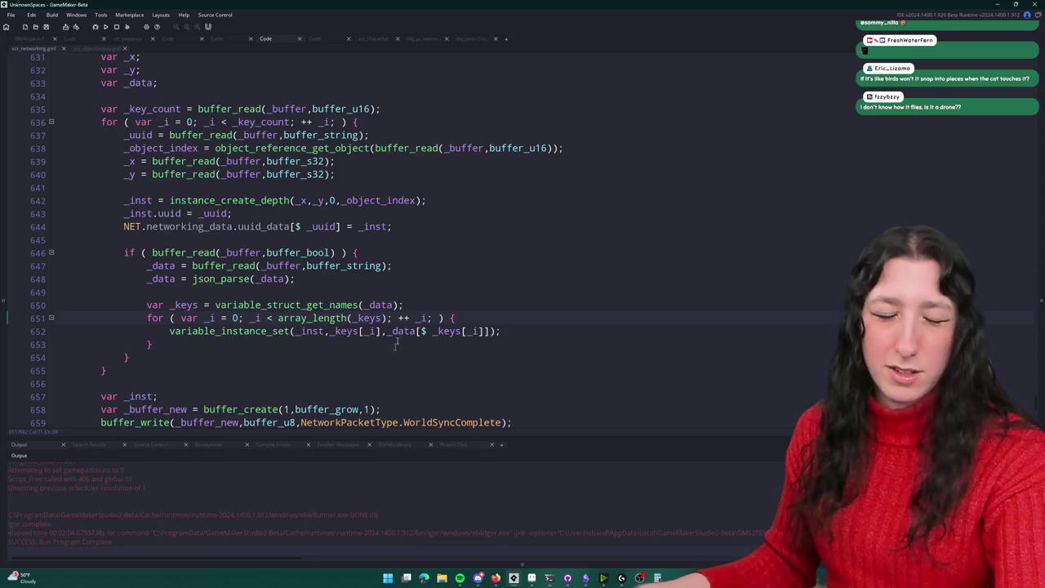
left_click(107, 27)
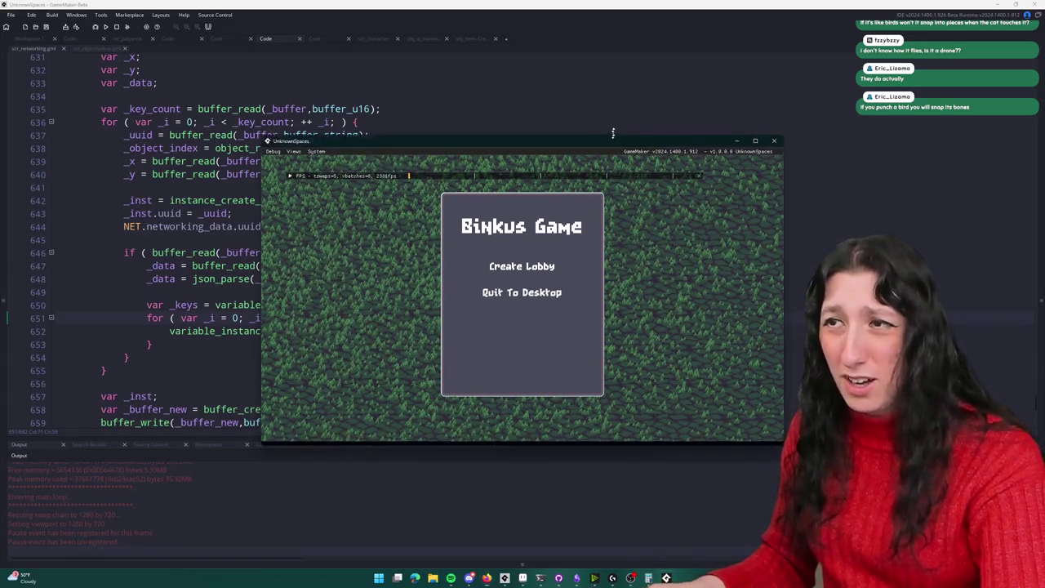
Step: Create a lobby in the maximized game window and equip the yellow backpack from the inventory
double_click(615, 146)
left_click(469, 220)
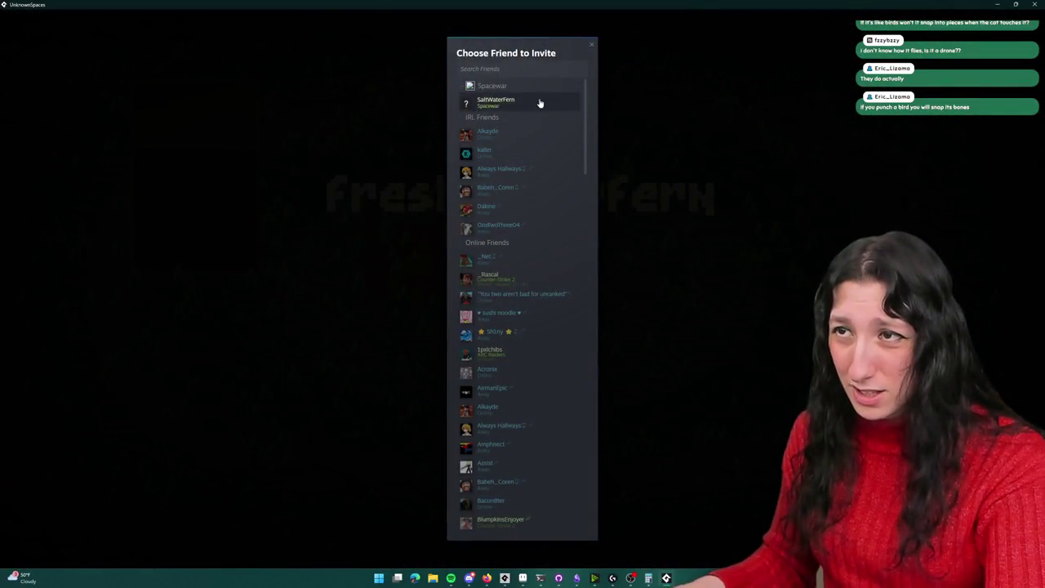
left_click(540, 103)
key("Tab")
left_click_drag(444, 105, 259, 175)
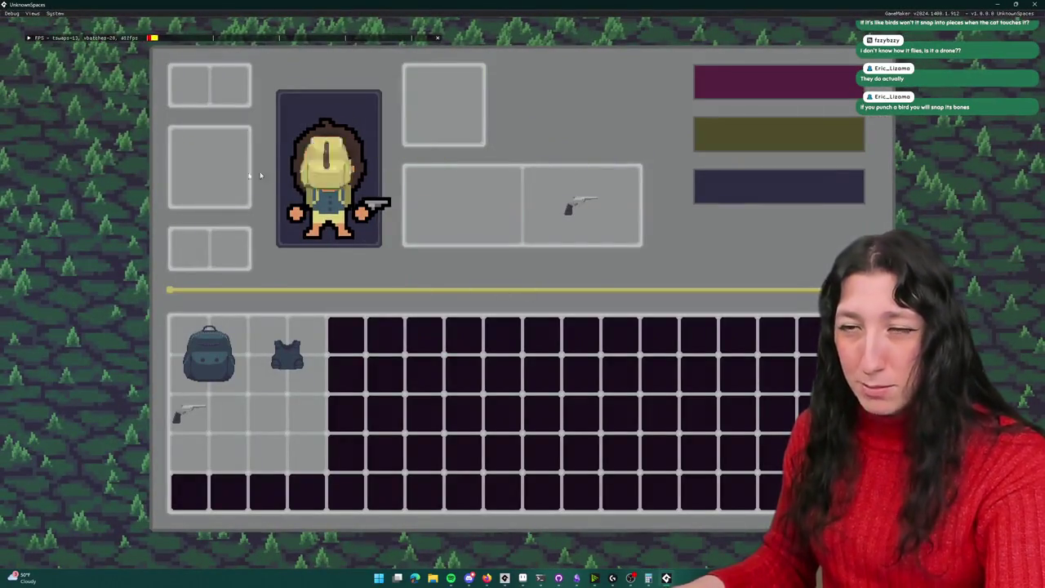
key("Tab")
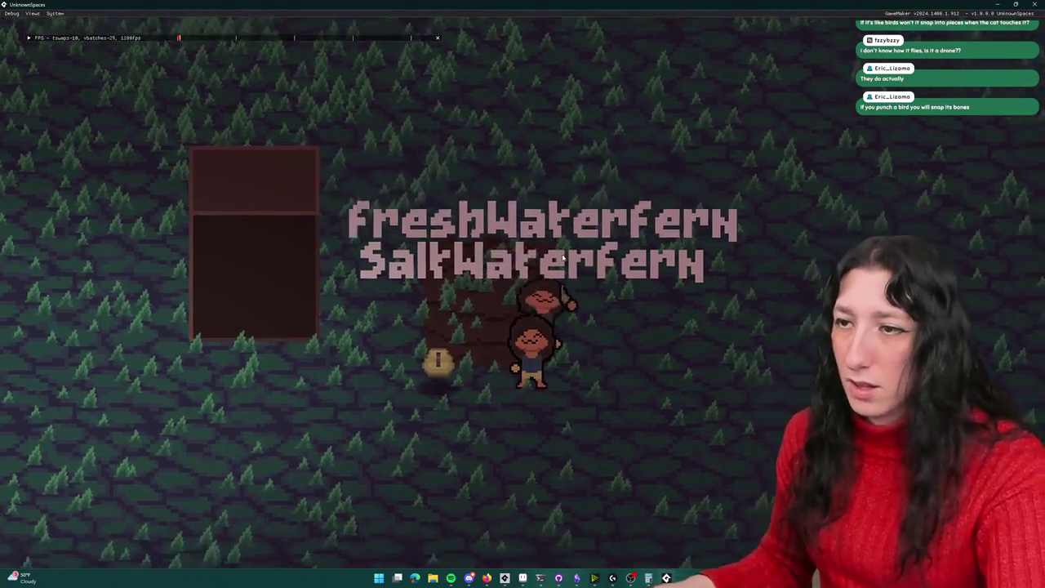
Step: Drop the equipped backpack from the inventory, walk away, and walk back over it to pick it up
key("i")
key("i")
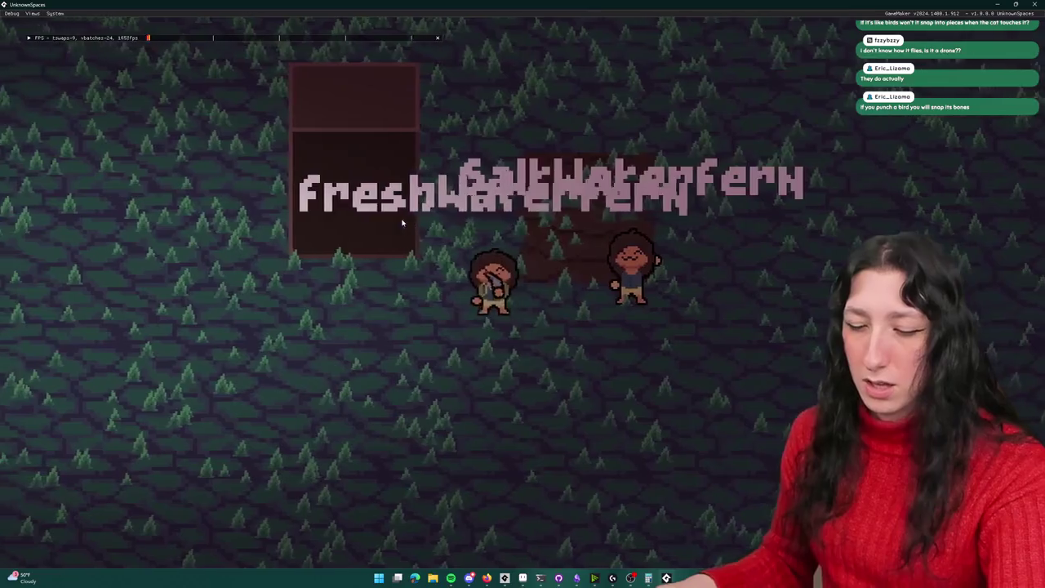
key("i")
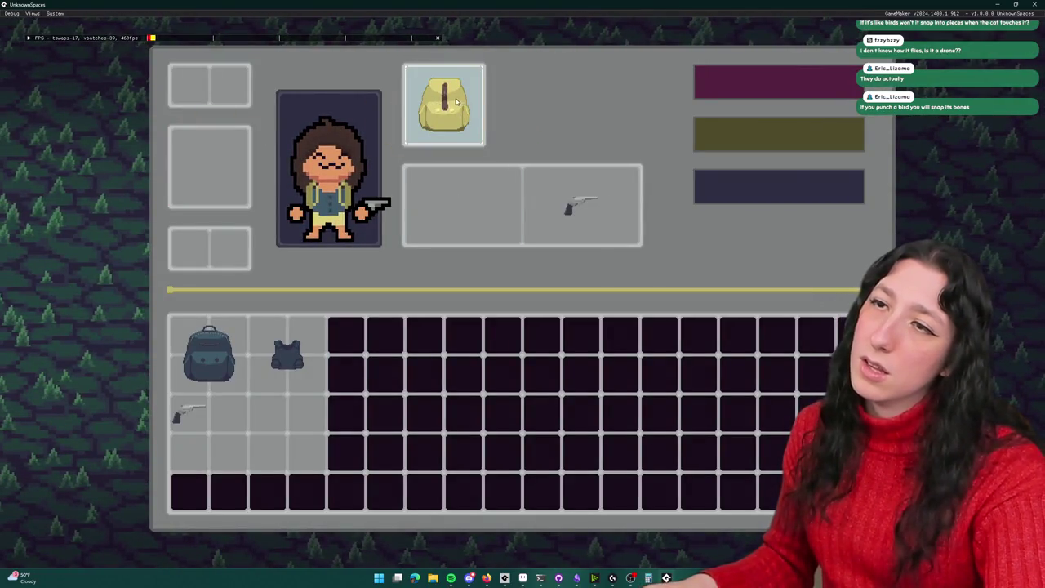
left_click_drag(456, 100, 120, 126)
key("i")
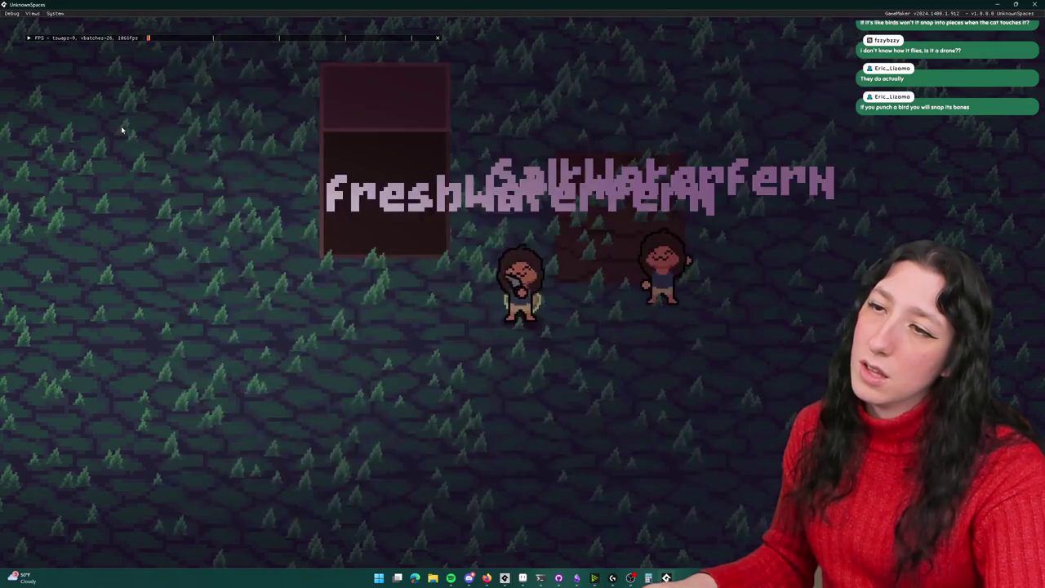
key("d")
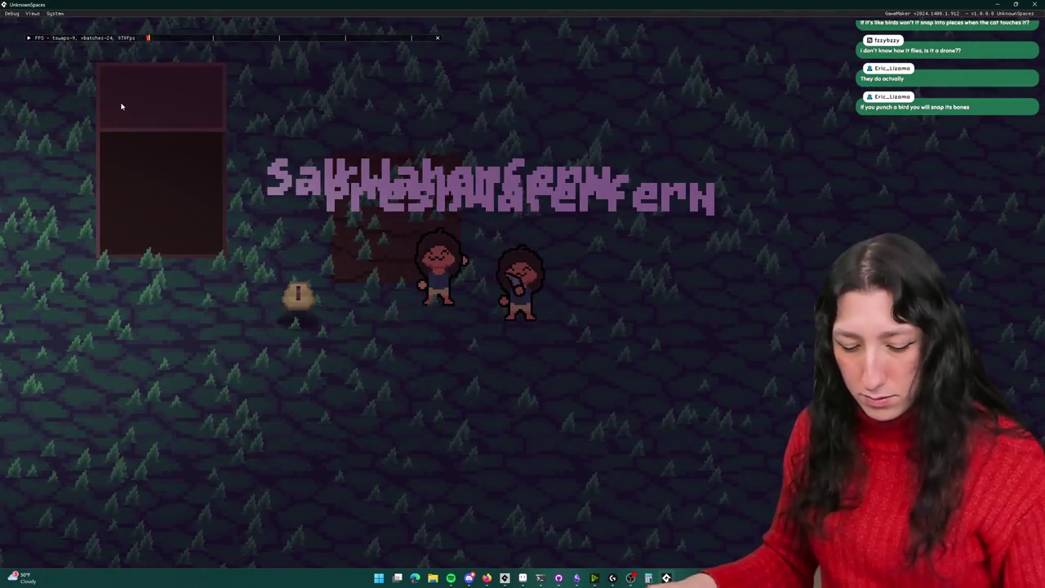
key("a")
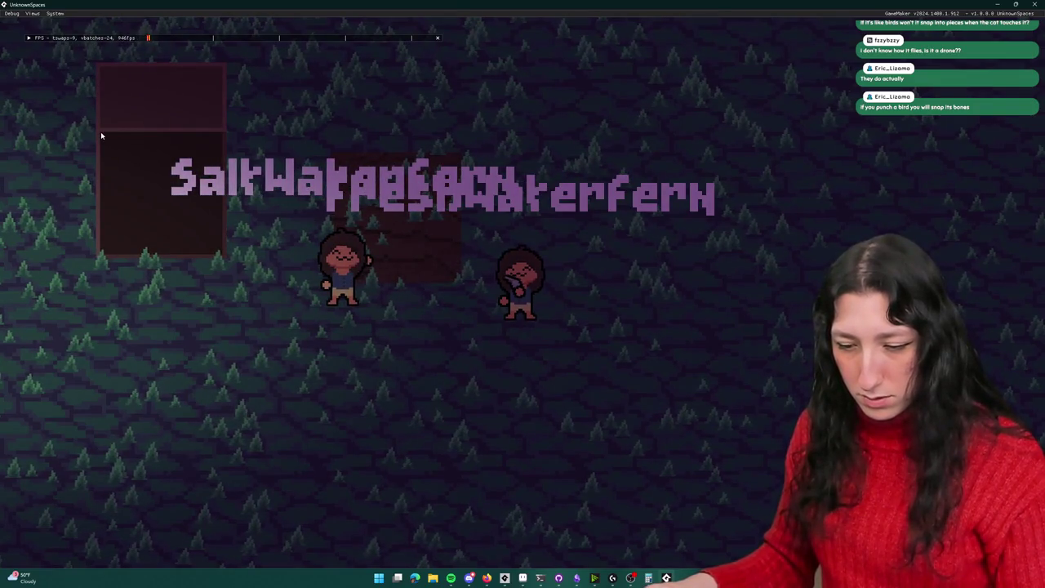
Step: Move the second character around, drop its items, and walk it beside the first player
key("d")
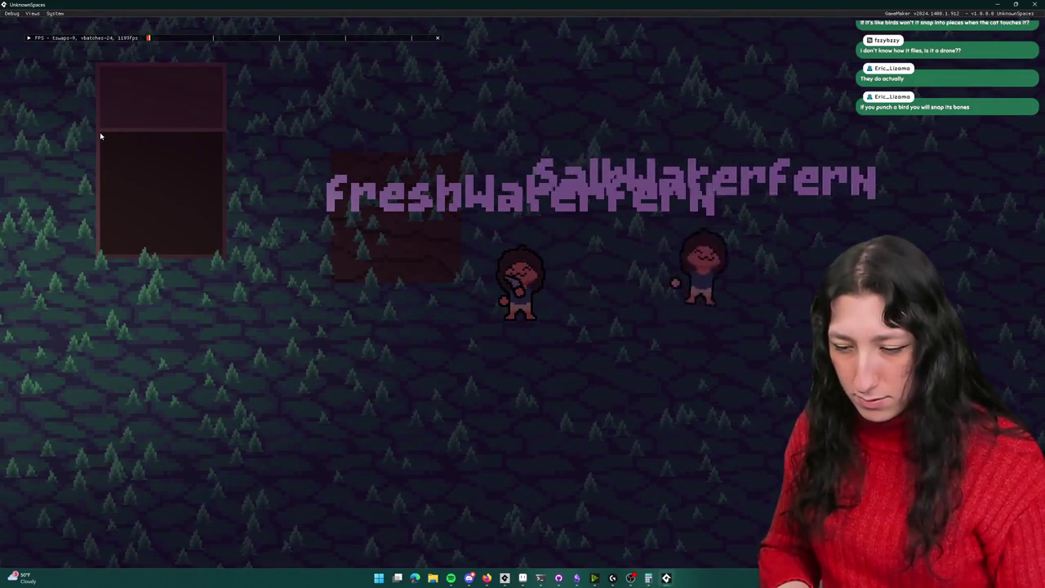
key("d")
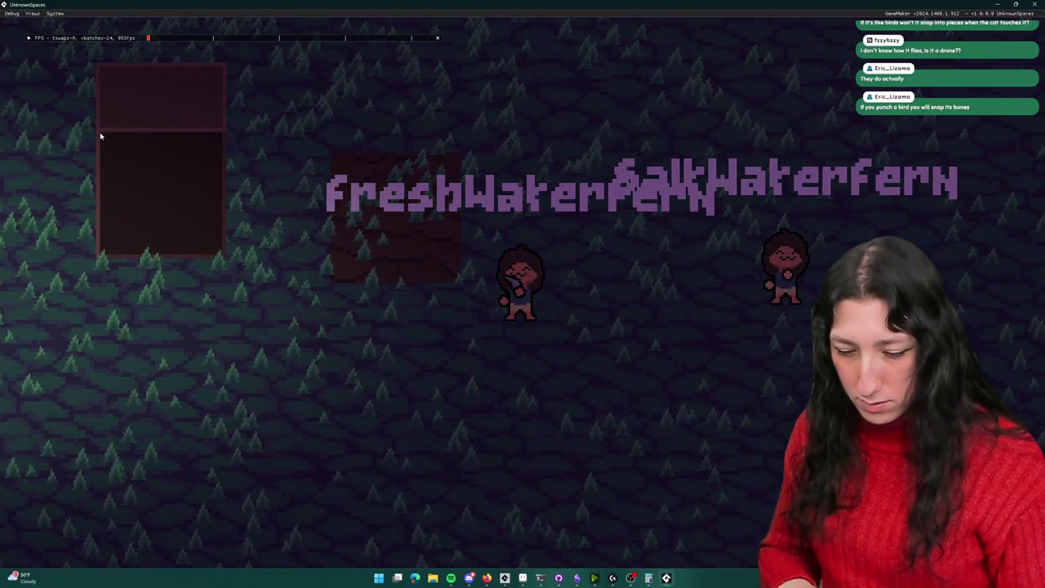
key("q")
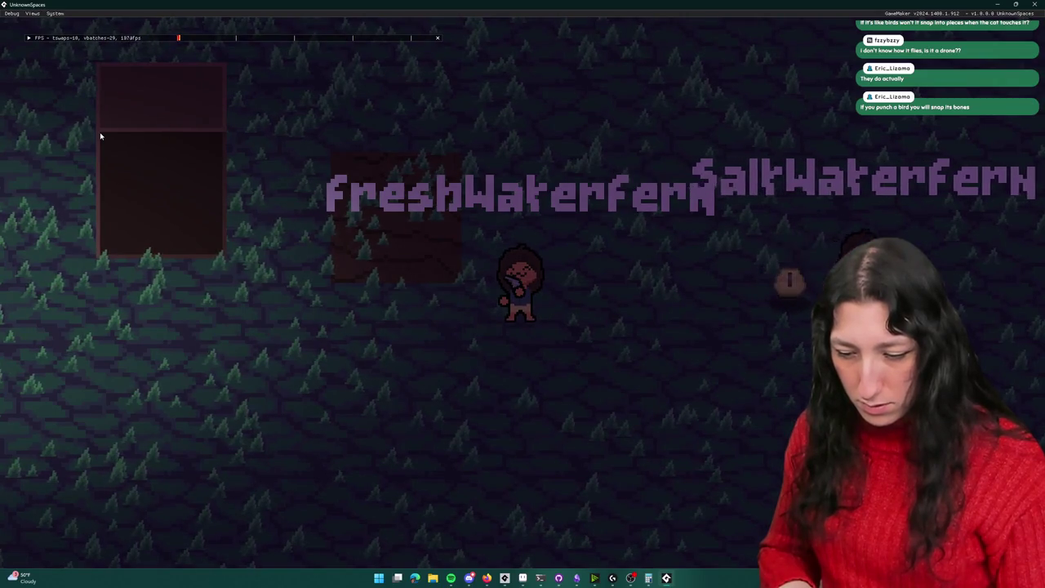
key("a")
key("a")
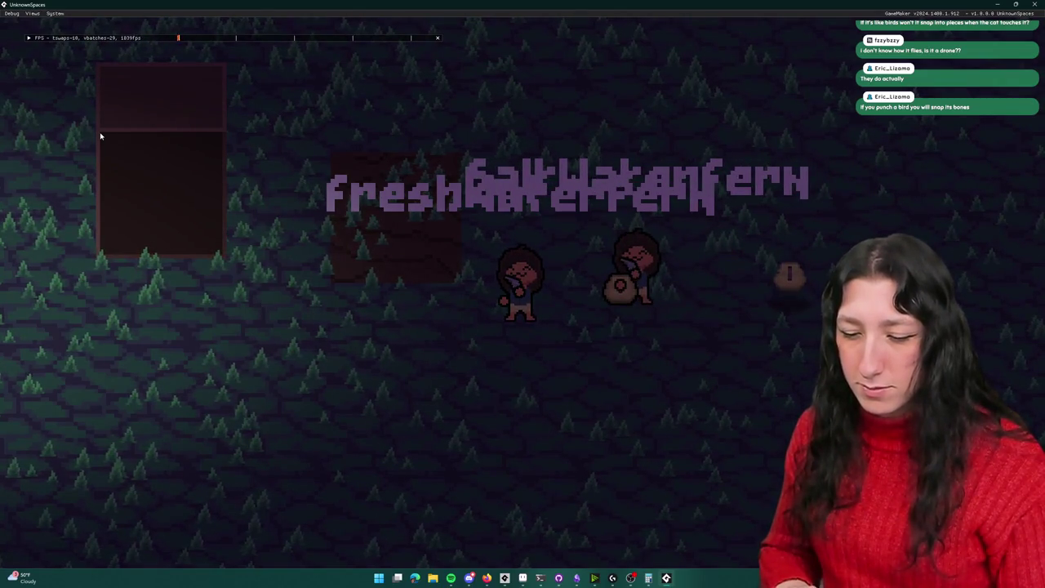
key("q")
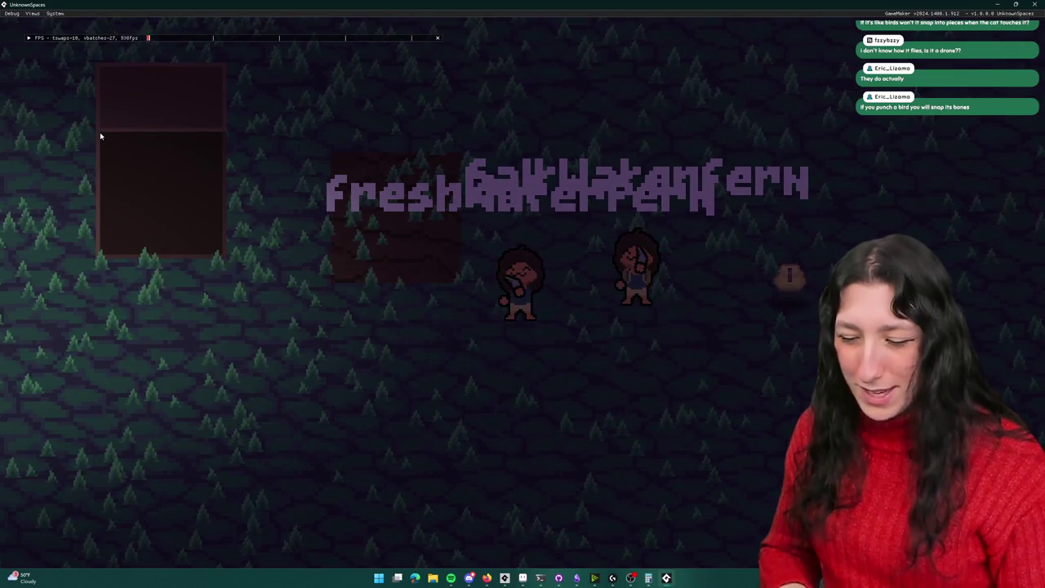
key("a")
key("d")
key("a")
key("d")
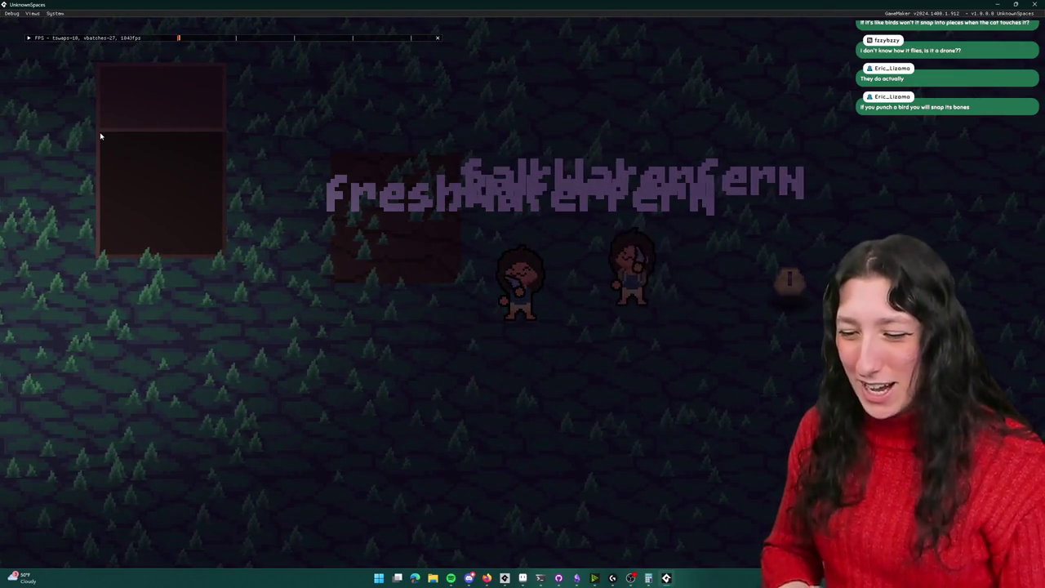
key("a")
key("d")
key("a")
key("d")
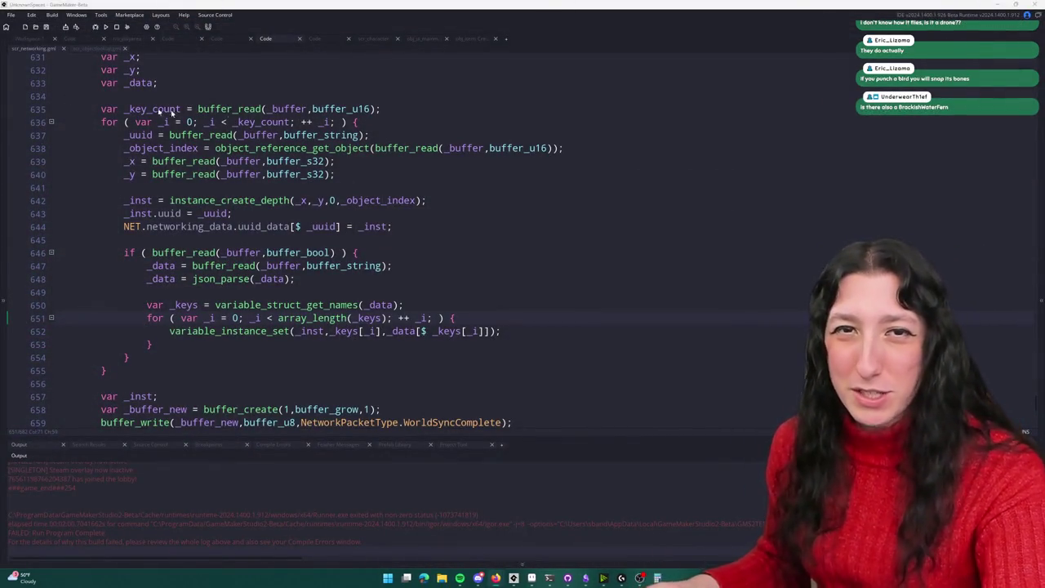
Step: Rebuild the game, create a lobby, and drop the yellow backpack out of its slot
left_click(333, 109)
key("F5")
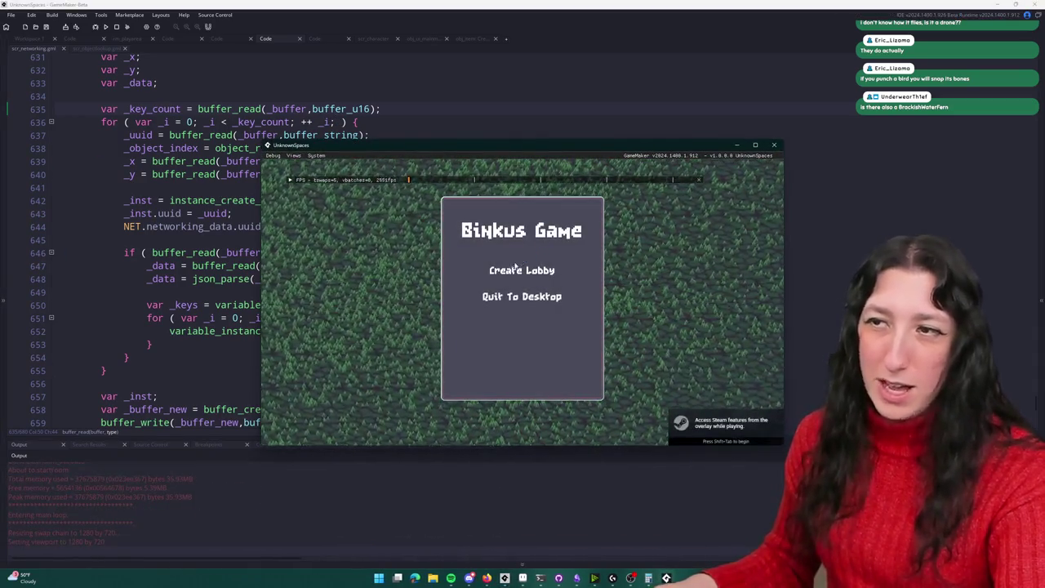
left_click(527, 270)
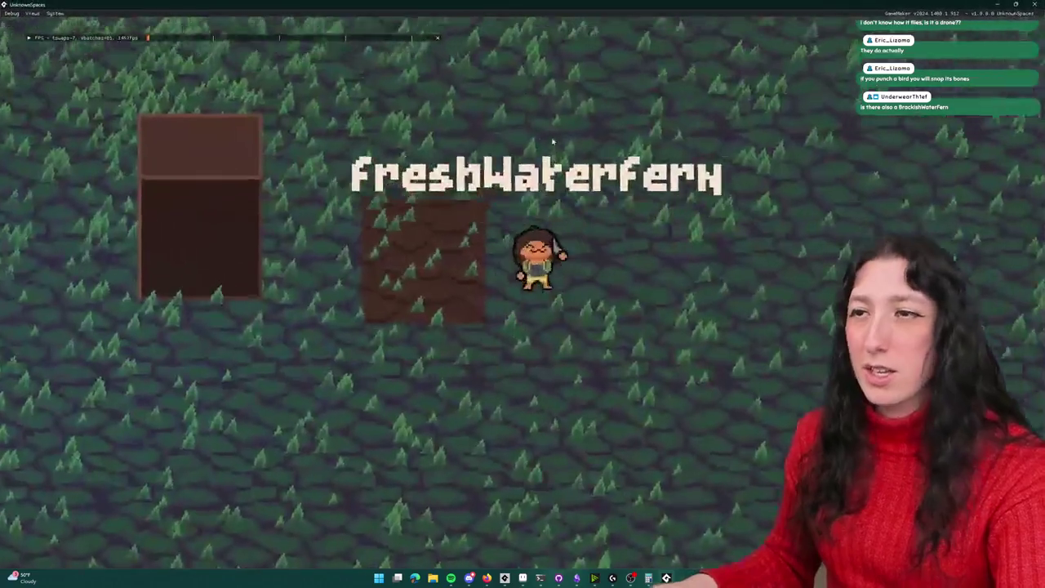
key("Tab")
left_click_drag(443, 98, 122, 124)
key("Tab")
Step: Walk the player around, dismiss the friend invite overlay, and close the game window
key("d")
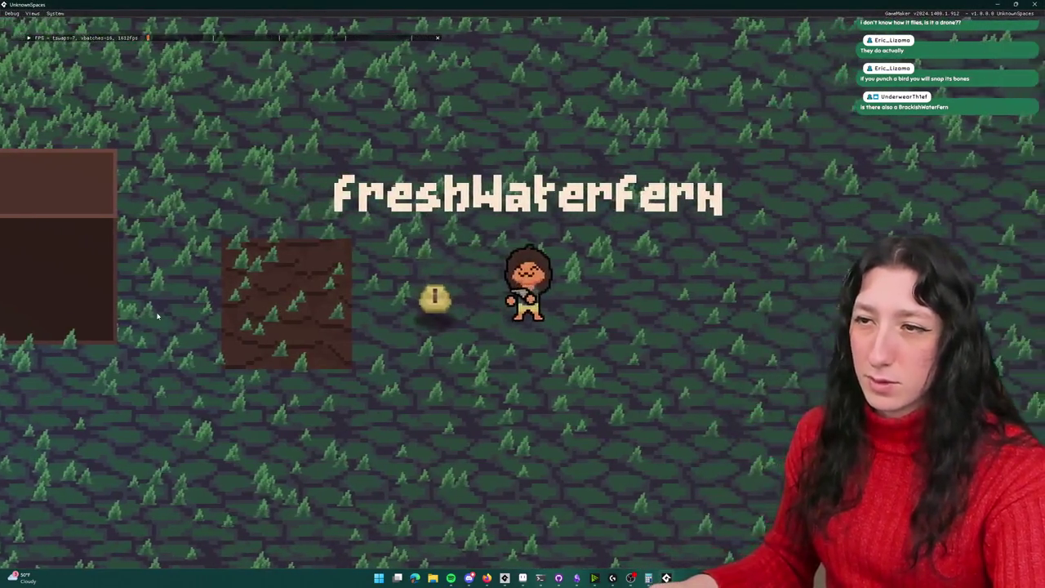
key("a")
key("d")
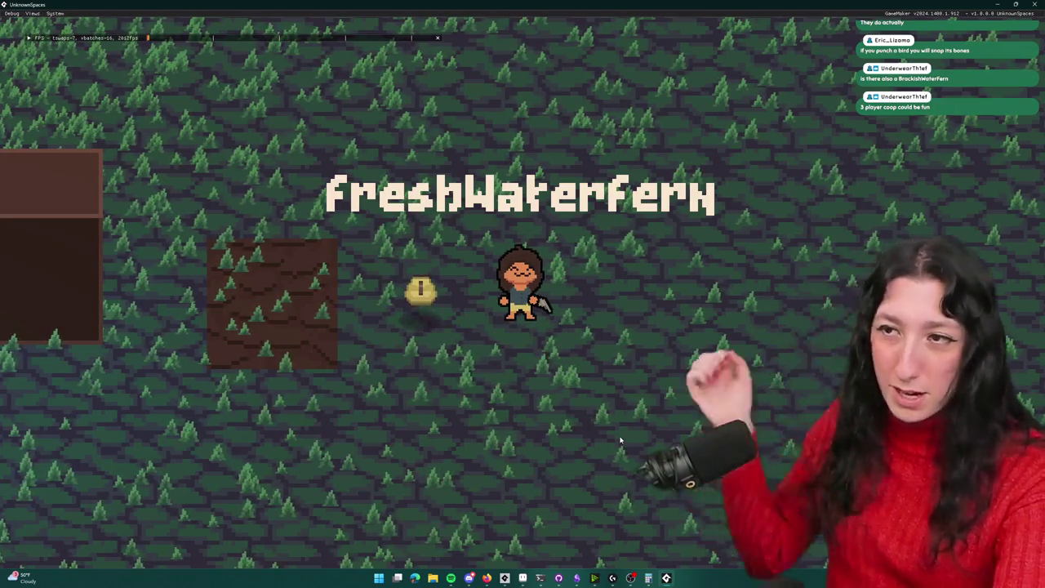
key("d")
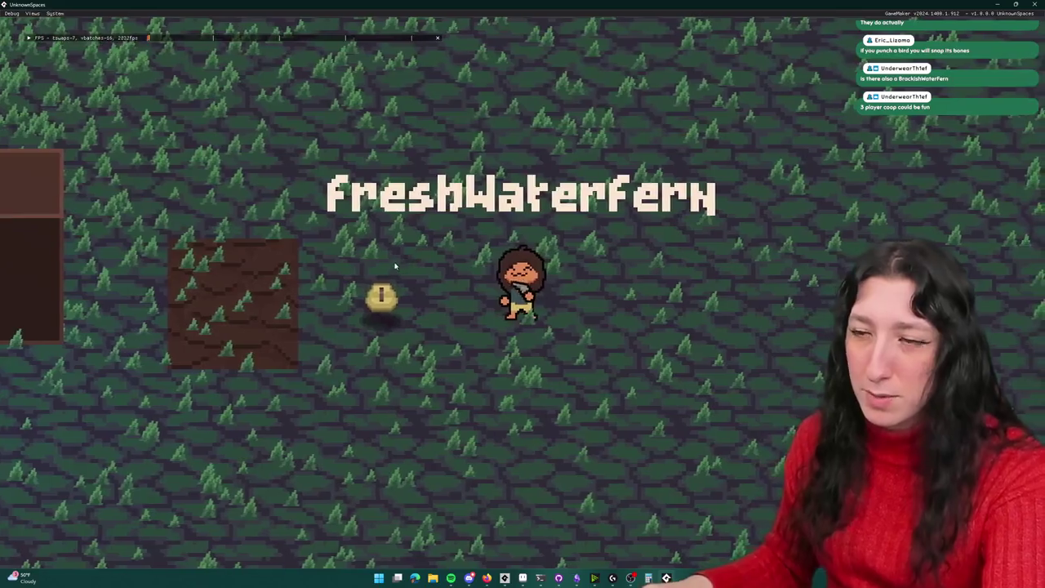
key("i")
left_click(498, 111)
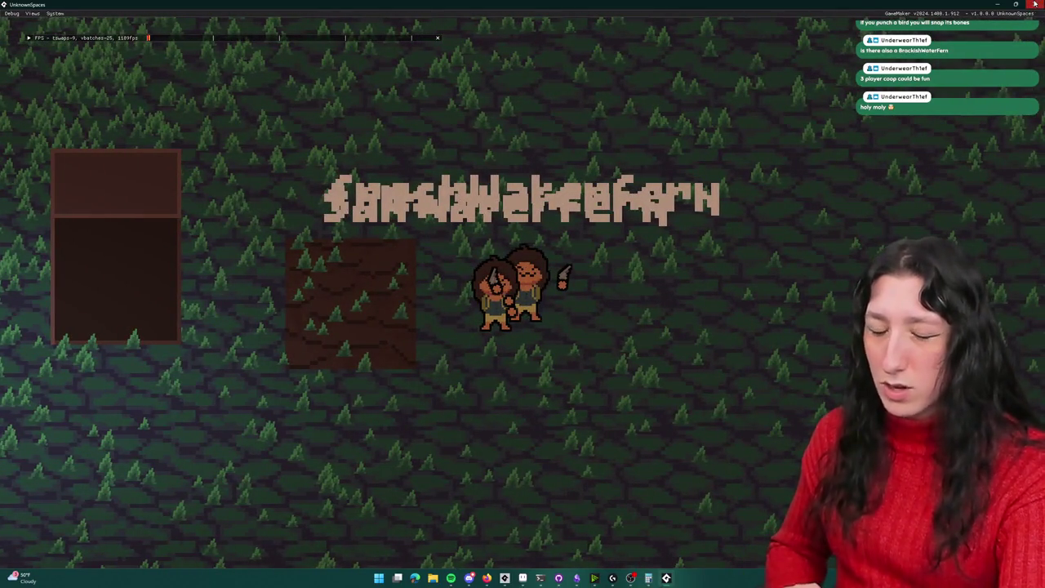
left_click(1035, 4)
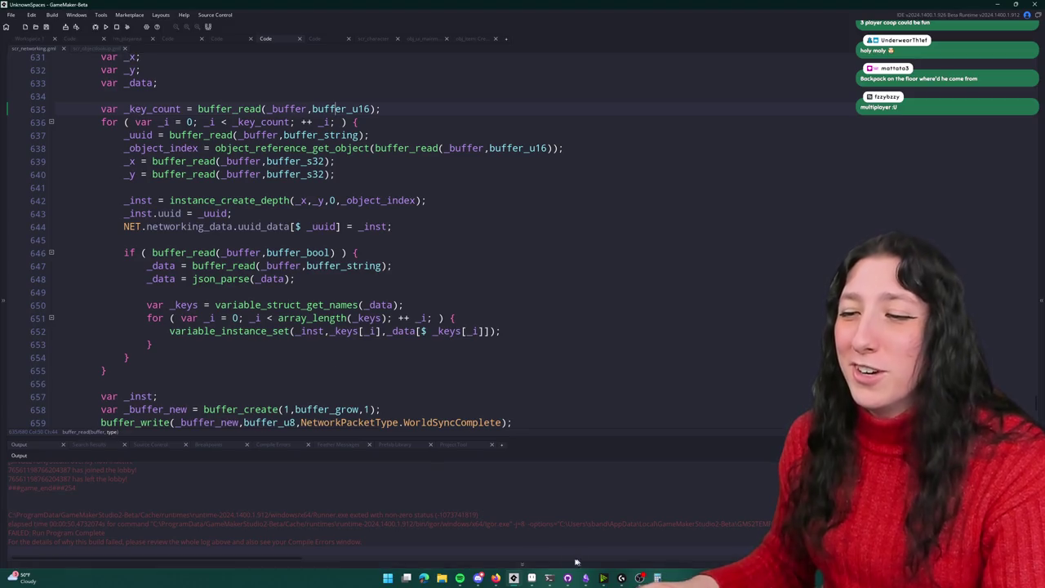
Step: Return to the Aseprite tile, zoom in on its edge, and pick dark navy #2c2c43 as the secondary colour
key("alt+Tab")
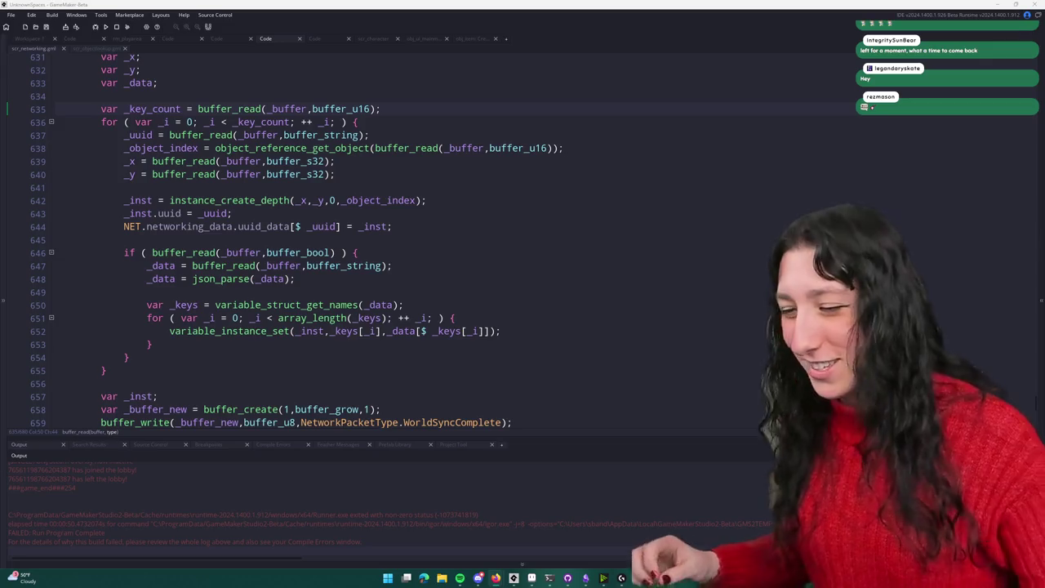
key("alt+Tab")
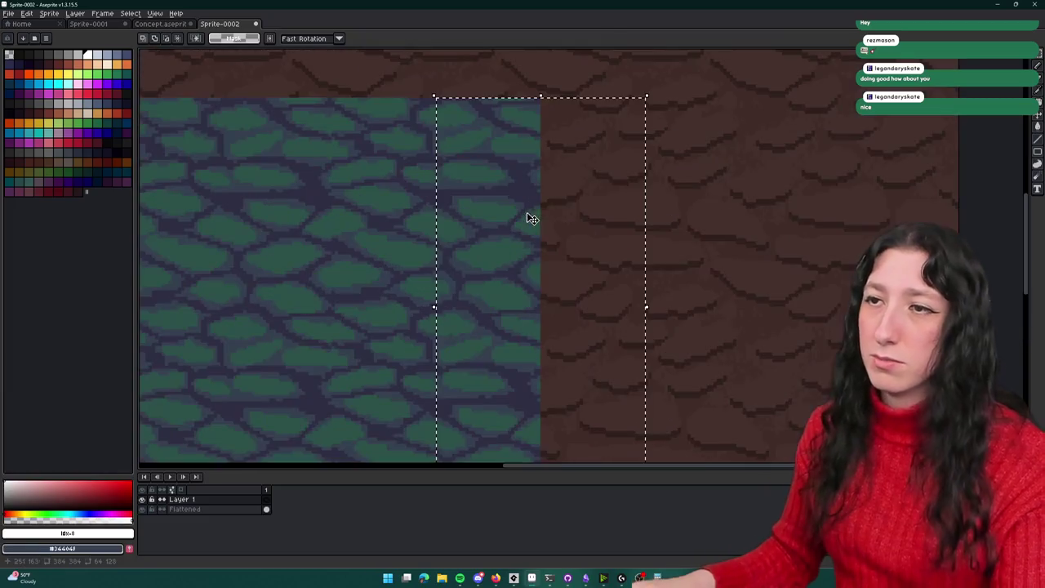
scroll(503, 247, "up", 5)
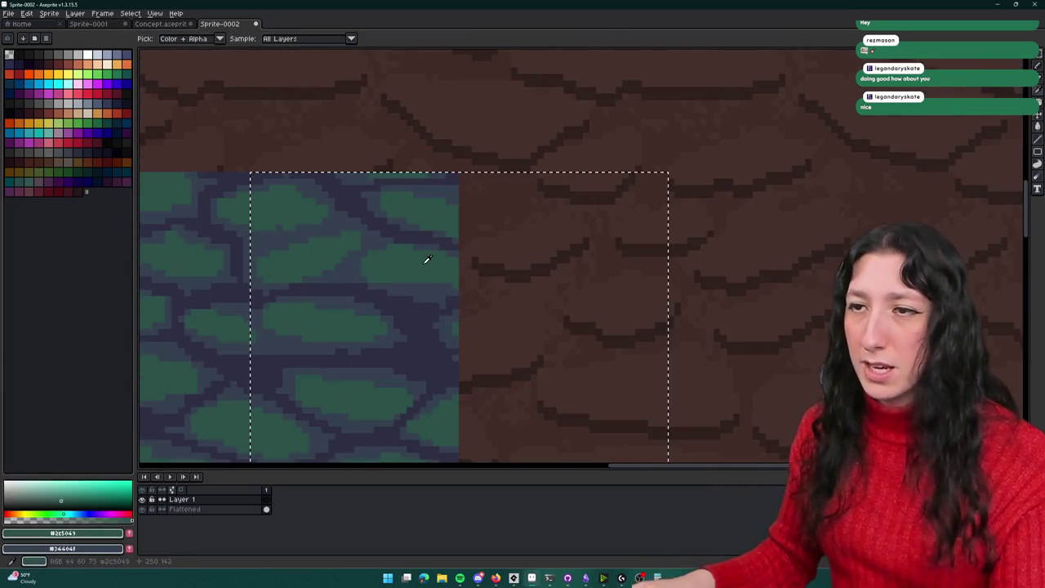
right_click(421, 309, "alt")
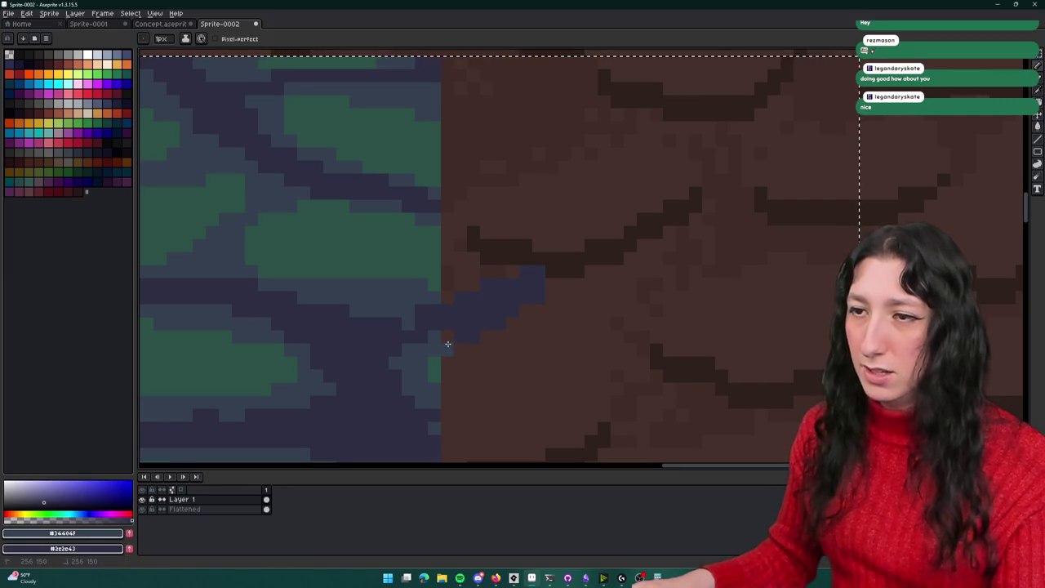
Step: Undo the last pixels, sample green #2c5049, and marquee-select the dirt right of the patch
key("ctrl+z")
left_click(435, 367, "alt")
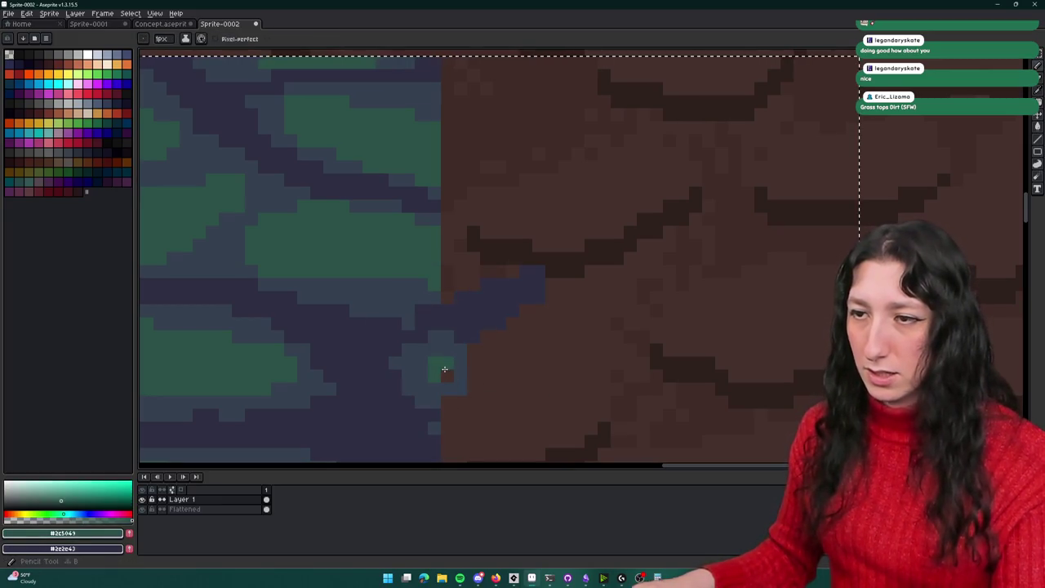
scroll(452, 369, "down", 2)
key("ctrl+d")
key("m")
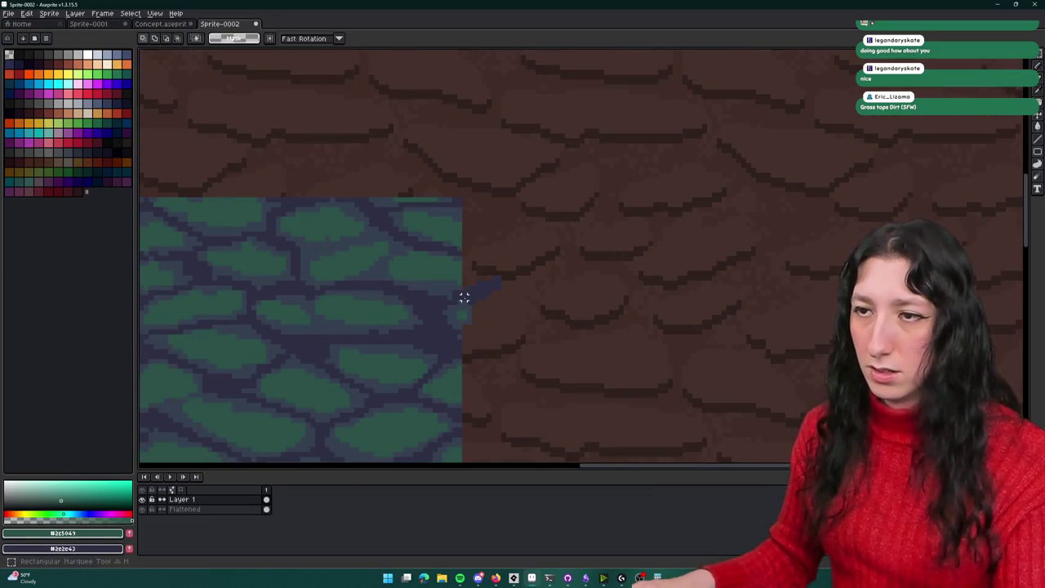
scroll(454, 240, "down", 1)
scroll(459, 229, "up", 1)
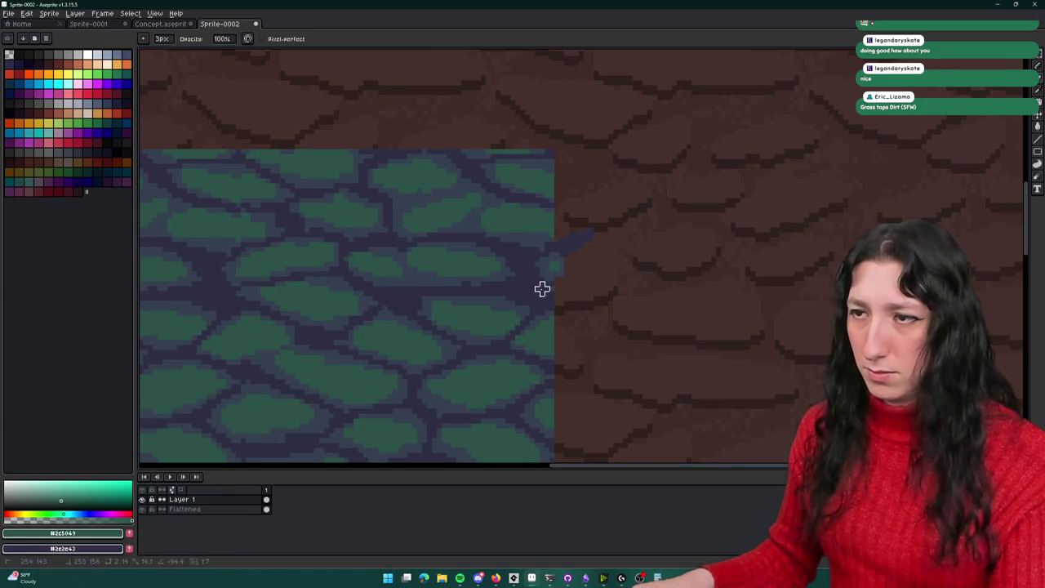
scroll(547, 288, "down", 1)
key("m")
scroll(551, 132, "up", 1)
scroll(557, 115, "down", 1)
mouse_move(556, 177)
left_mouse_down()
mouse_move(581, 254)
mouse_move(711, 384)
mouse_move(768, 388)
left_mouse_up()
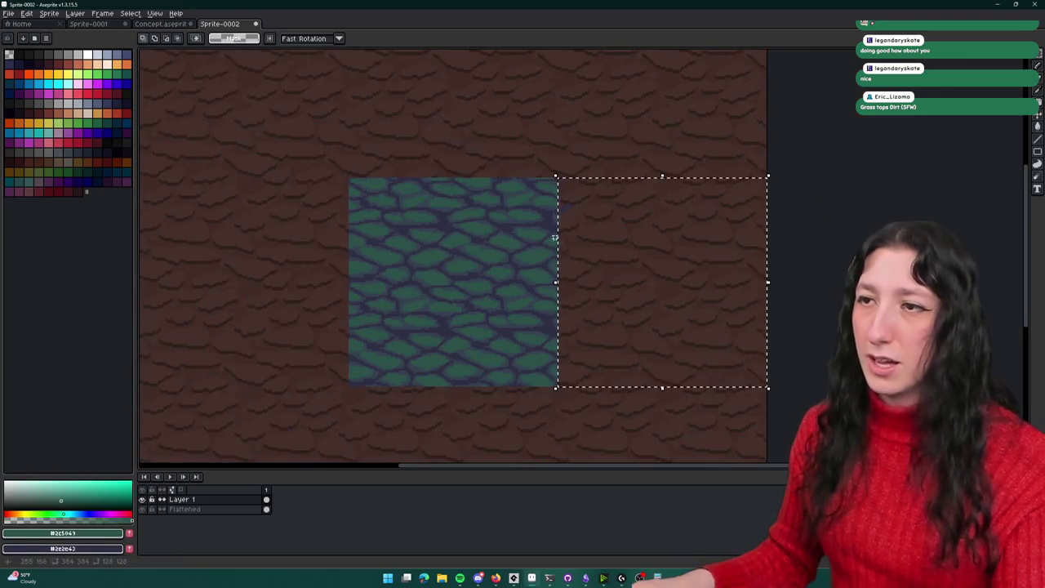
Step: With the pencil, paint green and blue-grey pixels past the patch edge into the dirt
scroll(544, 213, "up", 2)
key("b")
scroll(506, 200, "up", 3)
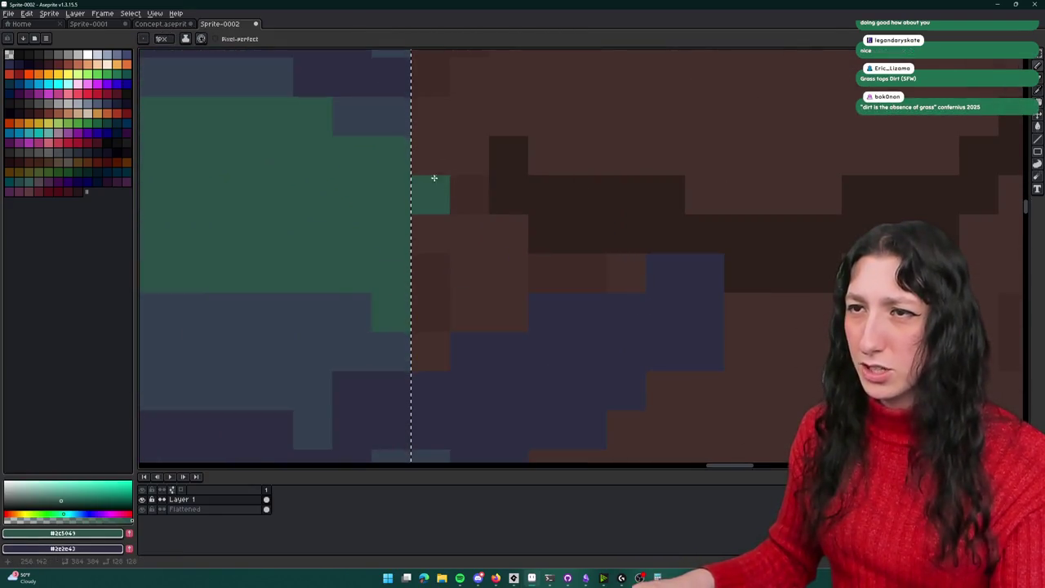
scroll(436, 302, "down", 1)
key("i")
key("b")
left_click_drag(431, 200, 431, 287)
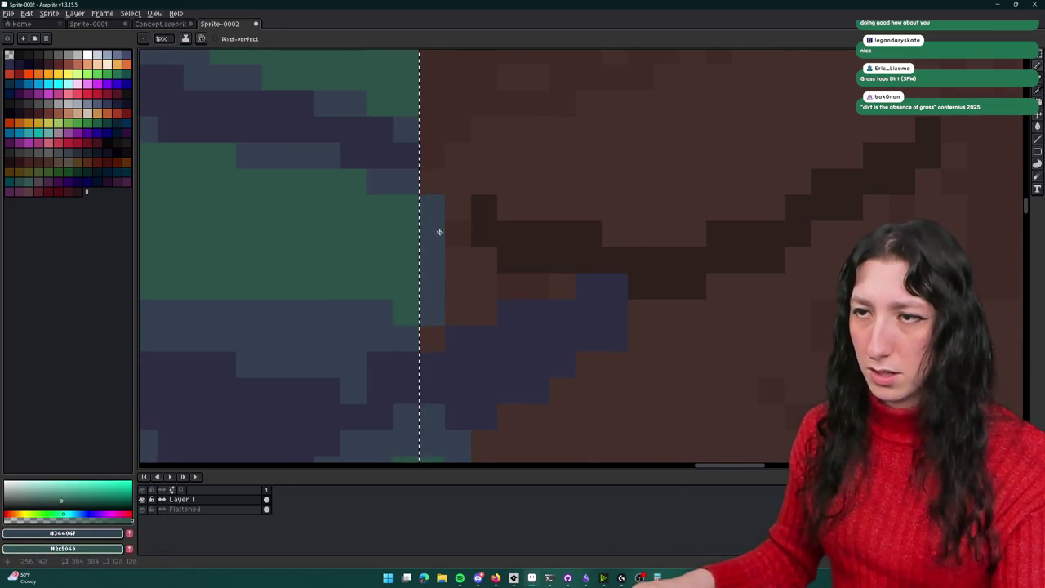
scroll(439, 232, "down", 1)
scroll(457, 263, "down", 2)
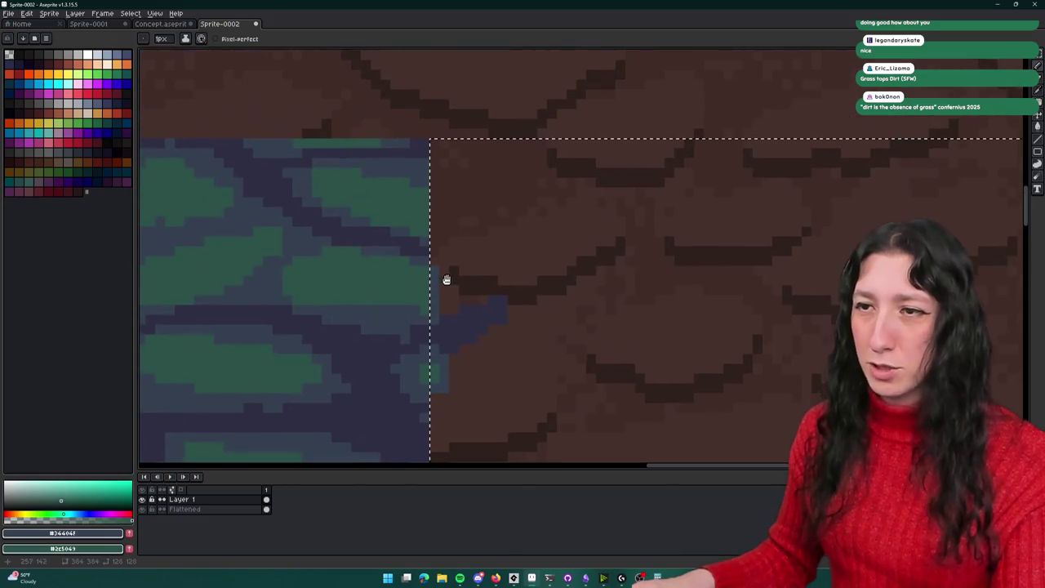
left_click_drag(463, 290, 474, 297)
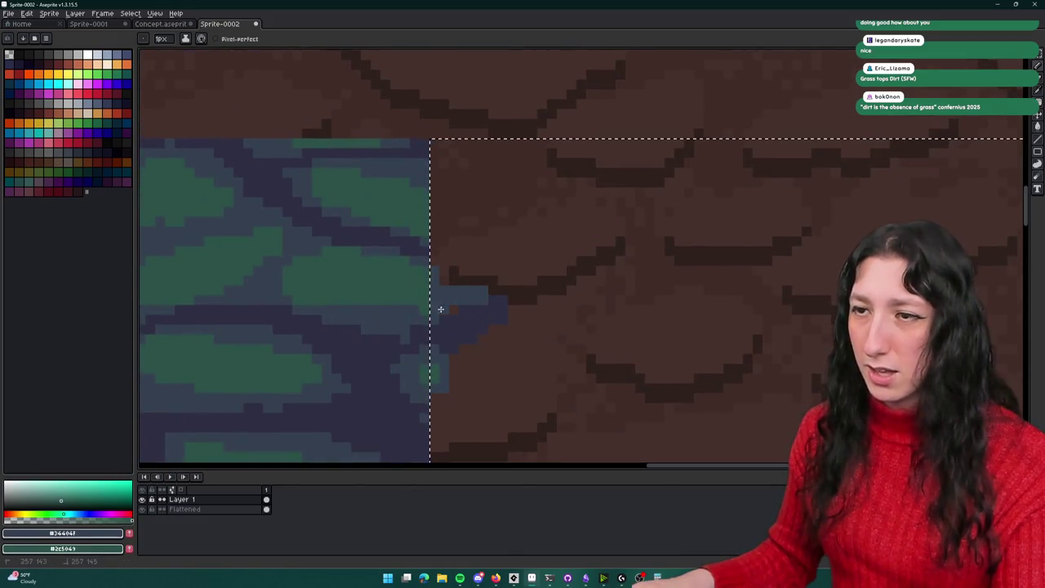
Step: Sample purple #2e2e43 and blue-grey #34404f, adding green and blue-grey pixels along the edge
scroll(446, 277, "down", 3)
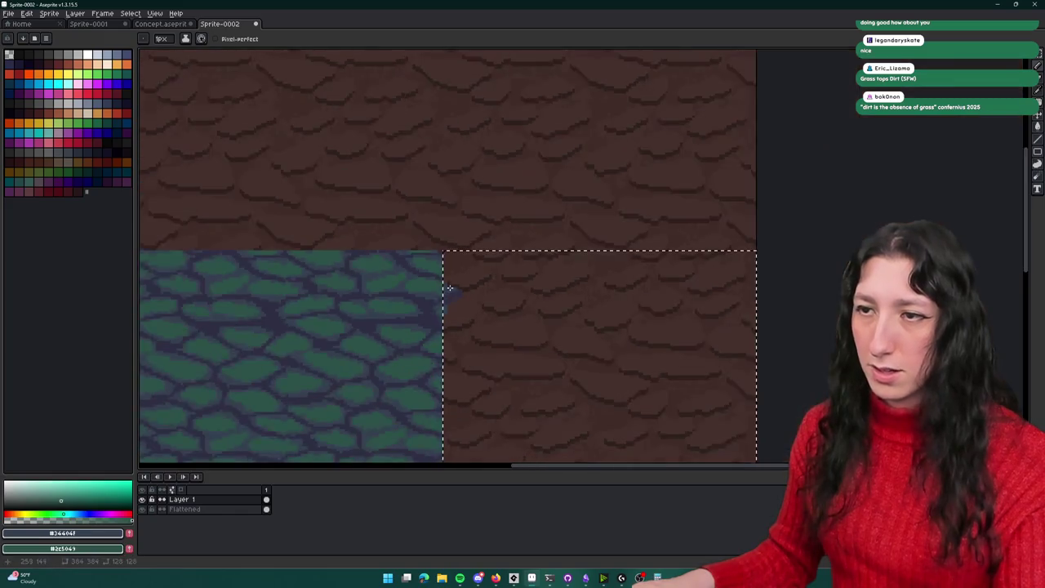
scroll(444, 276, "up", 5)
key("i")
left_click(376, 216)
key("b")
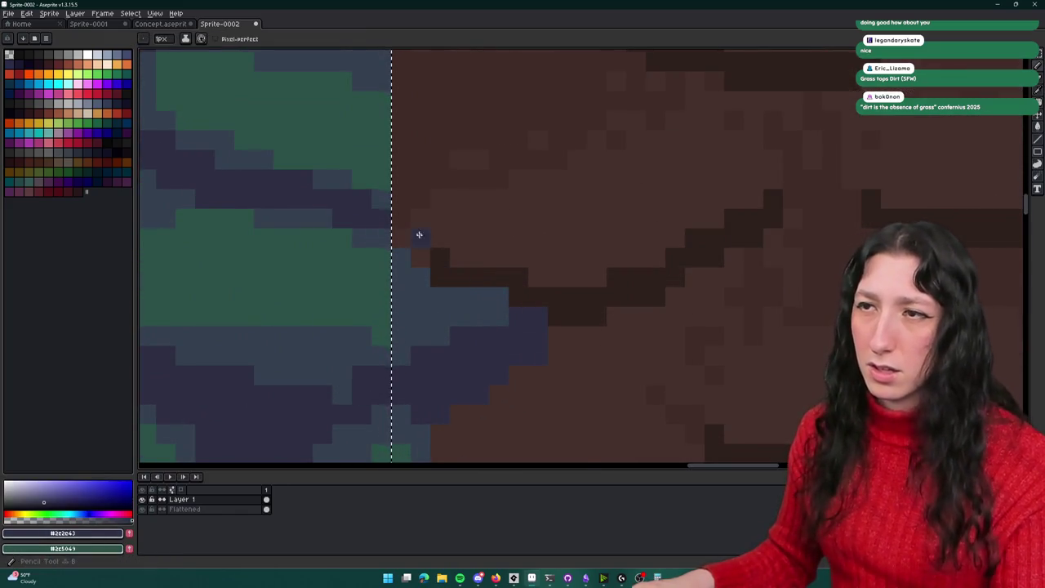
scroll(418, 245, "up", 2)
scroll(432, 245, "up", 1)
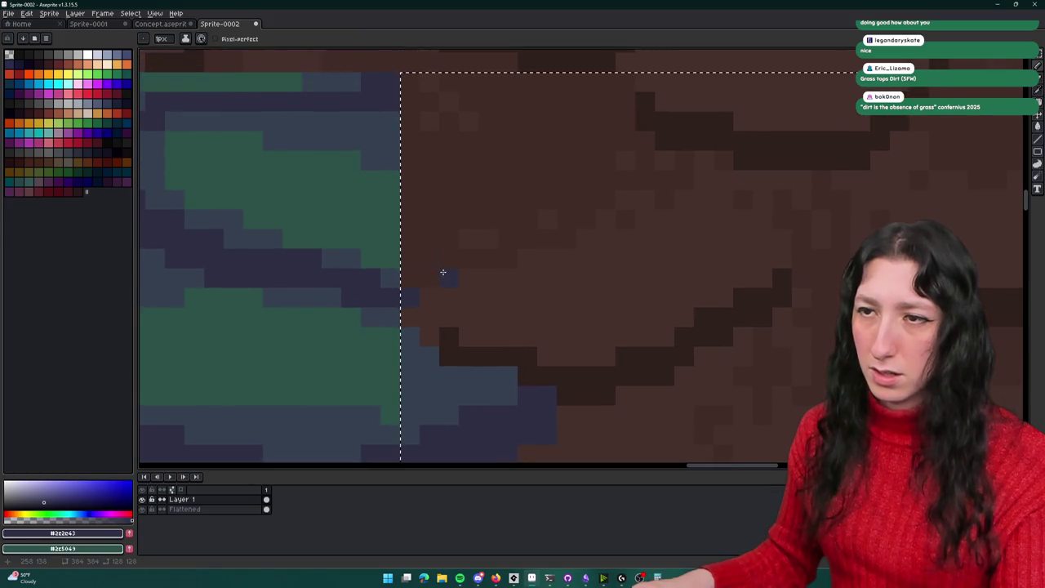
left_click(397, 270, "alt")
mouse_move(414, 258)
left_mouse_down()
mouse_move(427, 191)
mouse_move(404, 153)
mouse_move(445, 192)
left_mouse_up()
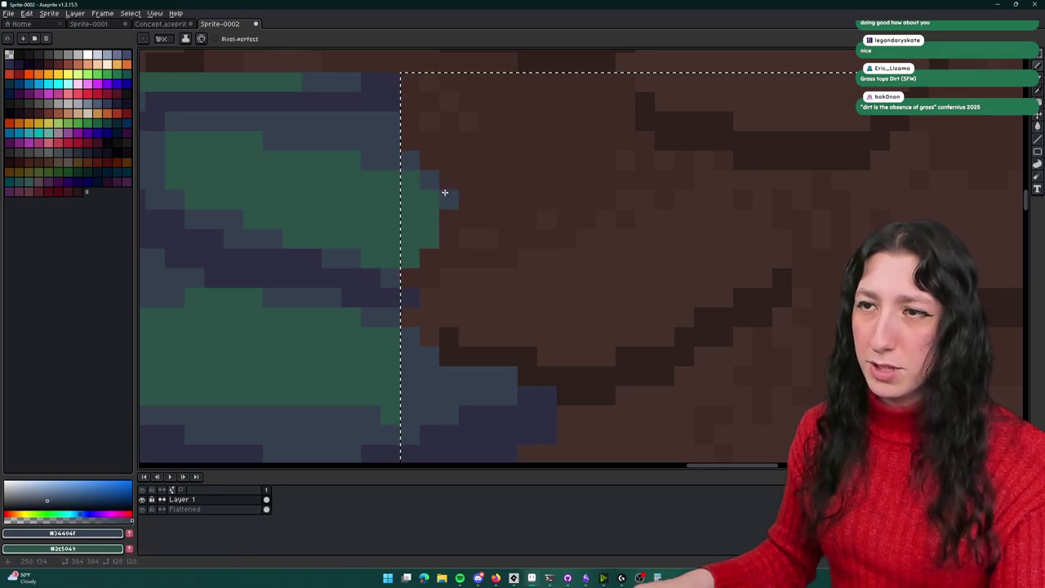
mouse_move(448, 241)
left_mouse_down()
mouse_move(413, 272)
mouse_move(464, 252)
mouse_move(458, 179)
left_mouse_up()
left_click(415, 287, "alt")
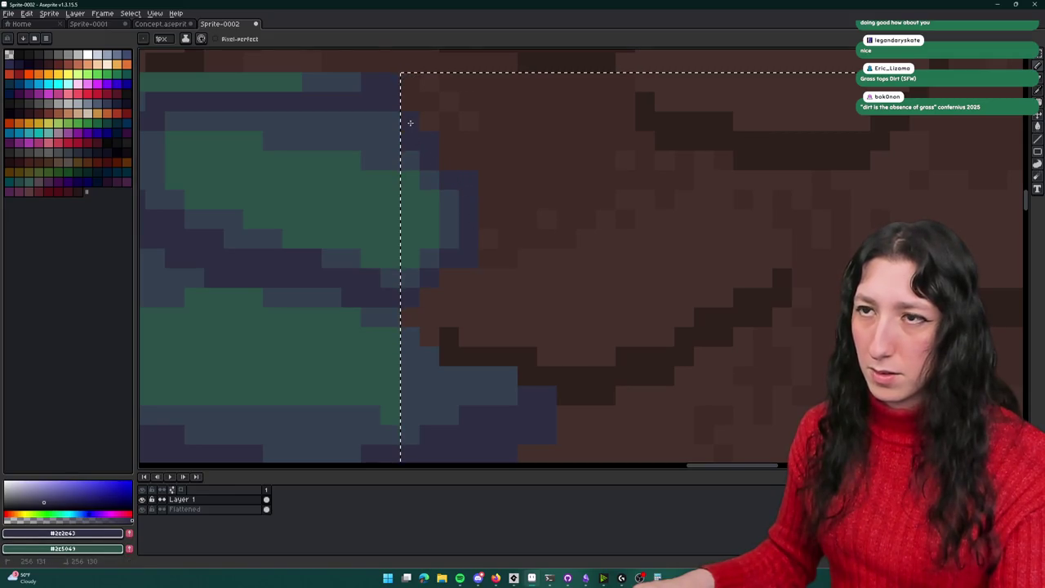
scroll(486, 214, "down", 5)
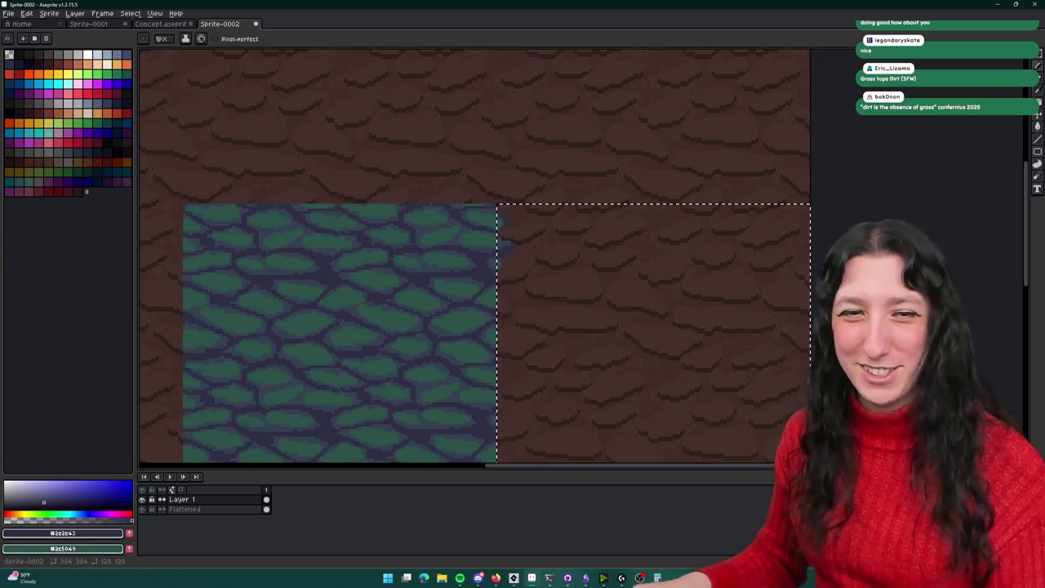
Step: Pan to the patch's upper edge, undoing an accidental green fill of the selection
scroll(437, 245, "up", 4)
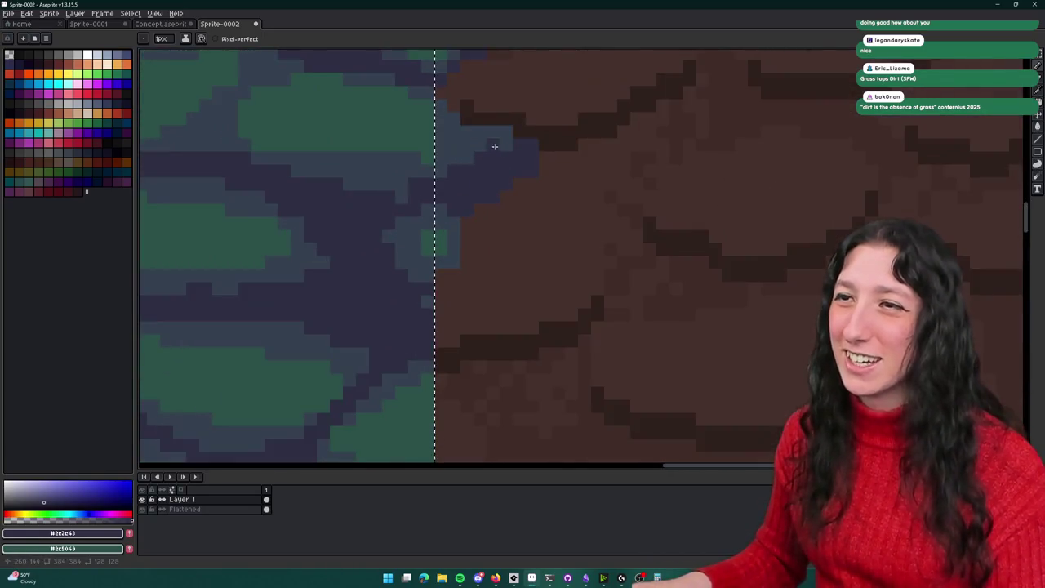
scroll(435, 232, "down", 5)
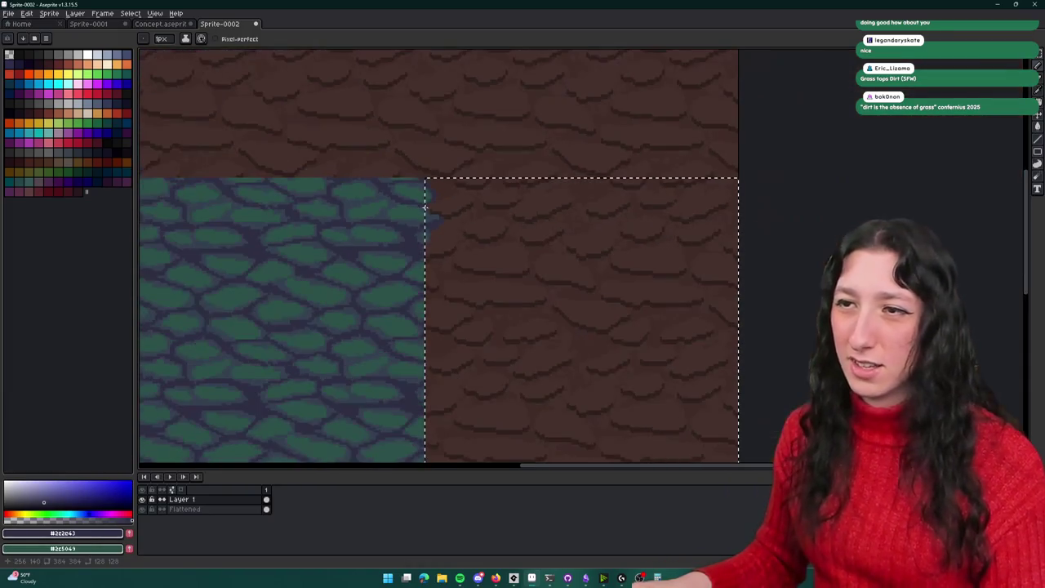
scroll(432, 217, "up", 3)
scroll(398, 211, "down", 2)
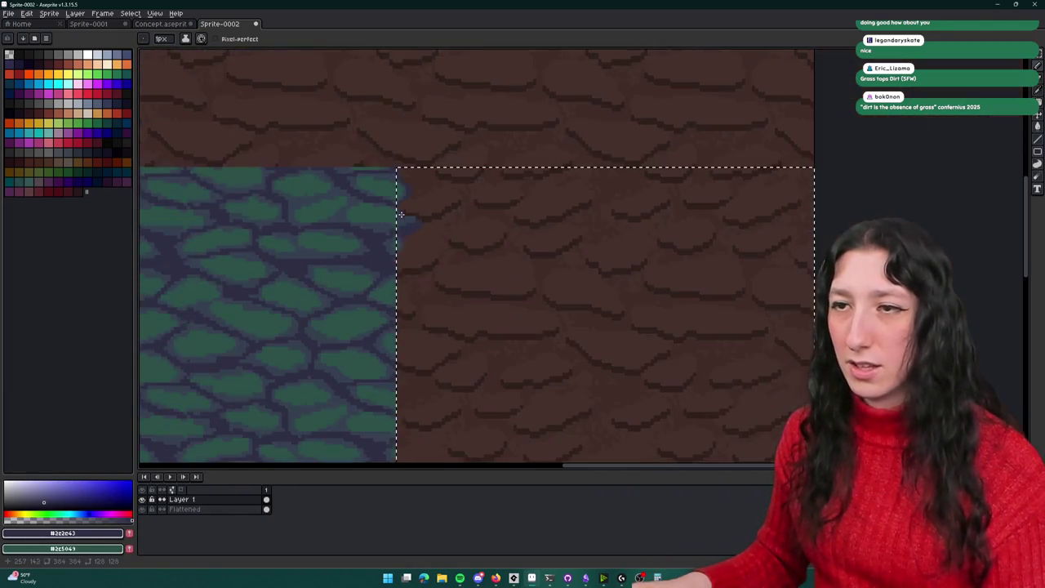
left_click_drag(407, 238, 518, 204)
scroll(521, 205, "down", 1)
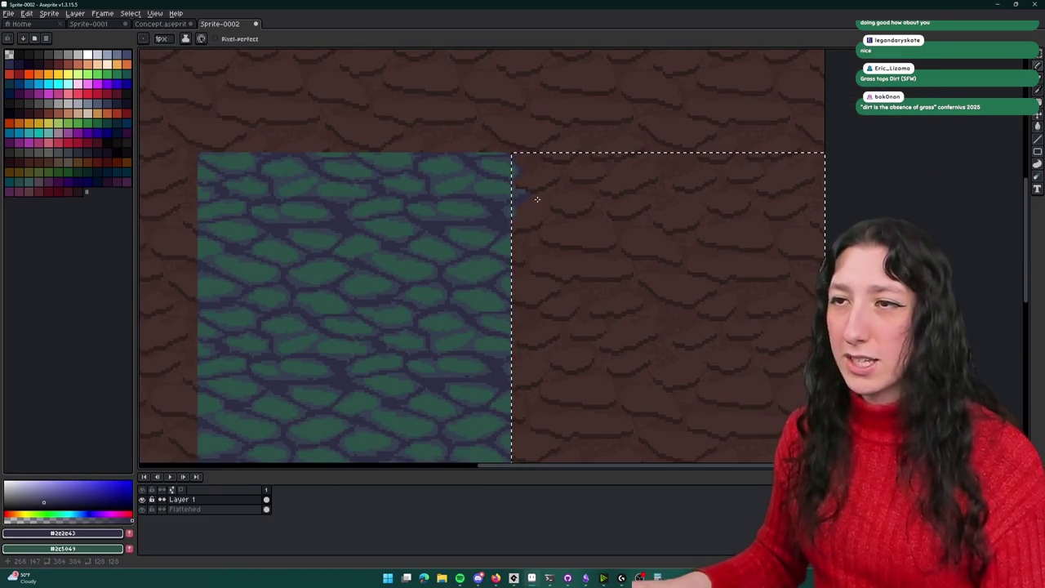
scroll(490, 196, "up", 4)
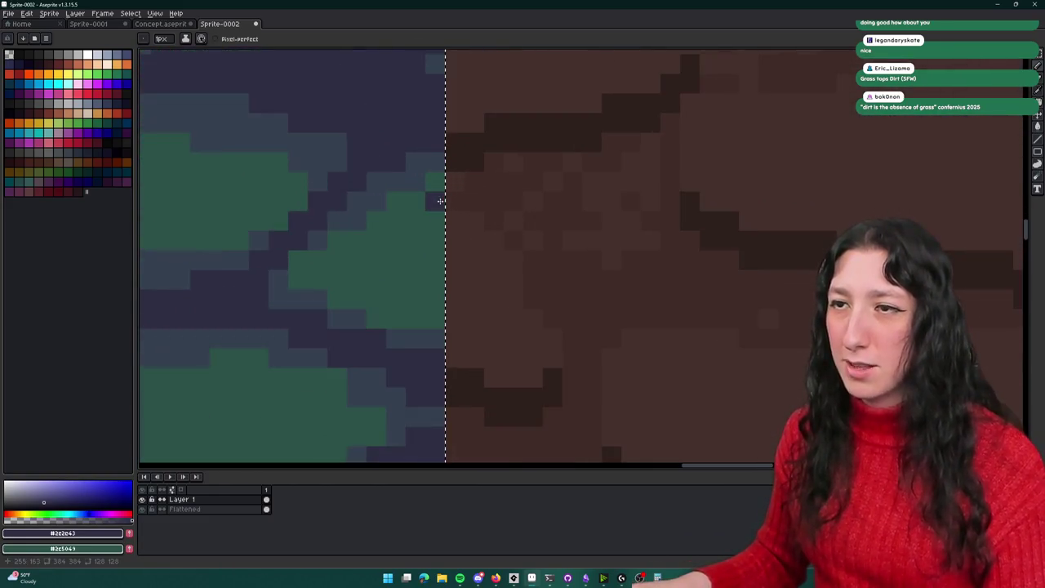
scroll(440, 201, "up", 3)
key("Delete")
key("ctrl+z")
Step: Paint green pixels, a slate #34404f pixel and a green stroke out into the dirt, filling the brown wedge
right_click(511, 319)
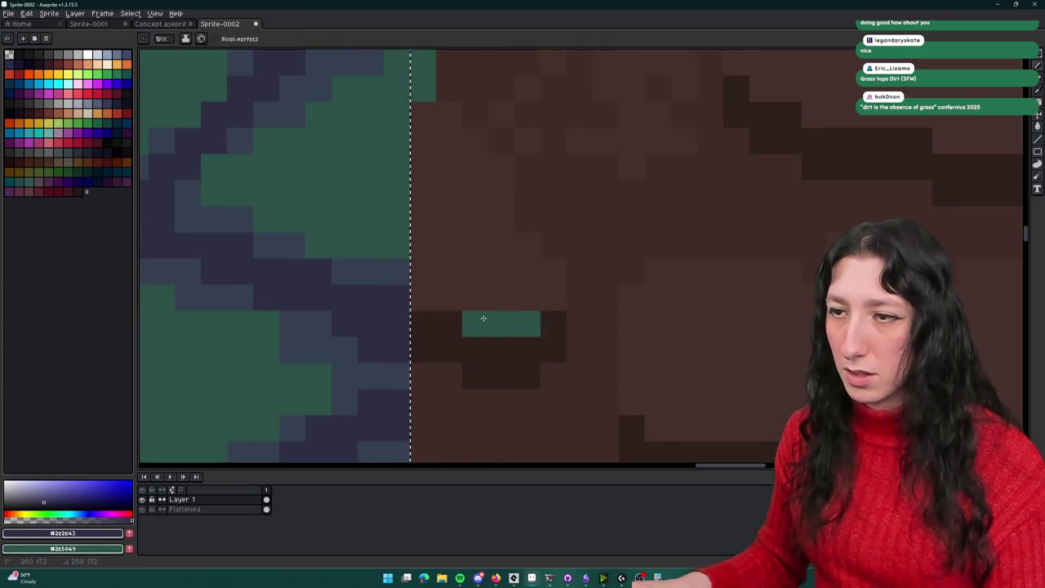
scroll(427, 287, "up", 1)
left_click(408, 294, "alt")
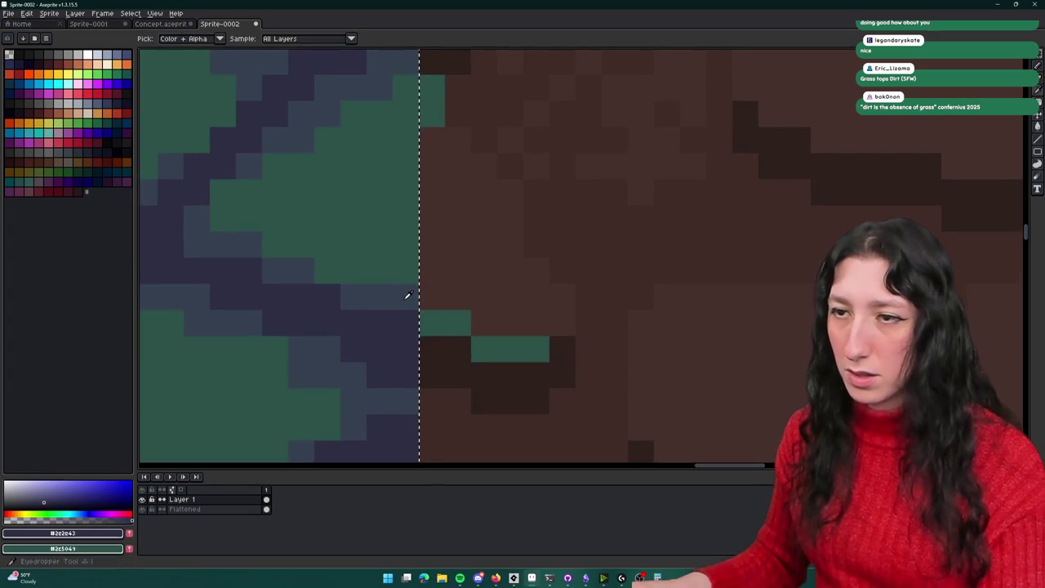
left_click(428, 302)
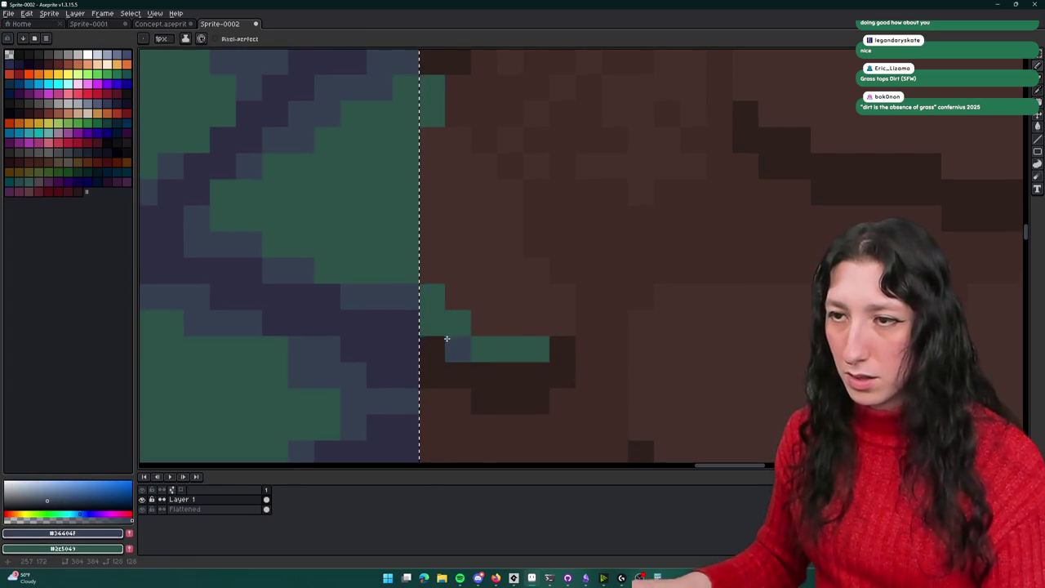
mouse_move(497, 326)
left_mouse_down()
mouse_move(548, 319)
mouse_move(560, 303)
mouse_move(509, 240)
mouse_move(475, 173)
left_mouse_up()
mouse_move(442, 135)
left_mouse_down()
mouse_move(434, 220)
mouse_move(448, 347)
mouse_move(514, 373)
mouse_move(561, 350)
mouse_move(536, 392)
mouse_move(452, 367)
left_mouse_up()
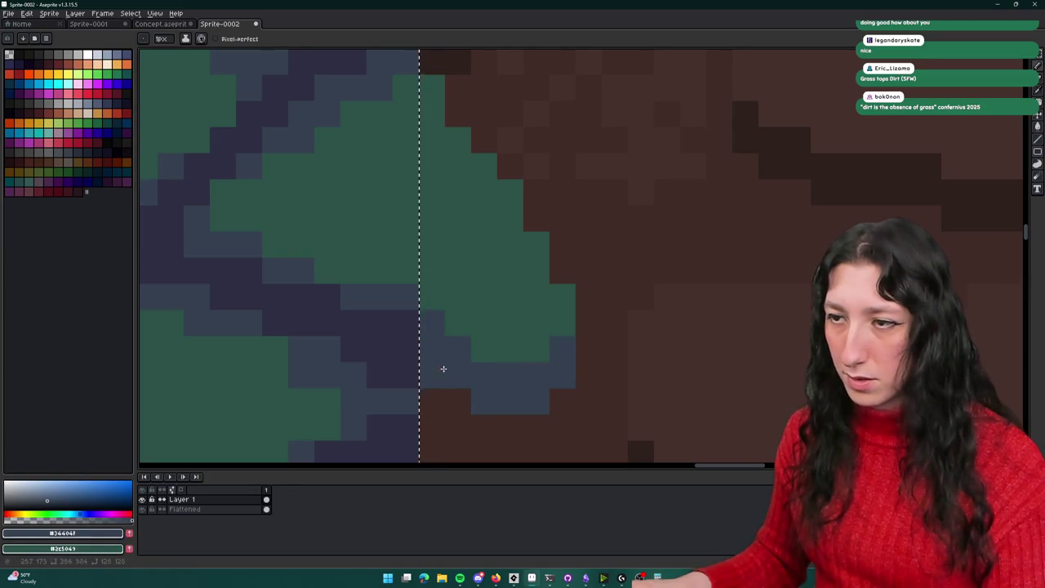
scroll(444, 368, "up", 1)
scroll(492, 306, "down", 3)
Step: Draw a dark navy outline stroke beside the jutting stone, then bring the rest of the edge into view
left_click(444, 308, "alt")
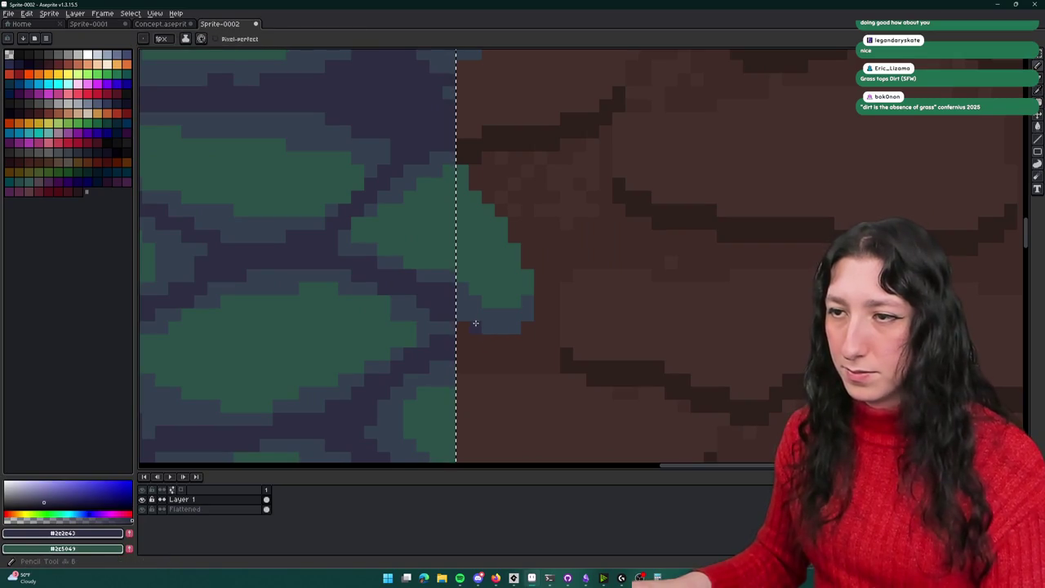
left_click_drag(499, 337, 502, 334)
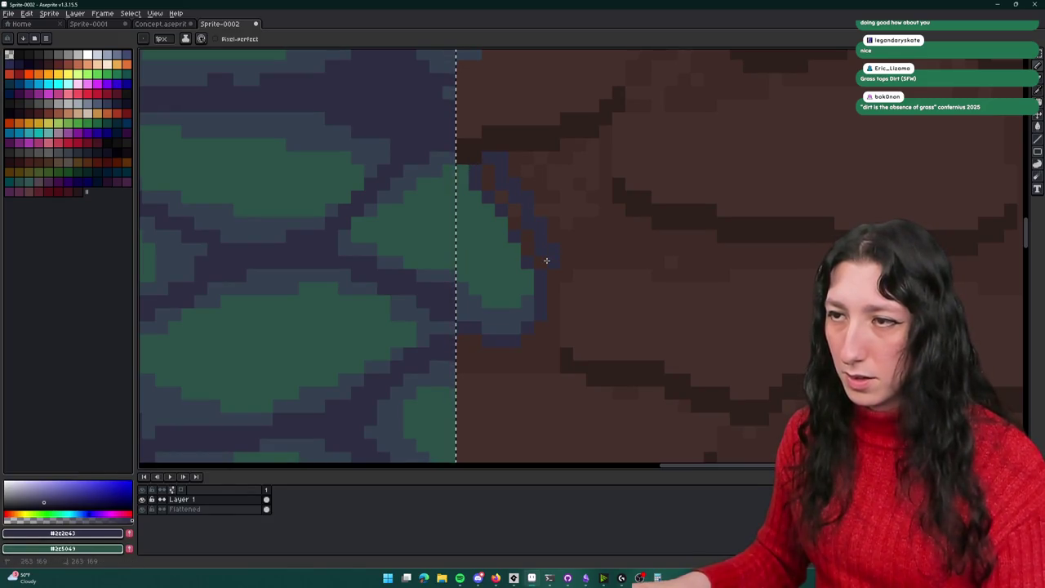
key("g")
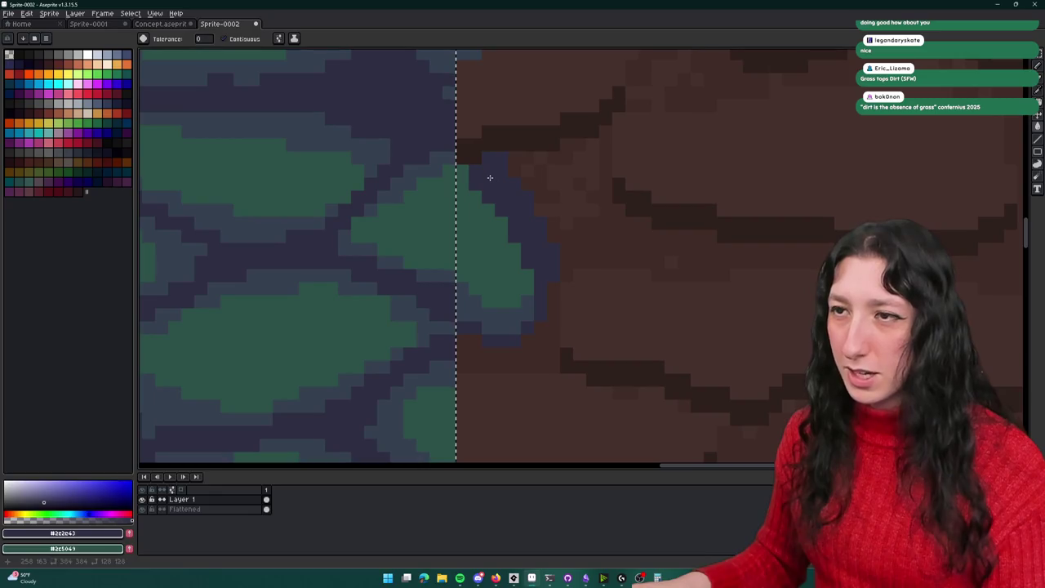
scroll(490, 178, "down", 4)
scroll(511, 212, "up", 5)
key("b")
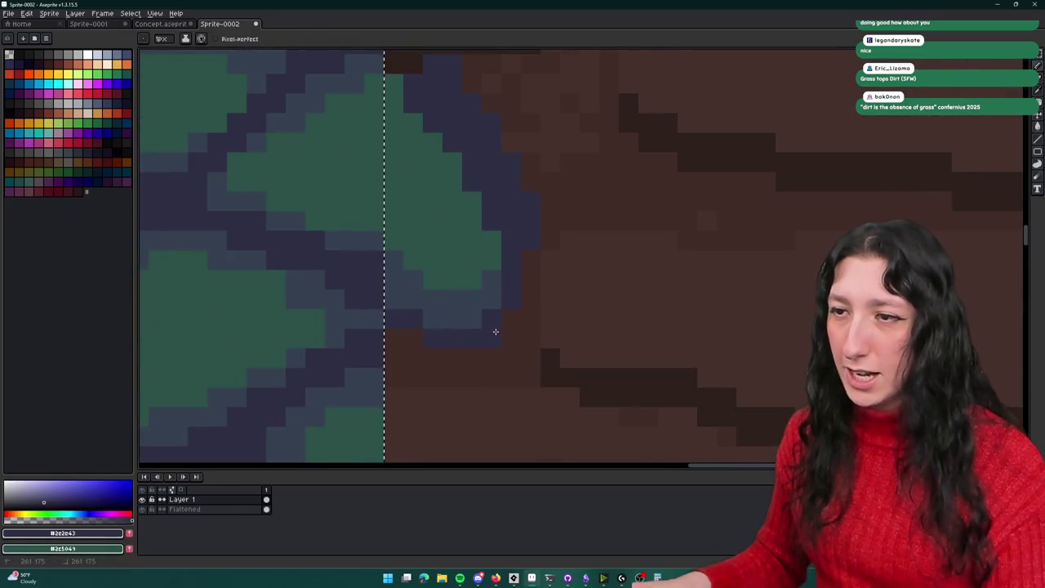
scroll(415, 334, "down", 1)
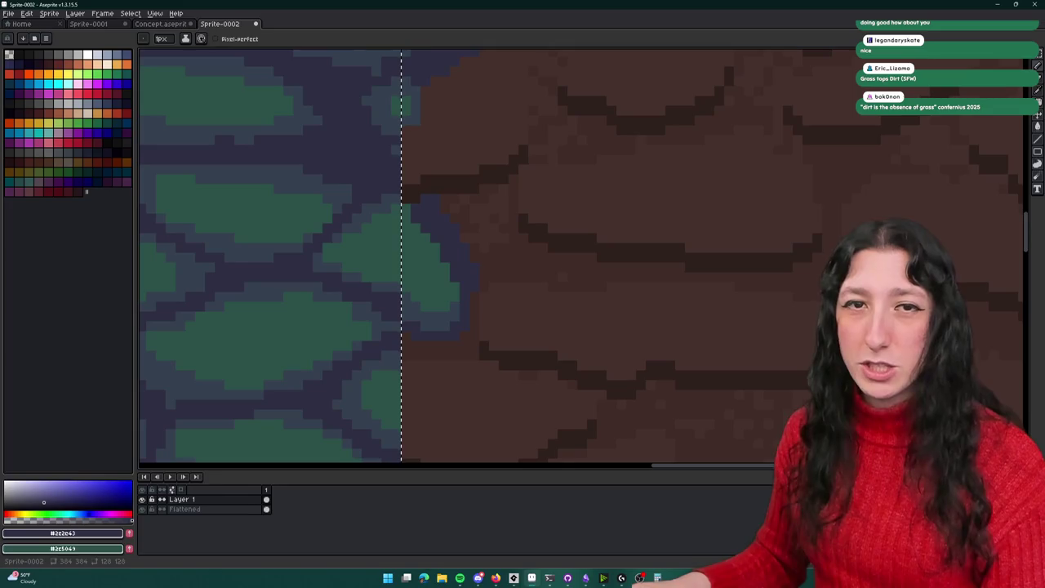
scroll(499, 205, "down", 2)
mouse_move(499, 205)
left_mouse_down()
mouse_move(538, 298)
mouse_move(588, 172)
mouse_move(525, 168)
left_mouse_up()
scroll(539, 298, "down", 1)
Step: Reselect the dirt area right of the patch and bring up the palette options menu
key("ctrl+d")
scroll(618, 187, "down", 1)
key("m")
scroll(525, 163, "down", 1)
scroll(493, 148, "up", 2)
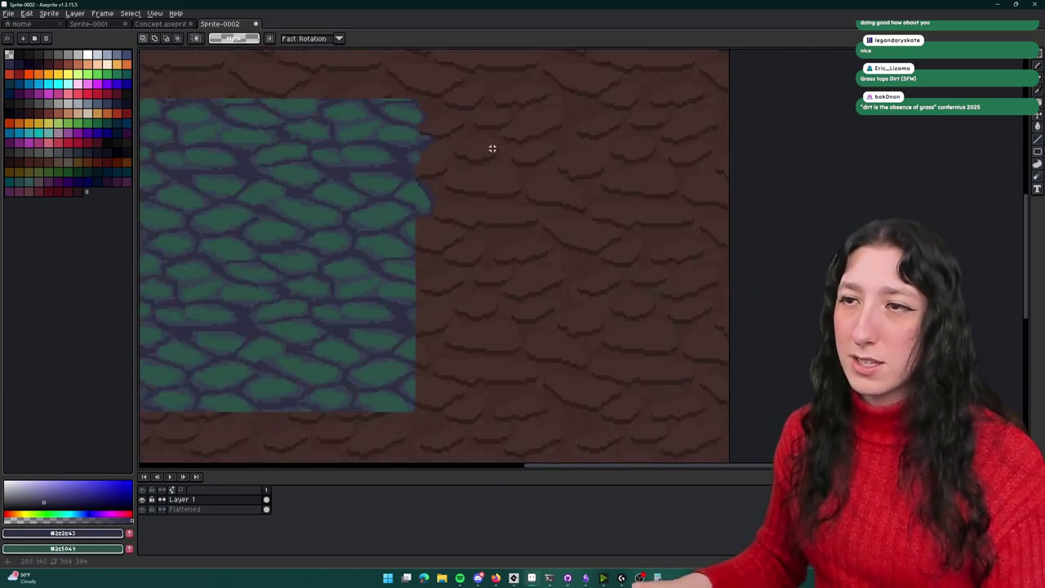
scroll(492, 148, "up", 1)
scroll(457, 127, "down", 1)
mouse_move(413, 105)
left_mouse_down()
mouse_move(730, 411)
mouse_move(738, 395)
left_mouse_up()
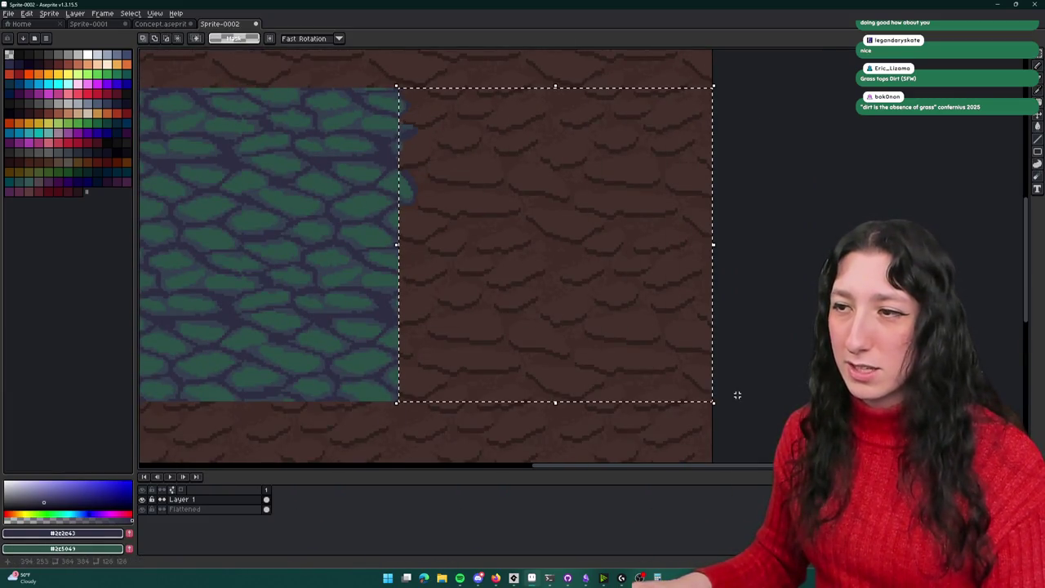
key("i")
scroll(422, 168, "up", 1)
scroll(378, 159, "up", 1)
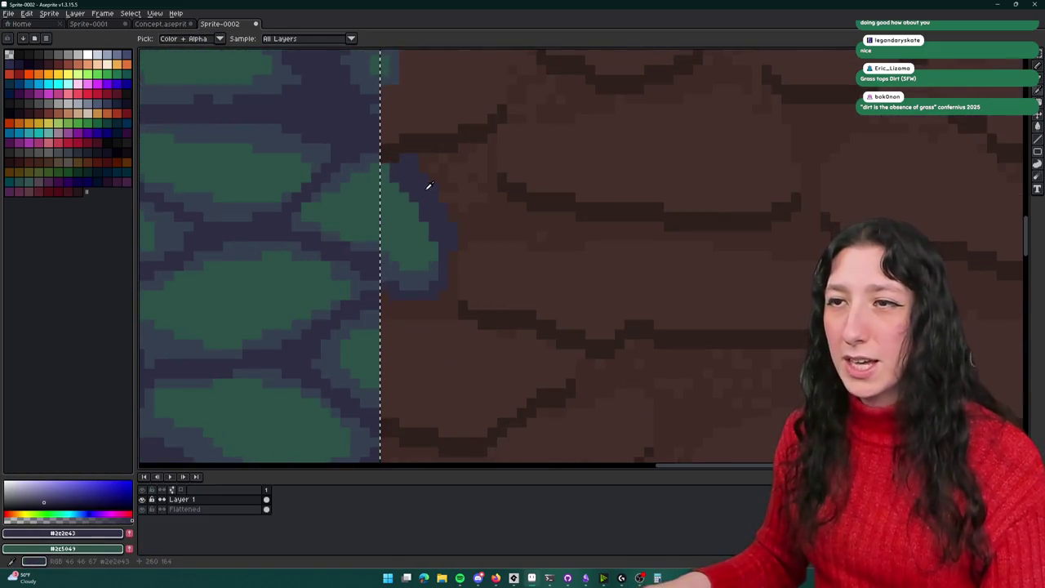
left_click(46, 38)
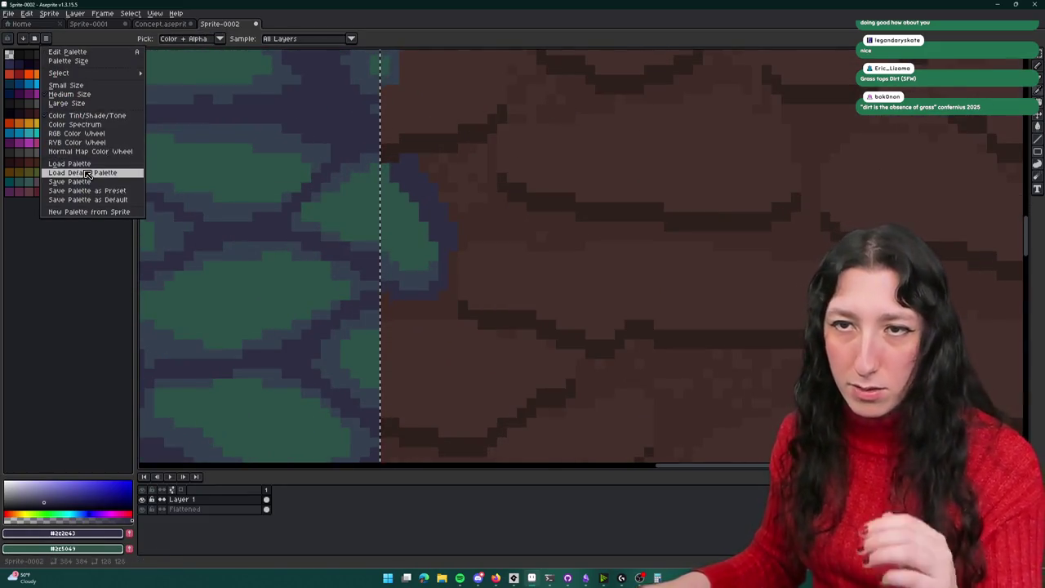
Step: Load the punolite-plus palette and pick its swatch matching the stones' slate-blue
left_click(70, 163)
double_click(732, 326)
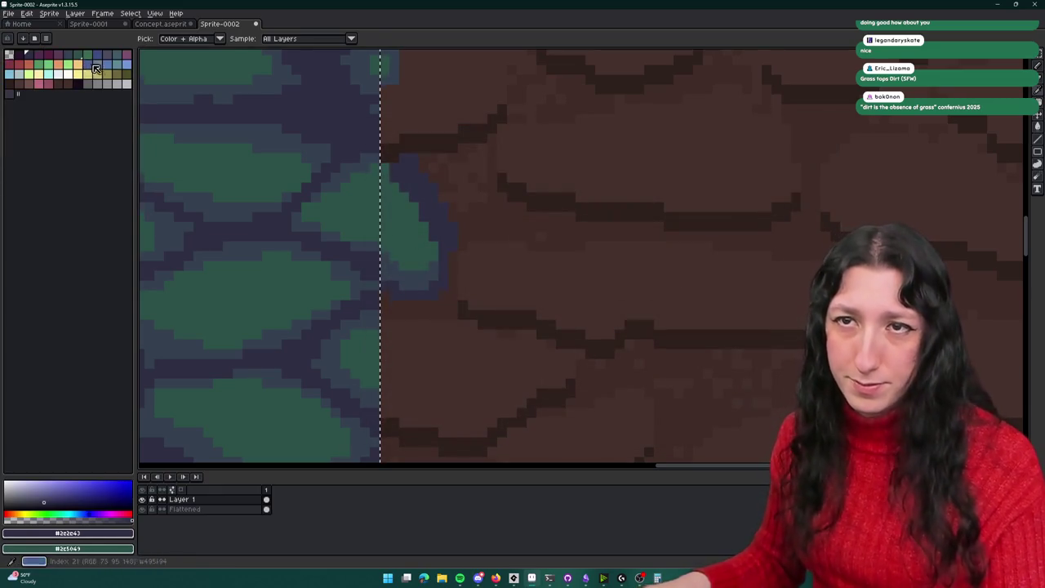
scroll(433, 228, "up", 3)
left_click(466, 377)
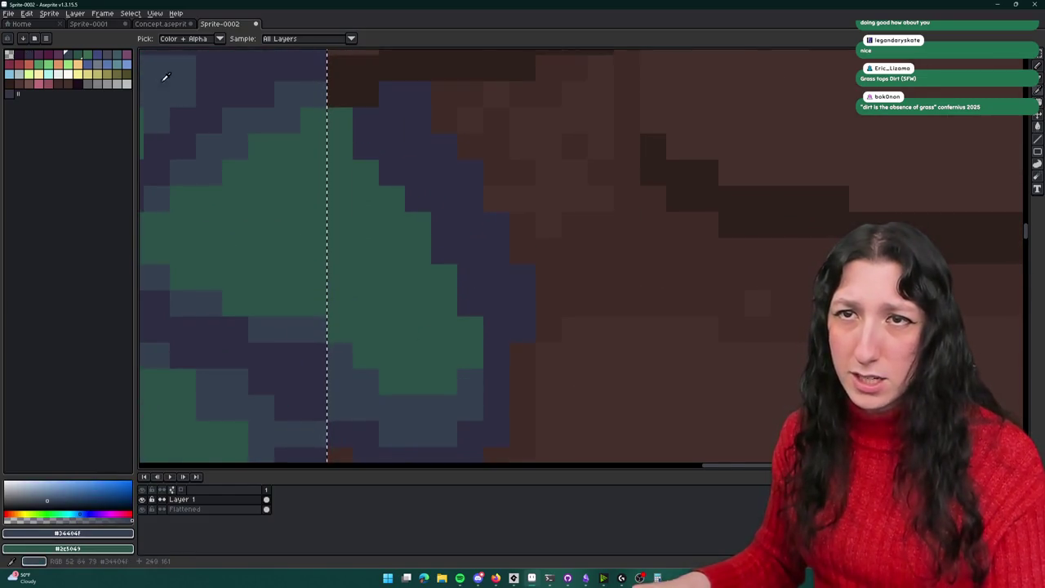
left_click(121, 58)
Step: Try an olive-green pencil stroke along the patch edge, then undo it
key("b")
scroll(453, 229, "down", 2)
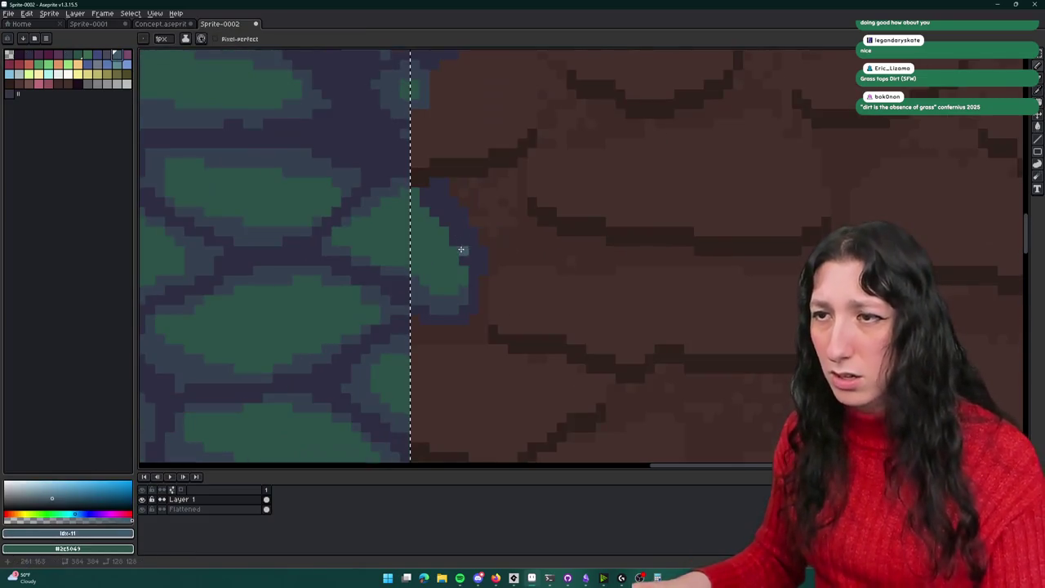
scroll(490, 281, "up", 2)
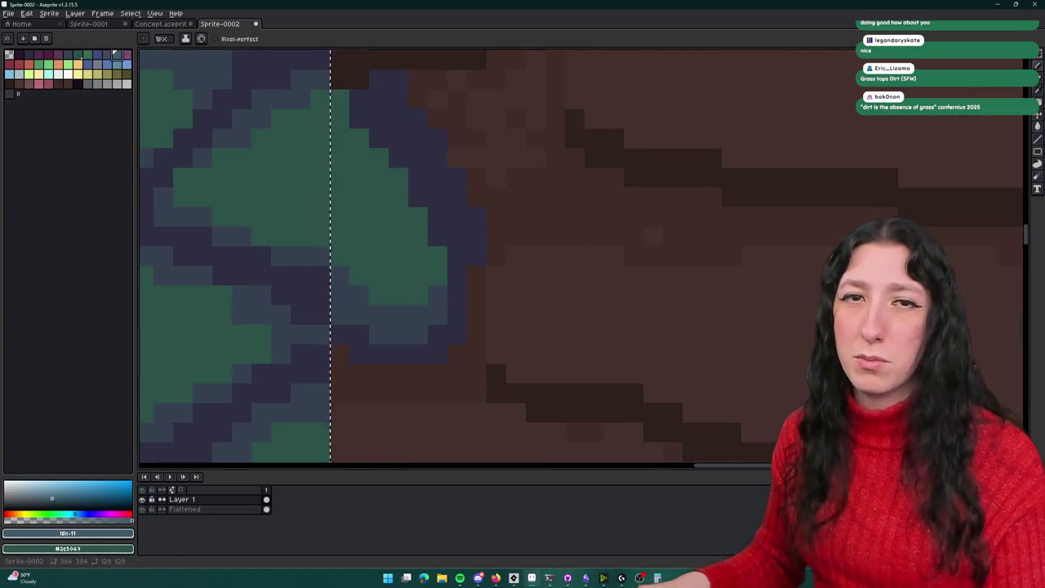
left_click(120, 75)
left_click(476, 276)
mouse_move(481, 287)
left_mouse_down()
mouse_move(458, 352)
mouse_move(432, 374)
mouse_move(351, 373)
mouse_move(342, 360)
left_mouse_up()
scroll(342, 361, "down", 3)
scroll(342, 360, "down", 2)
scroll(466, 327, "down", 1)
key("ctrl+z")
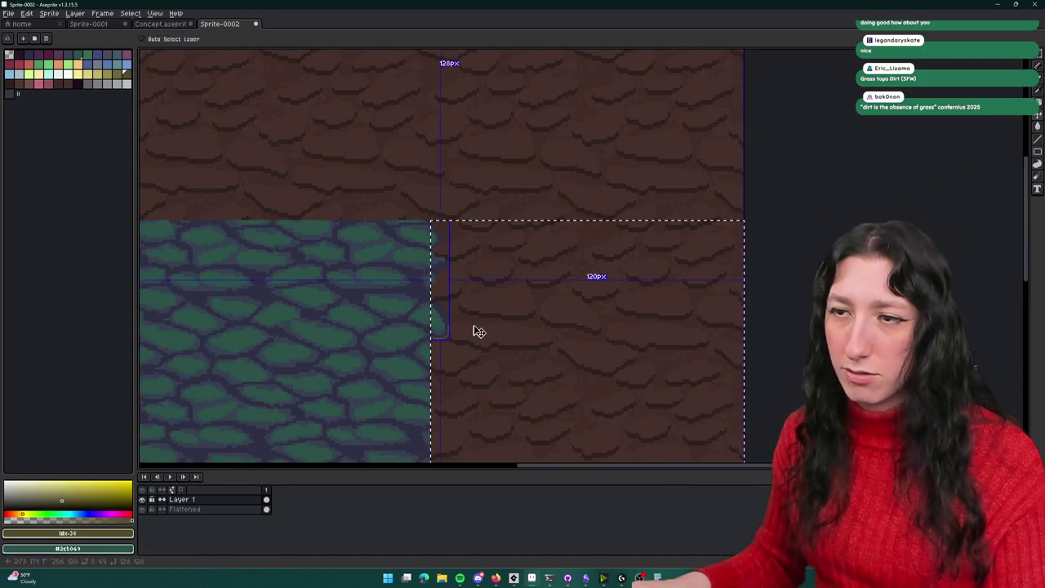
scroll(433, 320, "up", 3)
Step: Shrink the brush to one pixel and sample the slate-blue stone colour from the canvas
left_click(457, 304, "alt")
key("shift+e")
key("minus")
key("minus")
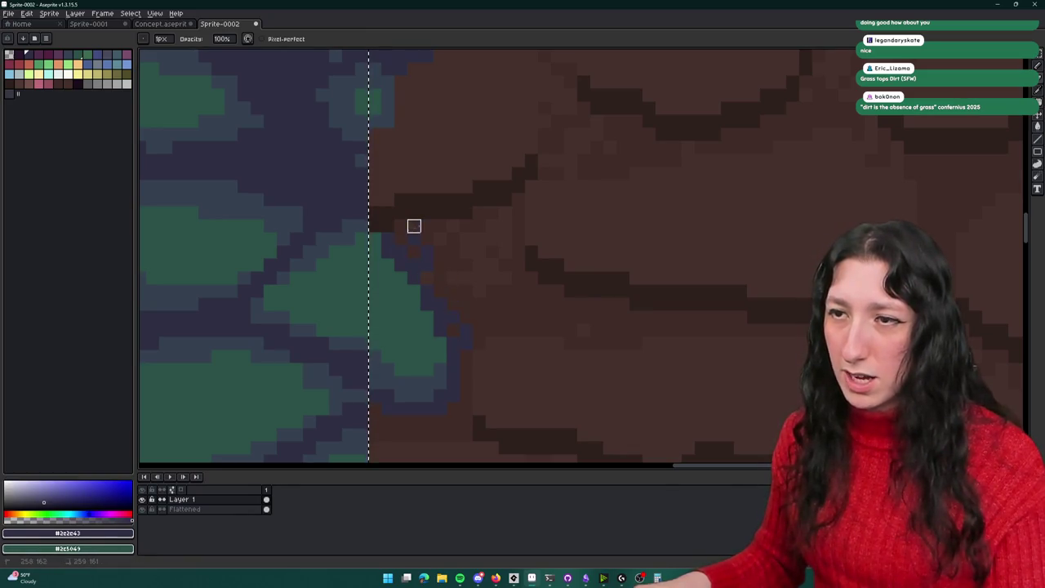
scroll(441, 277, "down", 3)
scroll(436, 296, "up", 3)
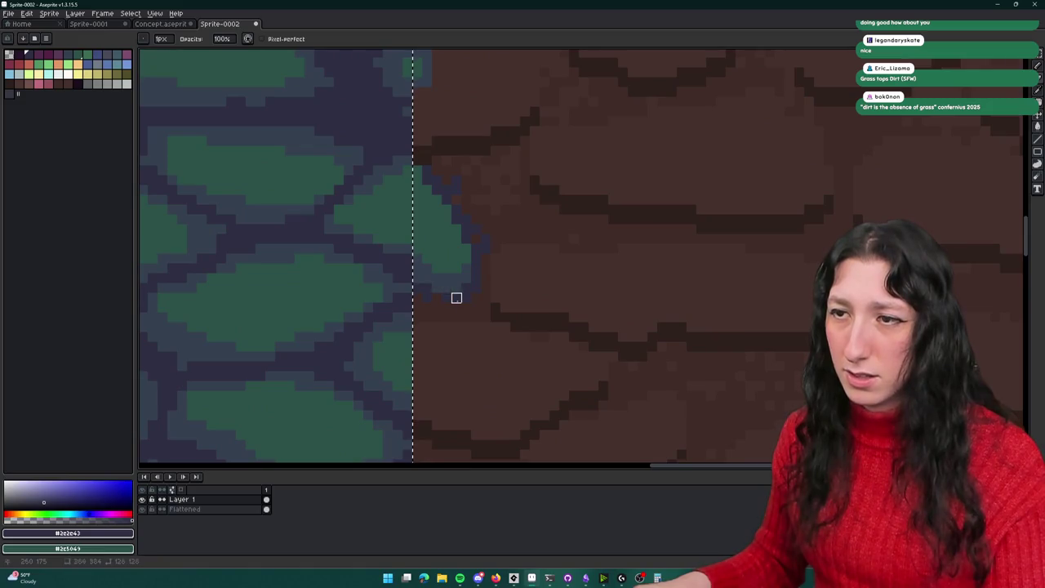
left_click(445, 281, "alt")
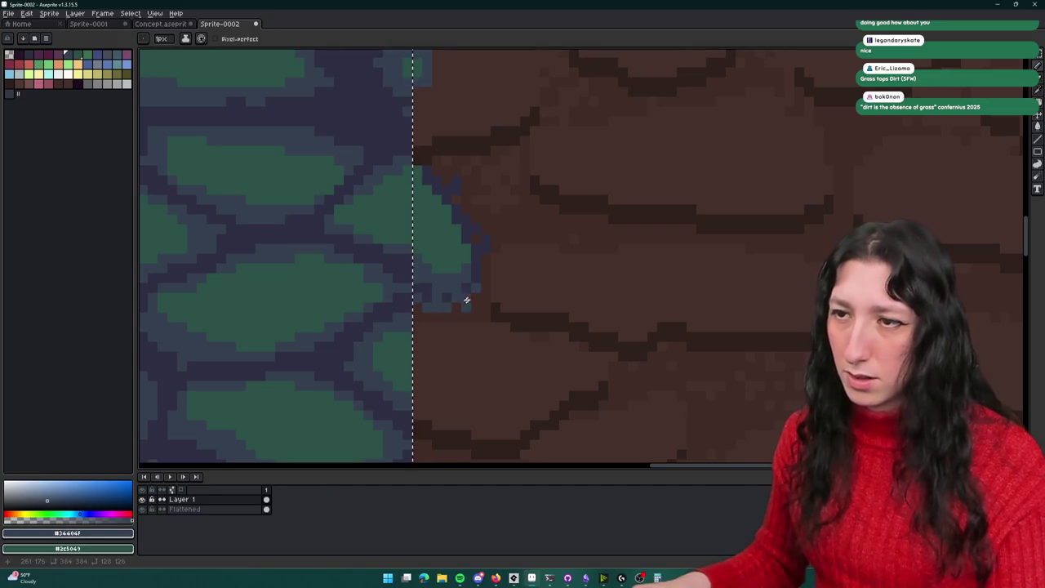
scroll(448, 308, "down", 2)
scroll(466, 282, "up", 3)
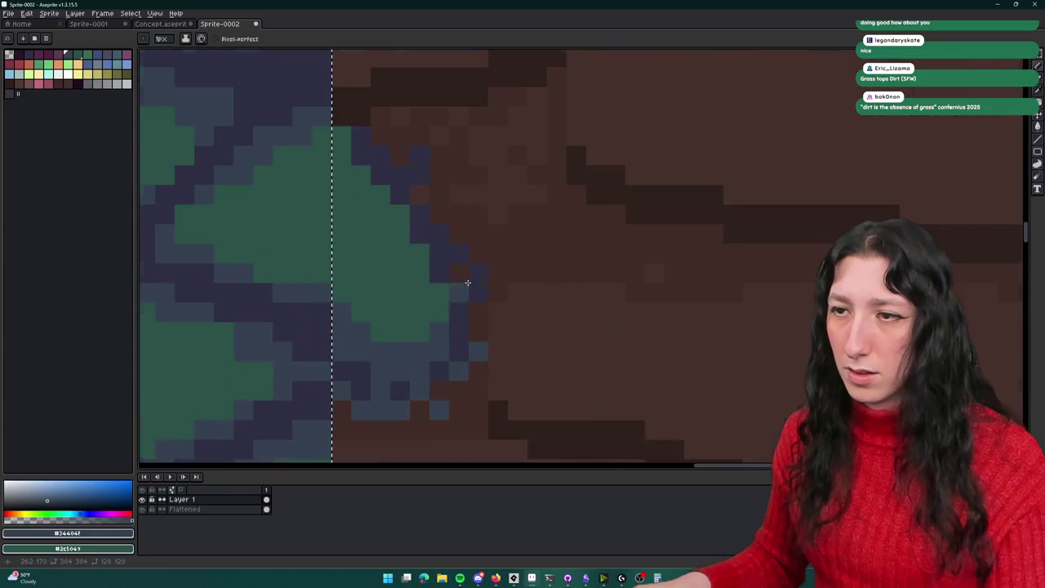
Step: Paint blue-grey pixels along the dark outline of the cobblestone edge
left_click(498, 292)
left_click(459, 234)
left_click(439, 214)
left_click(381, 136)
left_click(400, 155)
left_click(380, 116)
left_click(419, 135)
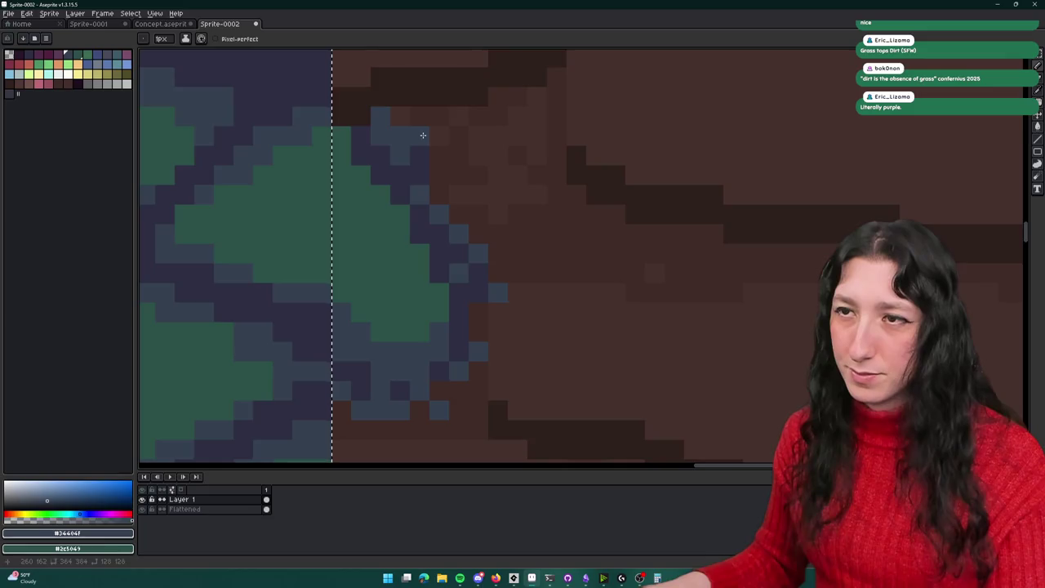
scroll(442, 169, "down", 1)
scroll(442, 169, "down", 6)
scroll(507, 222, "up", 1)
Step: Reselect the dirt area to the right of the green block with a rectangular marquee
key("ctrl+d")
scroll(501, 221, "down", 1)
key("m")
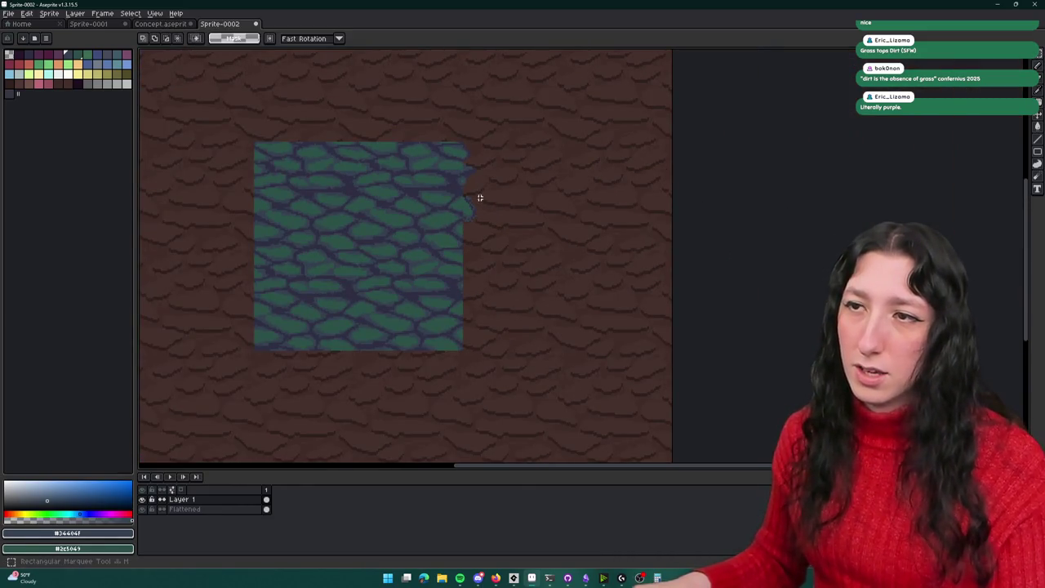
left_click_drag(469, 155, 521, 269)
left_click(531, 338)
mouse_move(463, 351)
left_mouse_down()
mouse_move(649, 193)
mouse_move(656, 158)
left_mouse_up()
scroll(509, 145, "up", 4)
Step: Return to the pencil and choose a lighter grey from the new palette
key("b")
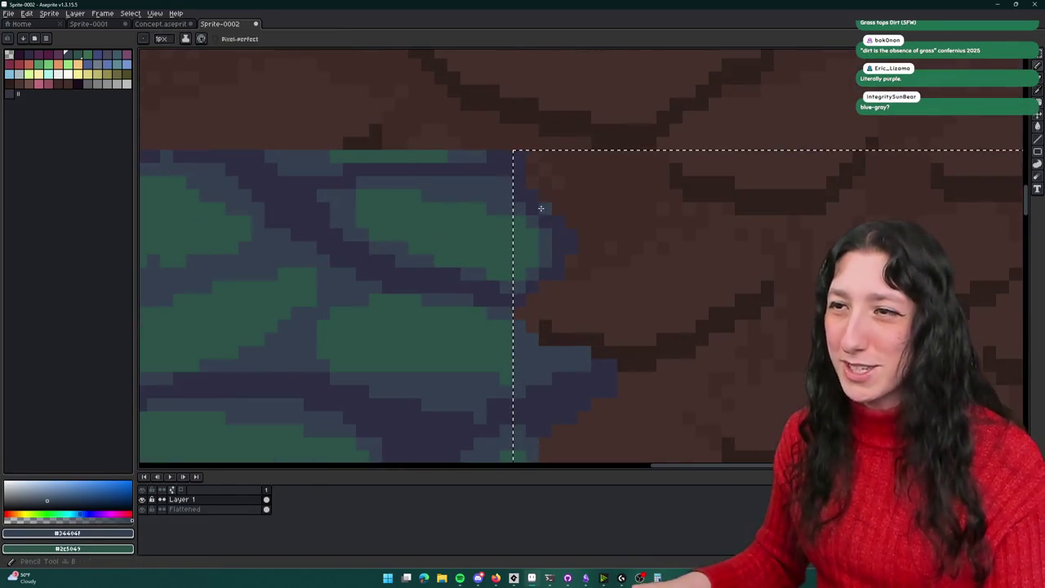
scroll(541, 208, "down", 3)
scroll(417, 159, "up", 3)
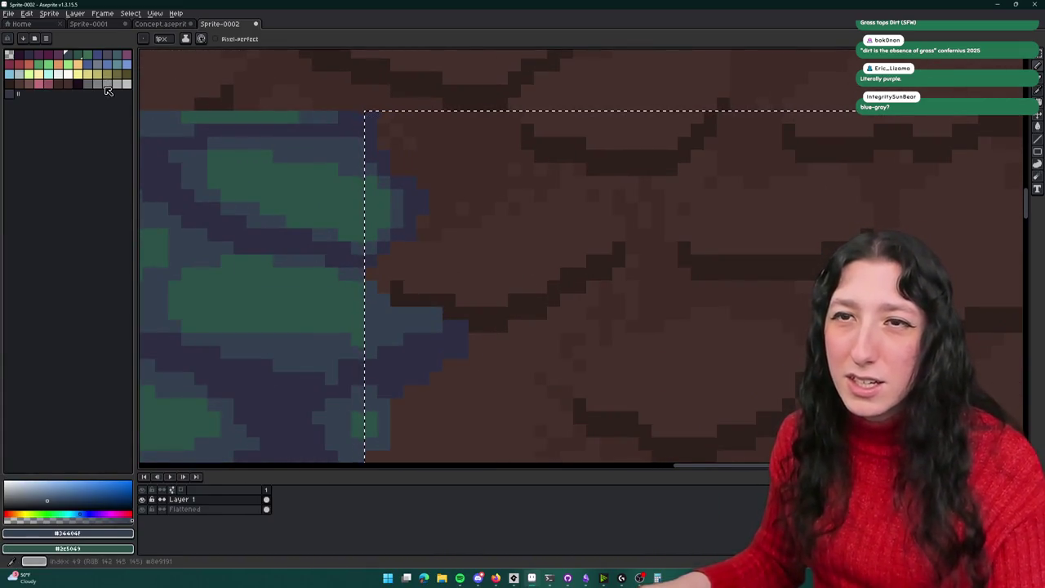
left_click(96, 63)
scroll(434, 221, "up", 2)
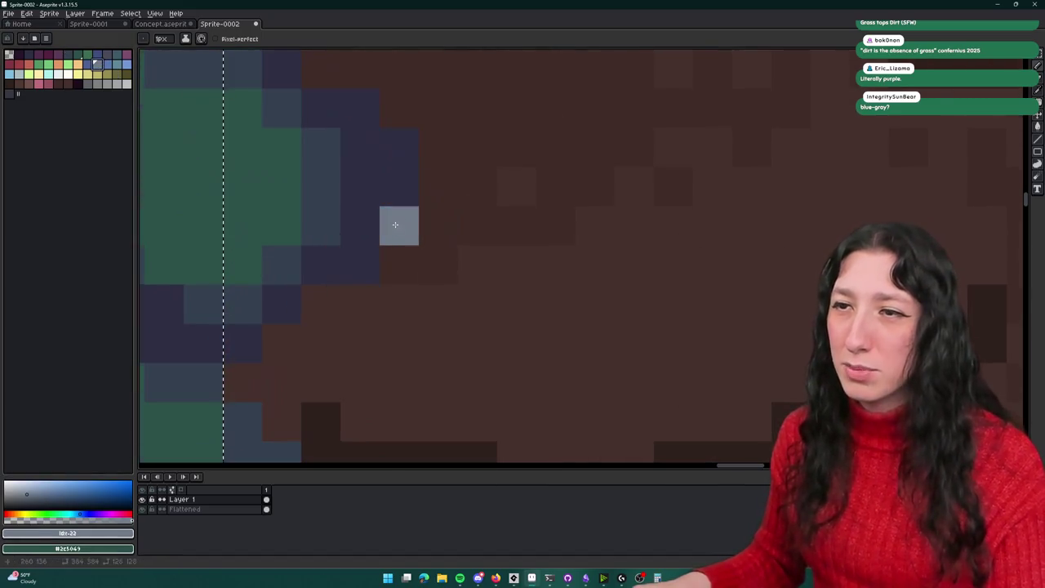
left_click(115, 64)
left_click_drag(391, 100, 483, 248)
left_click(106, 55)
Step: Paint light grey pixels down the stair-stepped edge of the patch
left_click(493, 254)
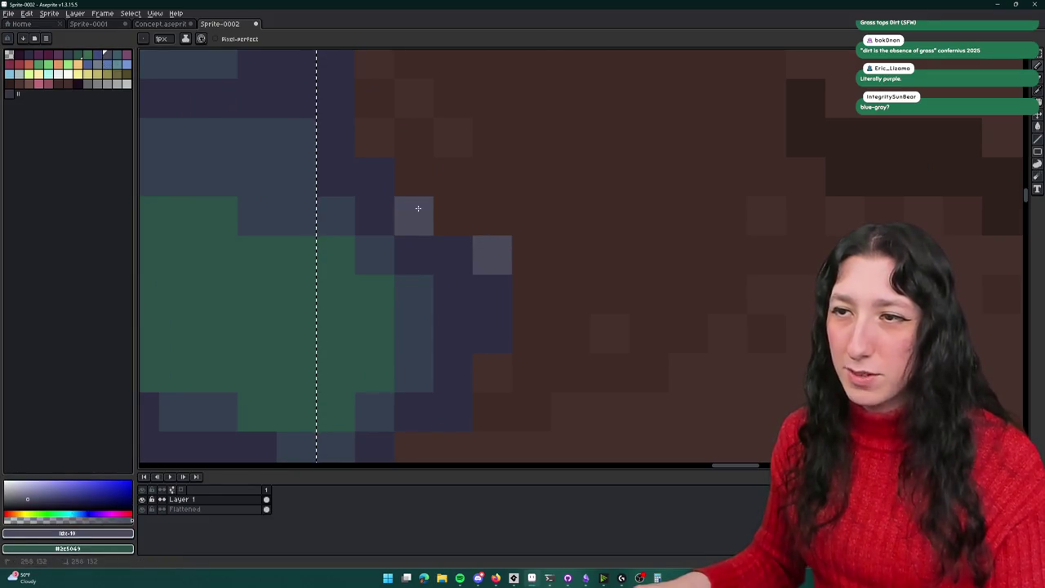
left_click(453, 217)
left_click(532, 333)
left_click(540, 286)
scroll(539, 302, "down", 5)
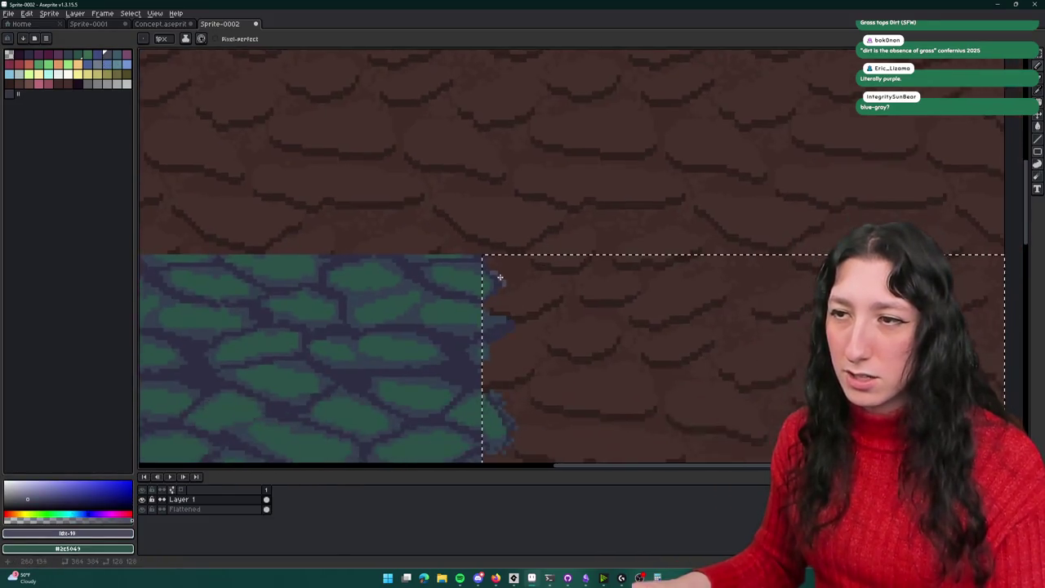
scroll(499, 277, "up", 4)
left_click(445, 199)
left_click(505, 277)
left_click(504, 375)
left_click(505, 356)
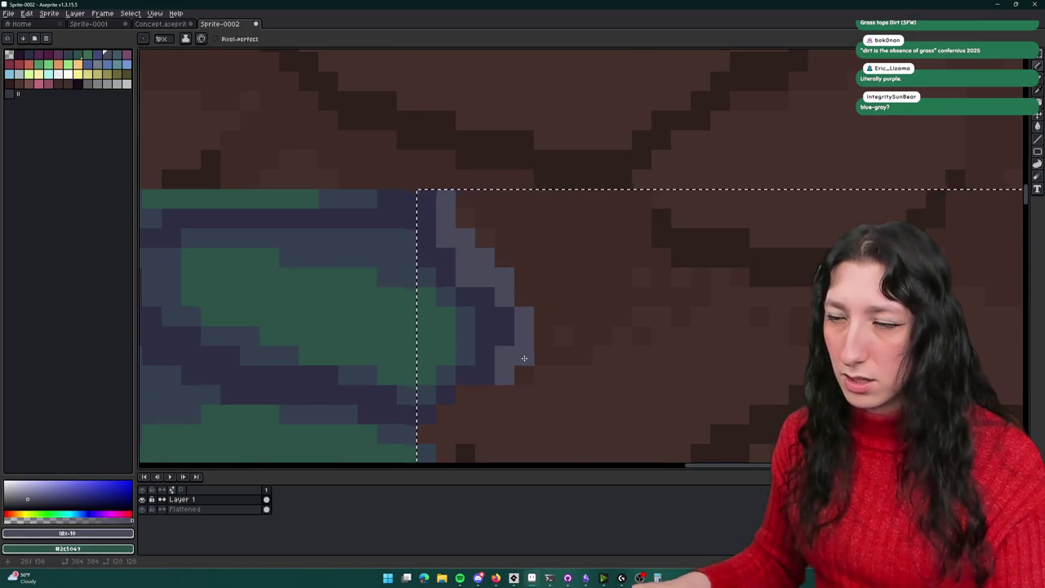
scroll(524, 358, "down", 4)
Step: Select the dirt from the patch's top-right corner and sample the brown dirt colour
key("i")
scroll(544, 273, "up", 4)
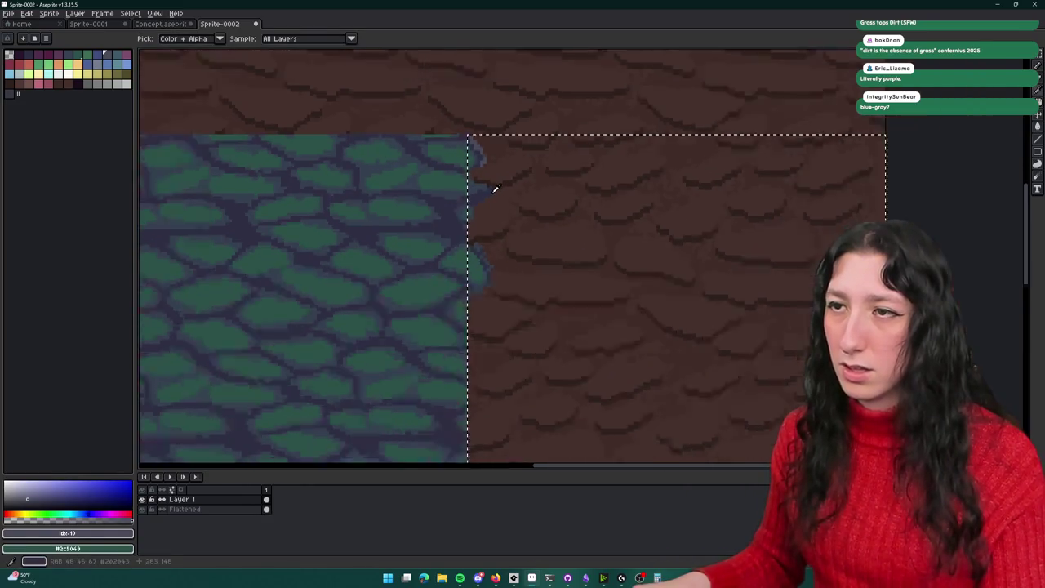
scroll(495, 189, "down", 4)
scroll(506, 193, "up", 2)
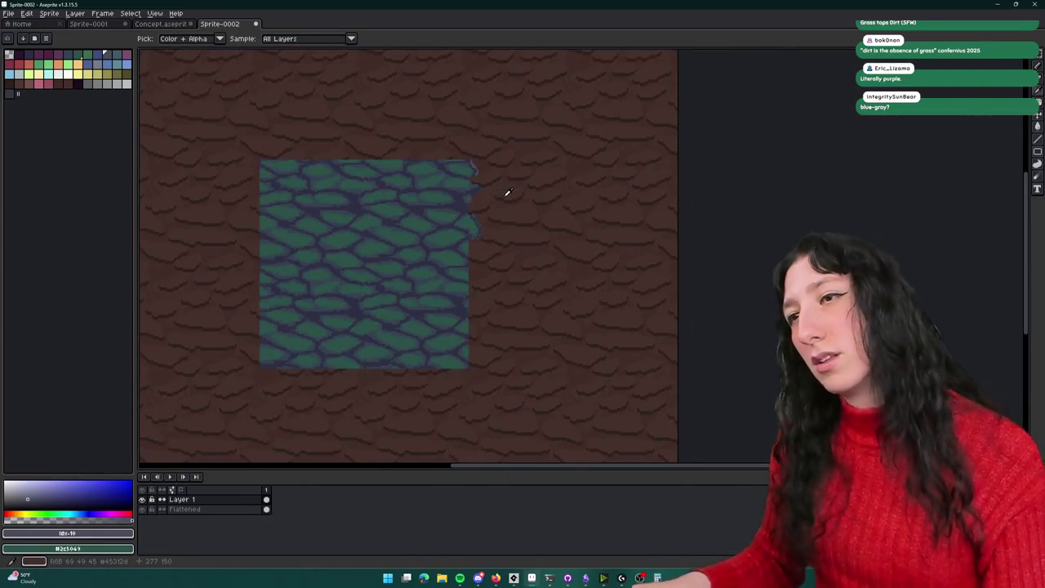
key("m")
mouse_move(471, 161)
left_mouse_down()
mouse_move(553, 319)
mouse_move(648, 358)
left_mouse_up()
scroll(497, 215, "up", 2)
scroll(401, 198, "up", 1)
key("i")
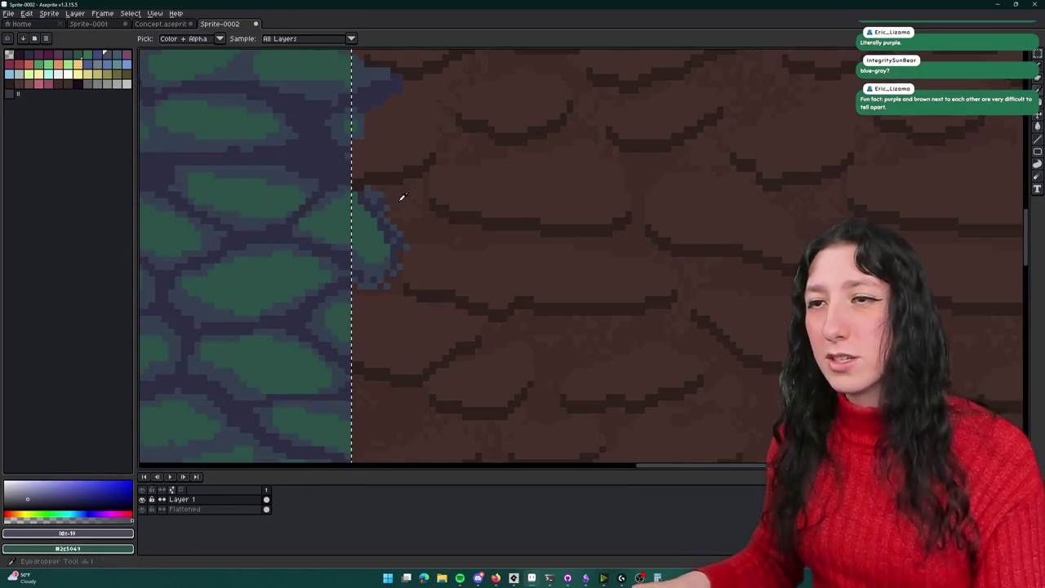
left_click(373, 187)
scroll(462, 266, "up", 1)
Step: Inspect the selection edge with the bucket tool, then undo the brown fill and palette swap
key("g")
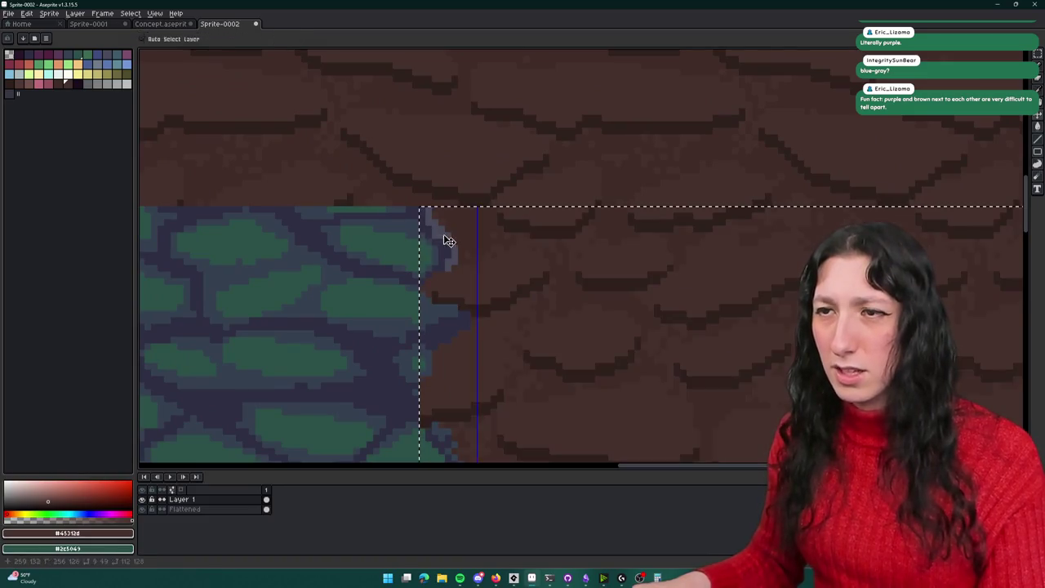
scroll(449, 245, "down", 3)
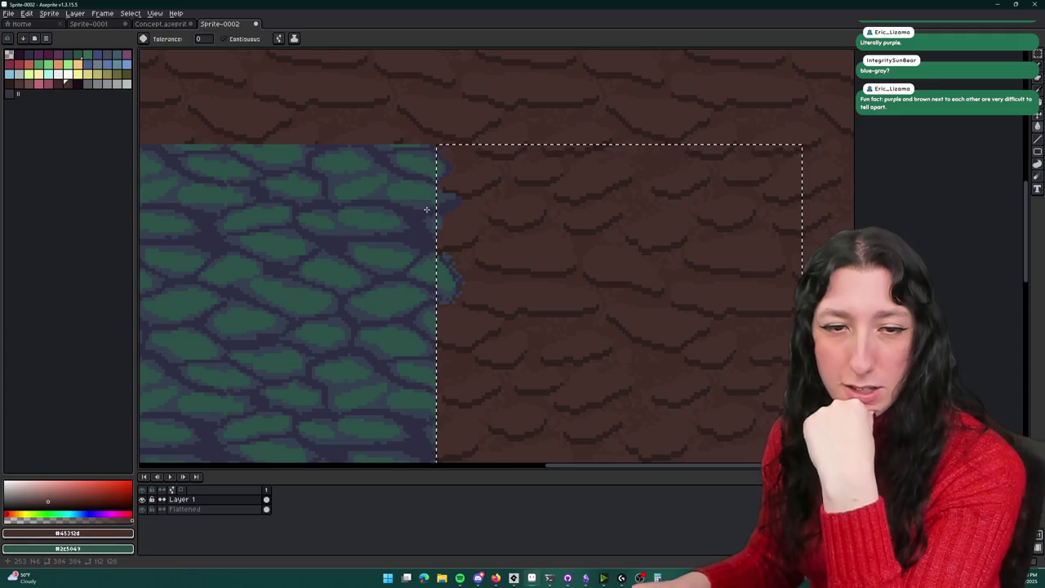
scroll(426, 209, "down", 1)
mouse_move(430, 288)
left_mouse_down()
mouse_move(474, 250)
mouse_move(583, 204)
mouse_move(440, 193)
left_mouse_up()
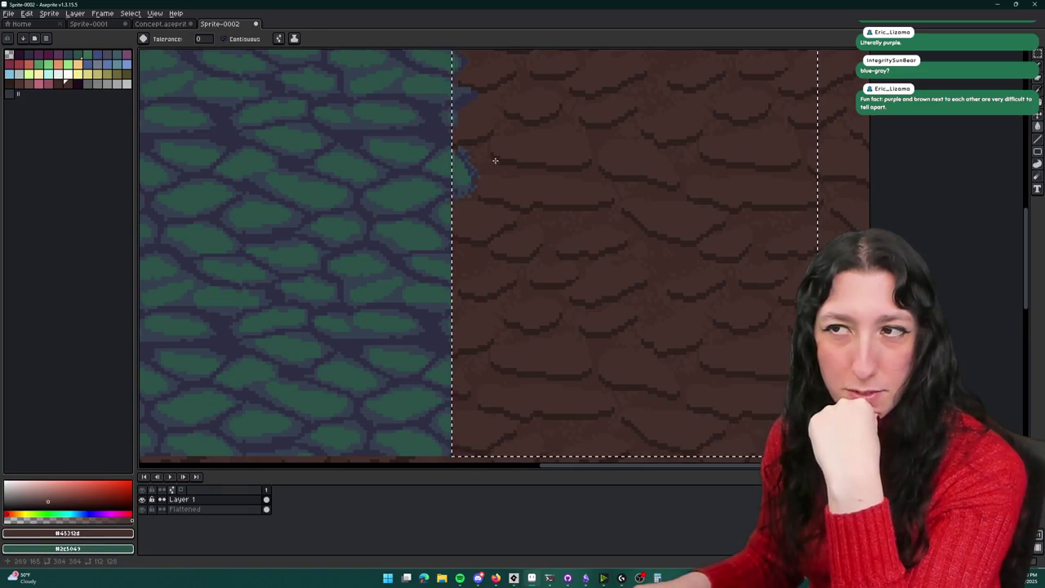
scroll(482, 131, "down", 1)
scroll(466, 101, "up", 2)
scroll(473, 139, "up", 1)
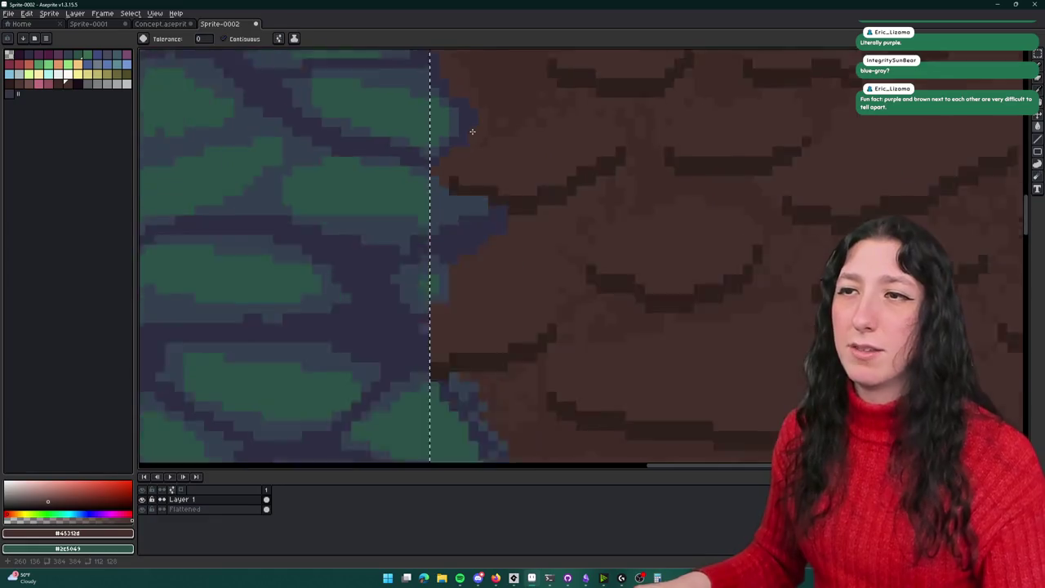
scroll(472, 132, "down", 3)
scroll(473, 194, "down", 1)
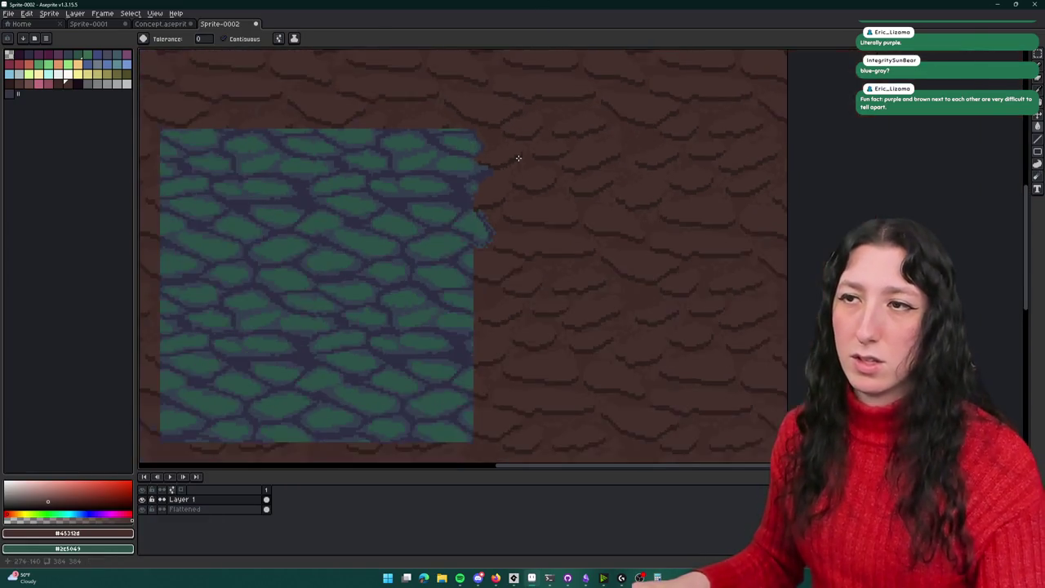
scroll(518, 158, "down", 1)
left_click_drag(458, 177, 597, 187)
scroll(664, 189, "down", 1)
scroll(666, 197, "up", 1)
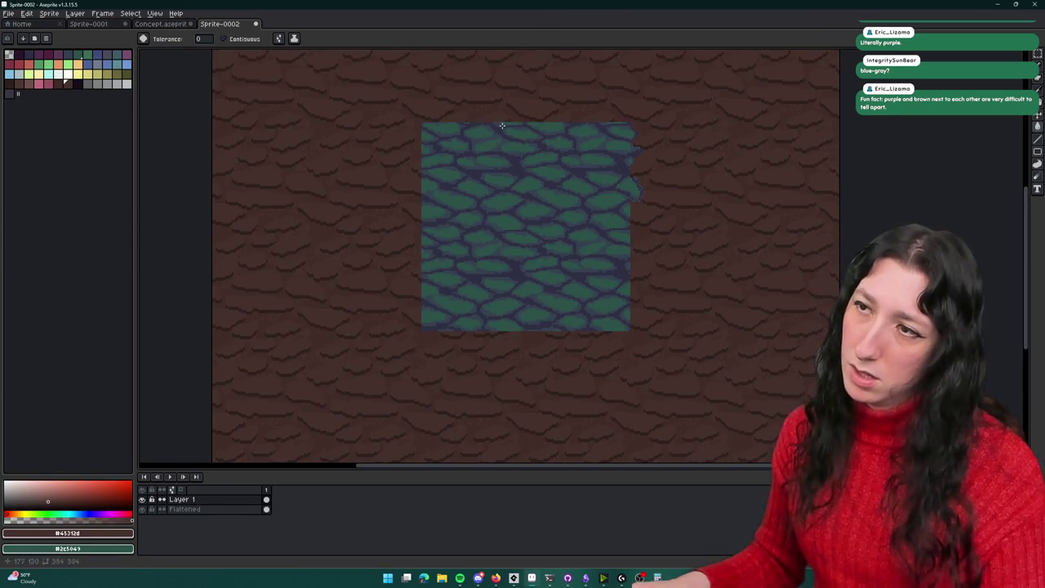
key("ctrl+z")
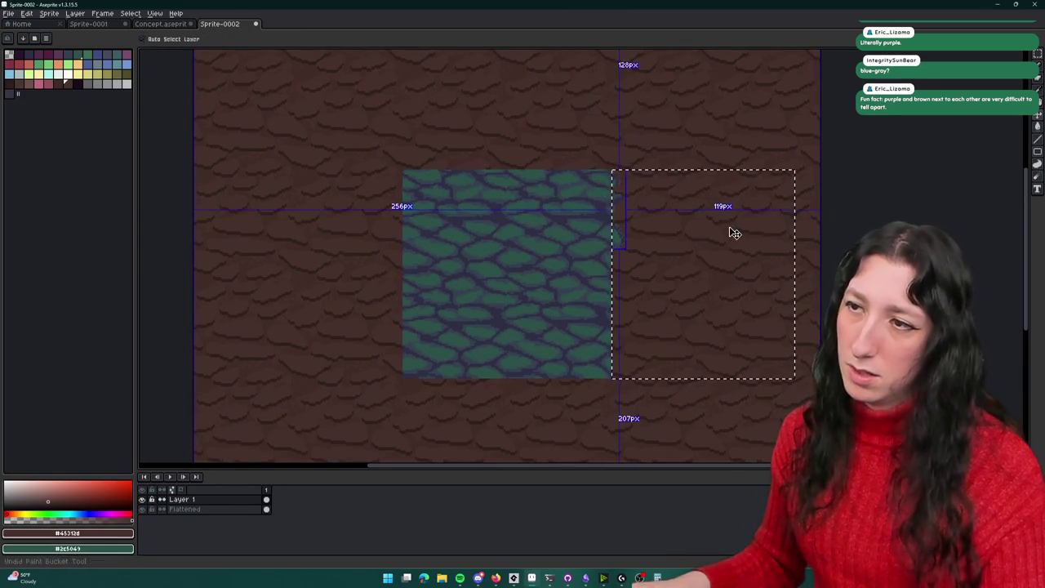
key("ctrl+z")
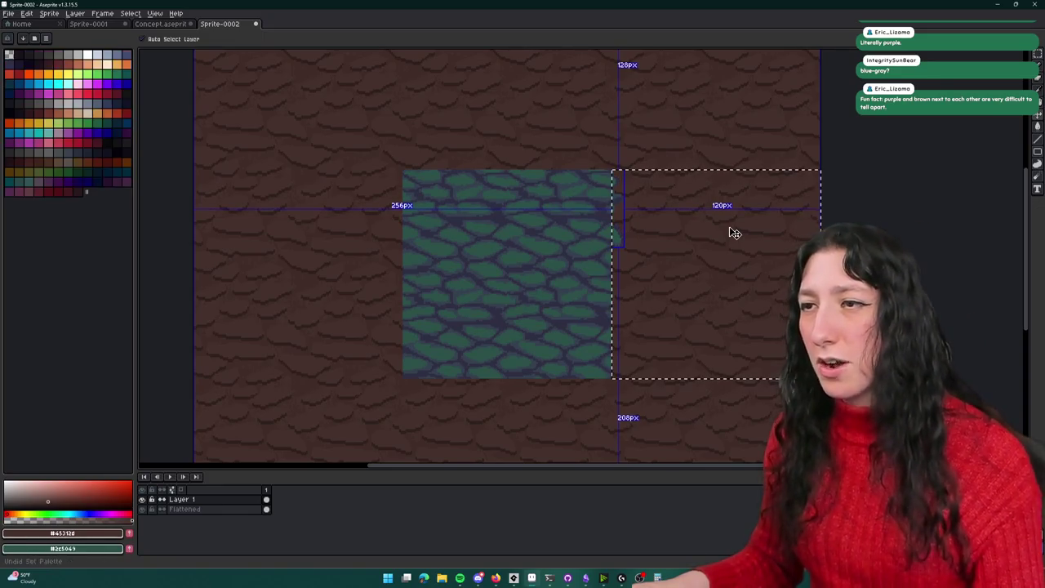
Step: Marquee the green cobblestone square and make the Flattened layer active
scroll(702, 229, "up", 1)
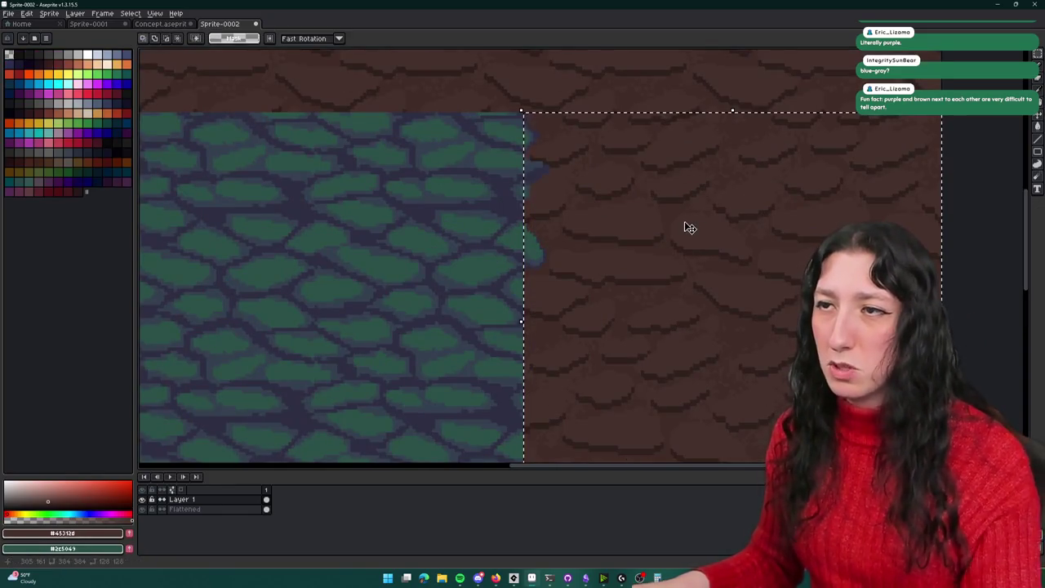
scroll(648, 263, "down", 3)
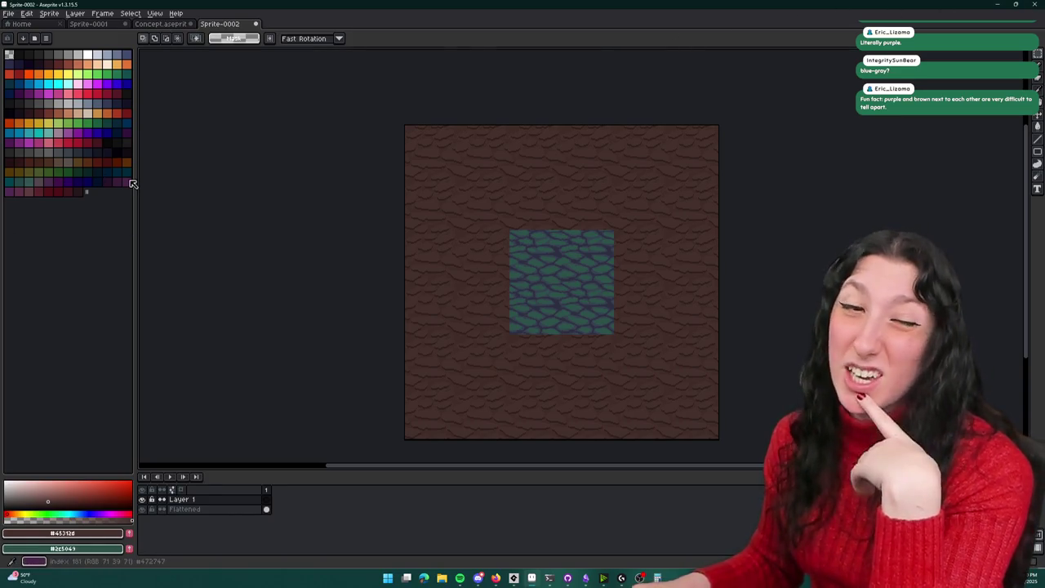
scroll(462, 215, "up", 2)
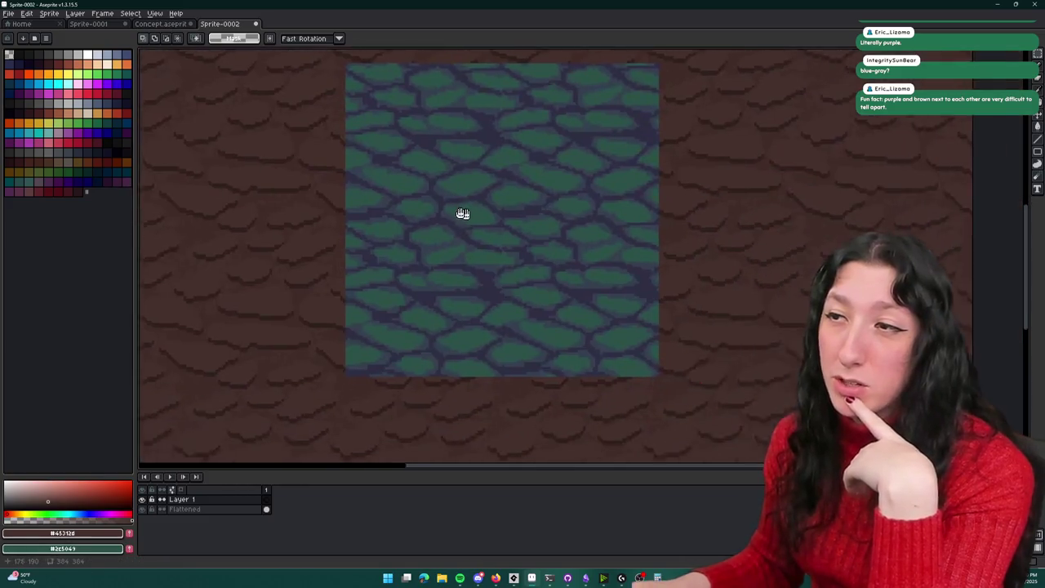
scroll(527, 152, "right", 1)
scroll(496, 162, "down", 1)
mouse_move(540, 99)
left_mouse_down()
mouse_move(384, 280)
mouse_move(357, 306)
mouse_move(330, 309)
left_mouse_up()
left_click(245, 512)
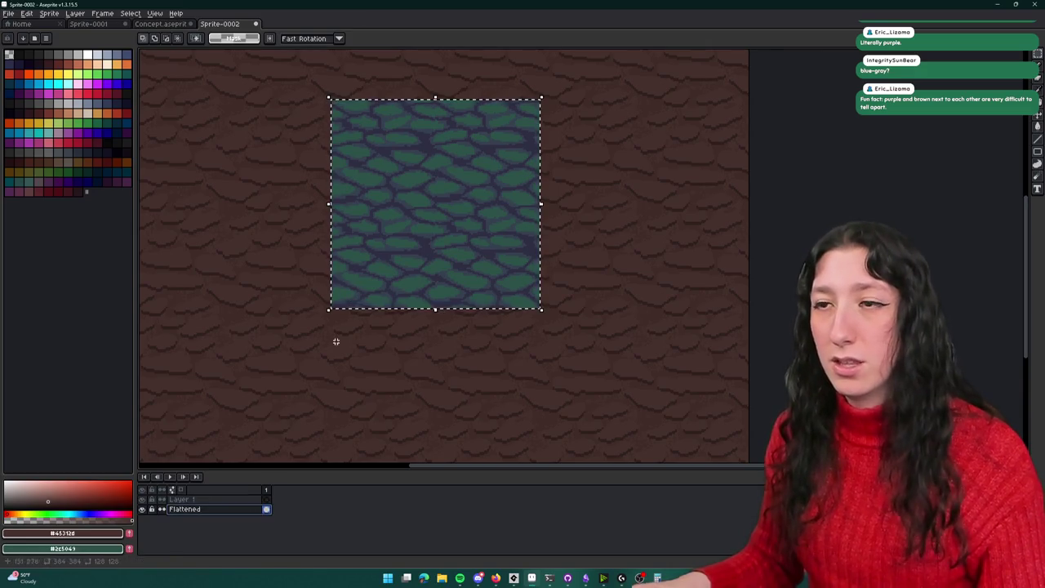
Step: Try moving the cobblestone block and its left half rightward, cancelling each attempt
left_click_drag(411, 234, 637, 226)
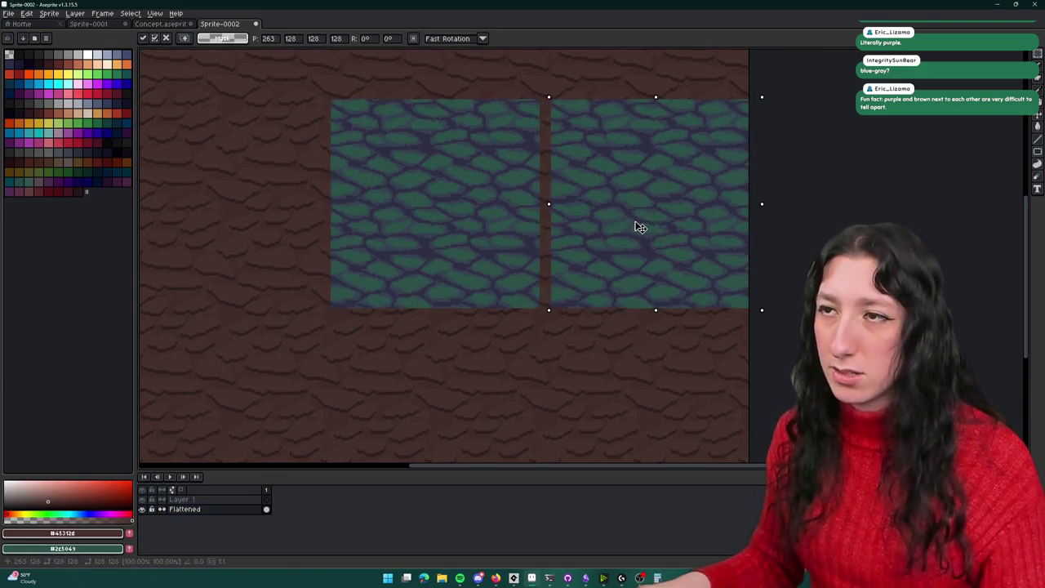
key("Escape")
key("ctrl+d")
left_click_drag(534, 110, 457, 245)
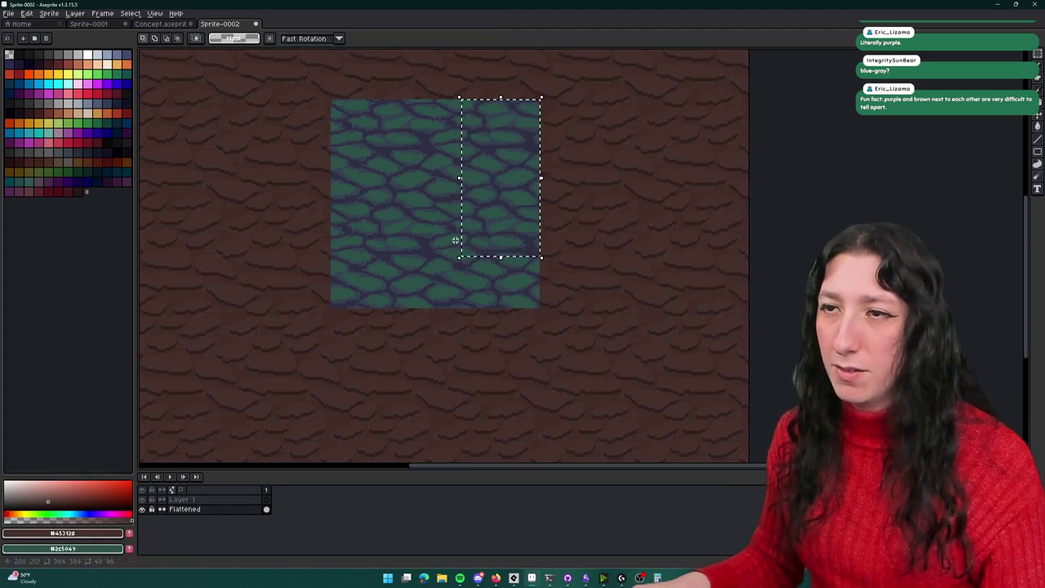
left_click_drag(332, 100, 435, 307)
mouse_move(401, 240)
left_mouse_down()
mouse_move(623, 248)
mouse_move(614, 233)
left_mouse_up()
key("Escape")
Step: On Layer 1, shift the block's left half to the right and commit it
left_click(245, 499)
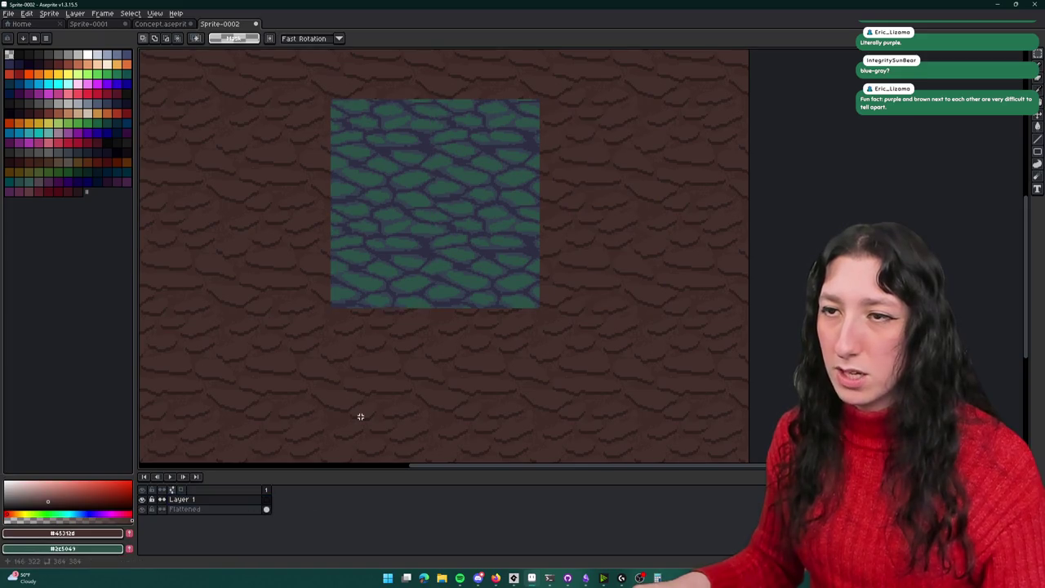
left_click_drag(332, 99, 435, 309)
left_click_drag(416, 269, 417, 268)
key("shift+Right")
key("shift+Right")
key("shift+Right")
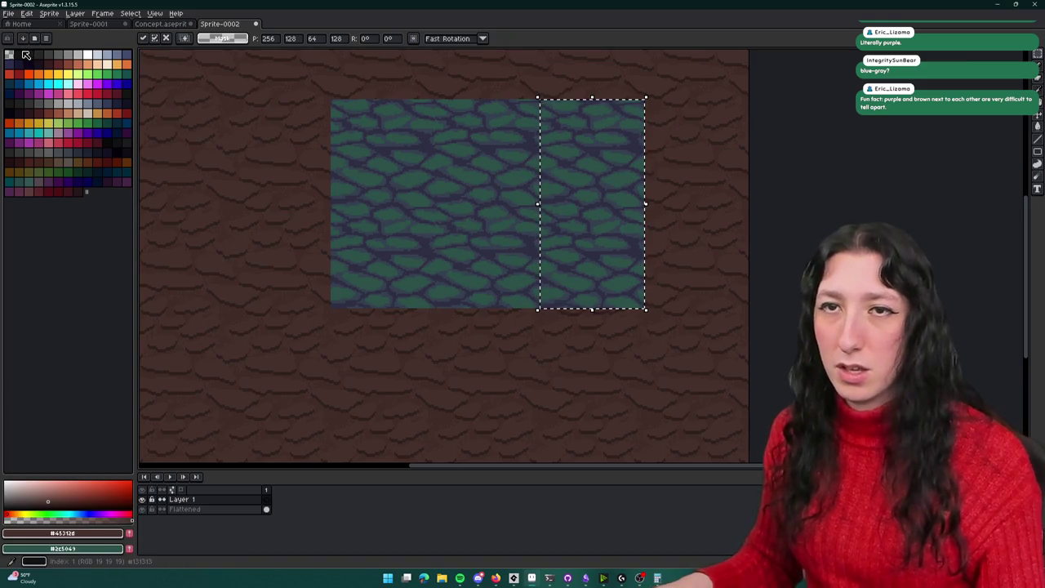
key("Return")
Step: Undo the dark gradient tests and add a new empty Layer 2
key("shift+g")
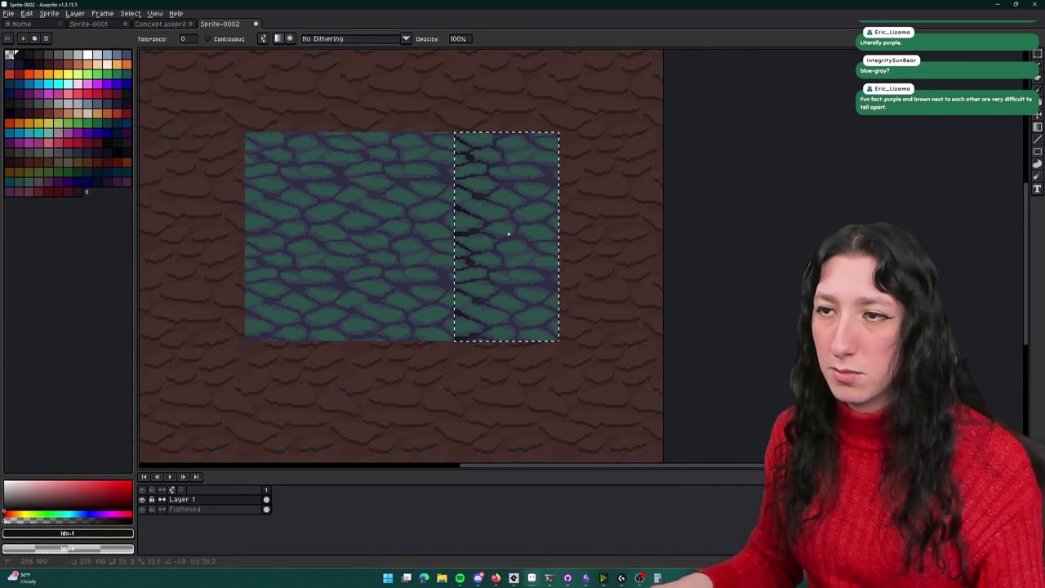
key("ctrl+z")
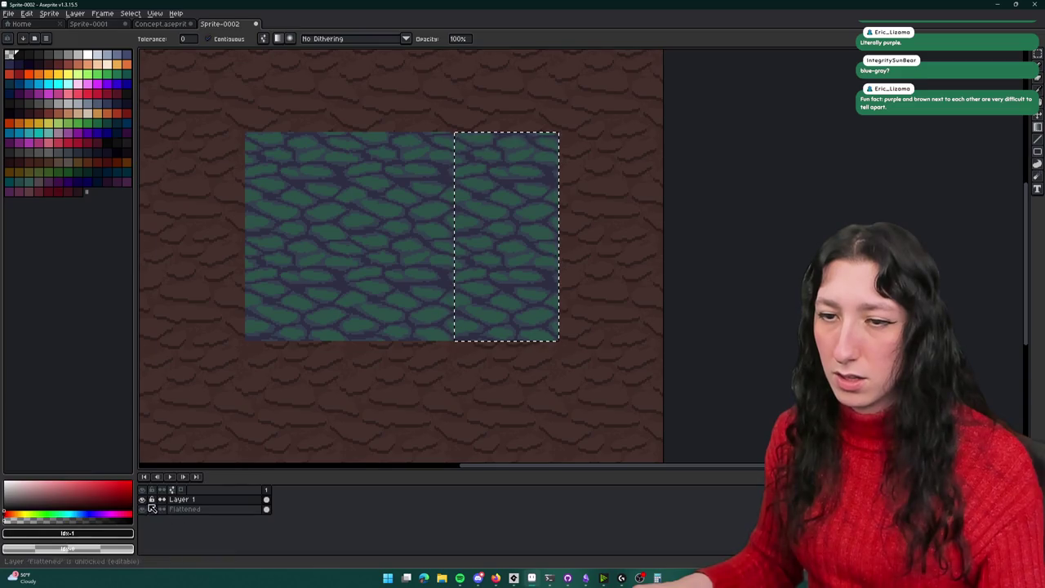
left_click(203, 501)
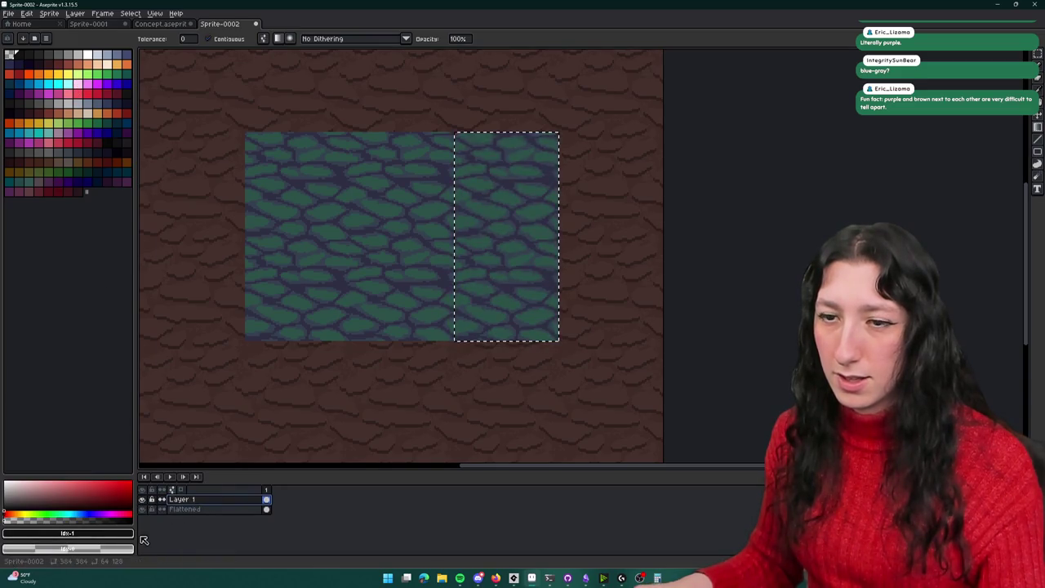
left_click(479, 236)
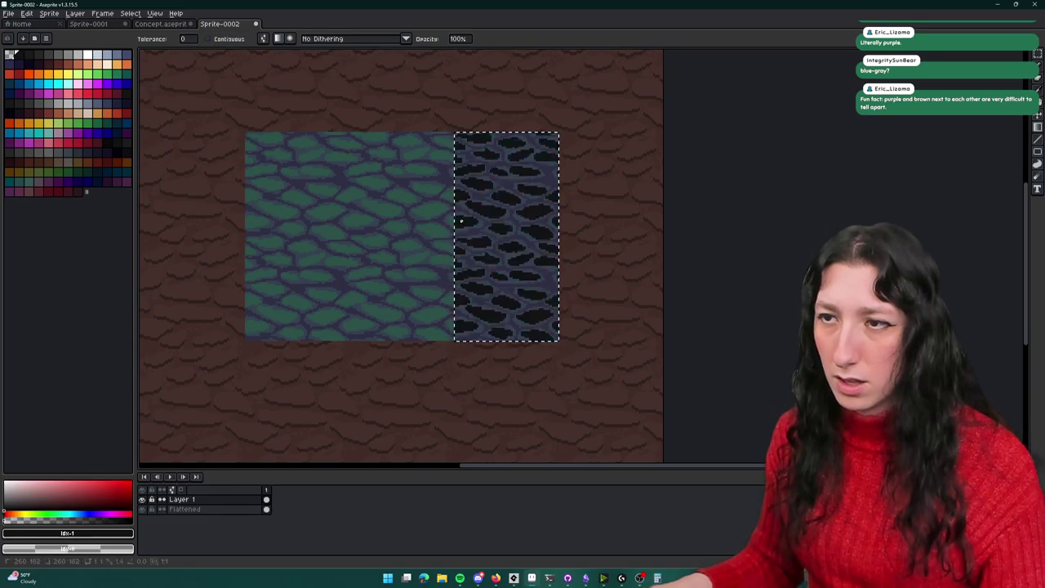
key("ctrl+z")
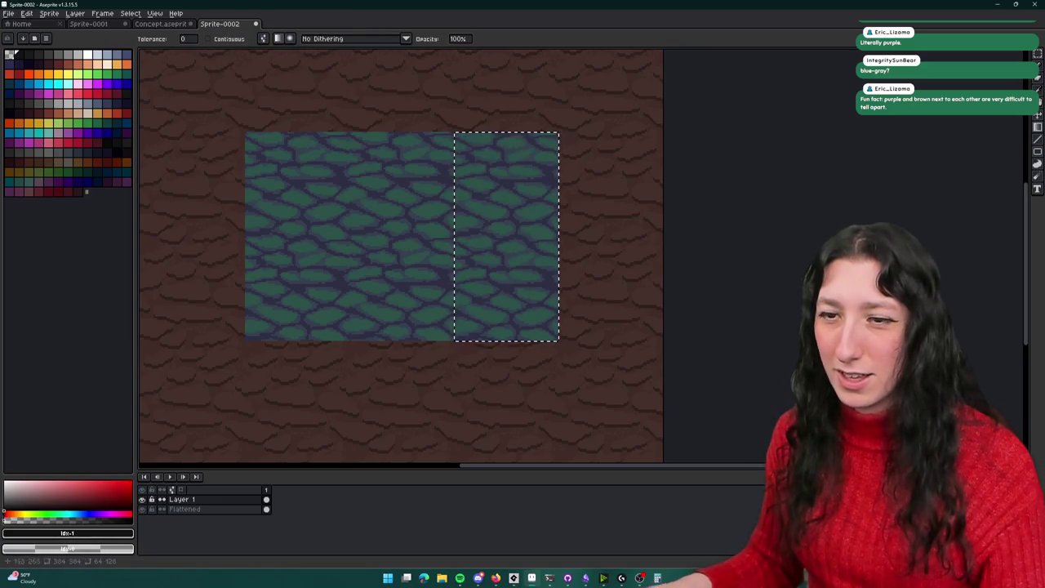
key("shift+n")
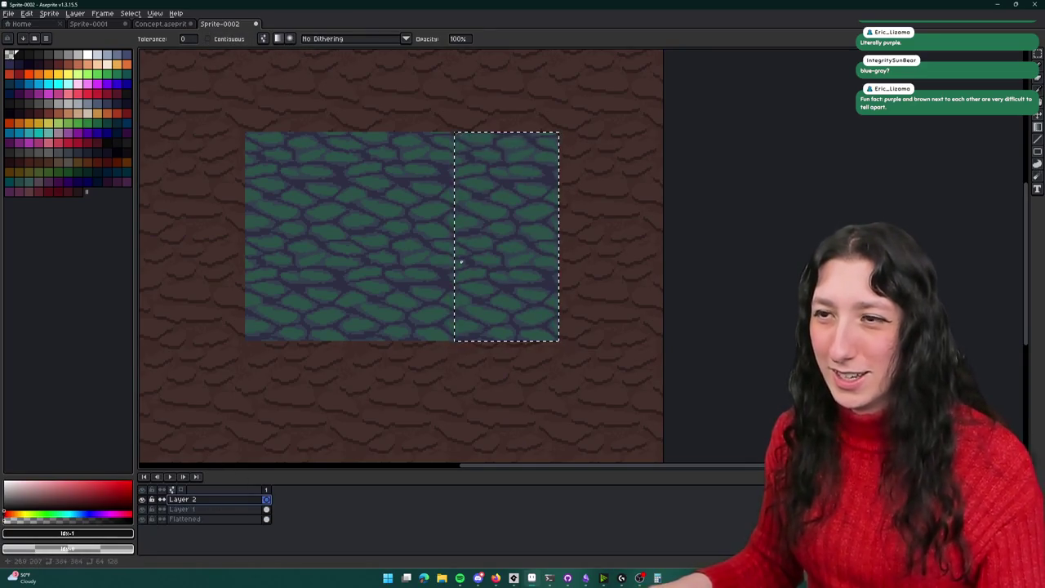
Step: Try a gradient and then a transparent-colour fill on the selected strip, undoing both
scroll(570, 206, "up", 1)
scroll(375, 218, "down", 2)
scroll(378, 245, "up", 2)
key("shift+g")
left_click_drag(370, 242, 509, 236)
key("ctrl+z")
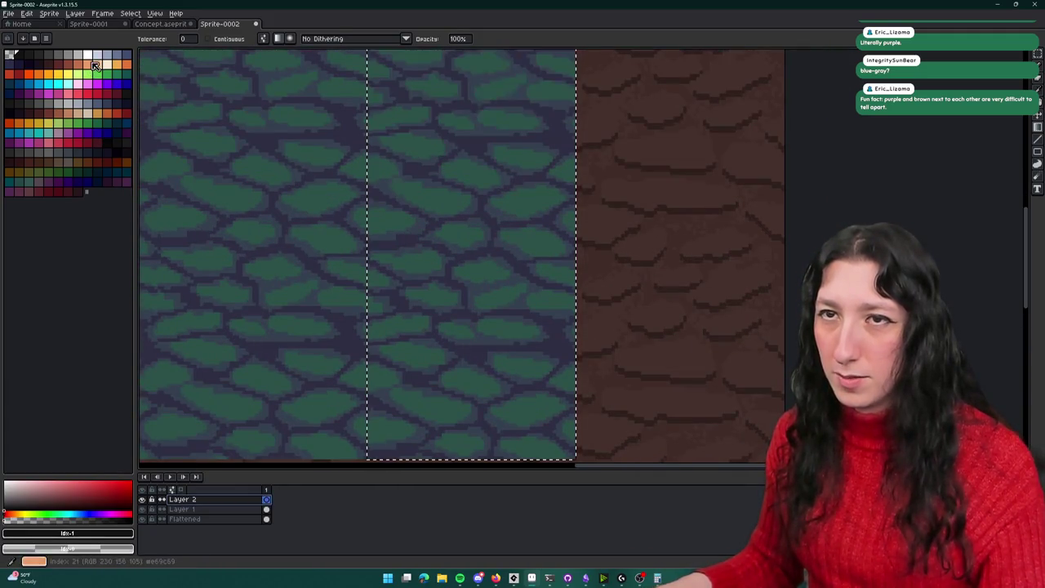
left_click(14, 54)
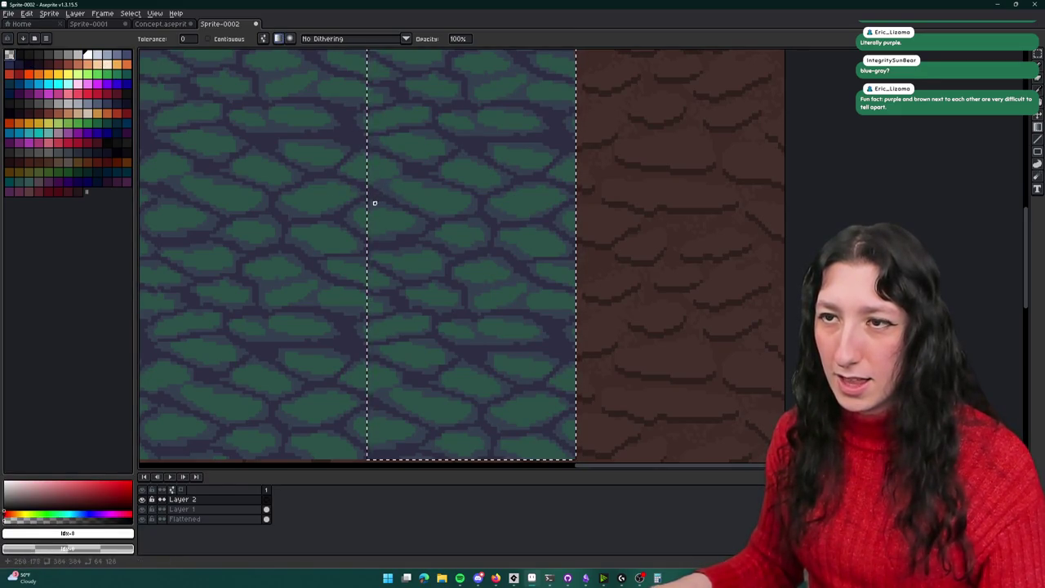
left_click(430, 213)
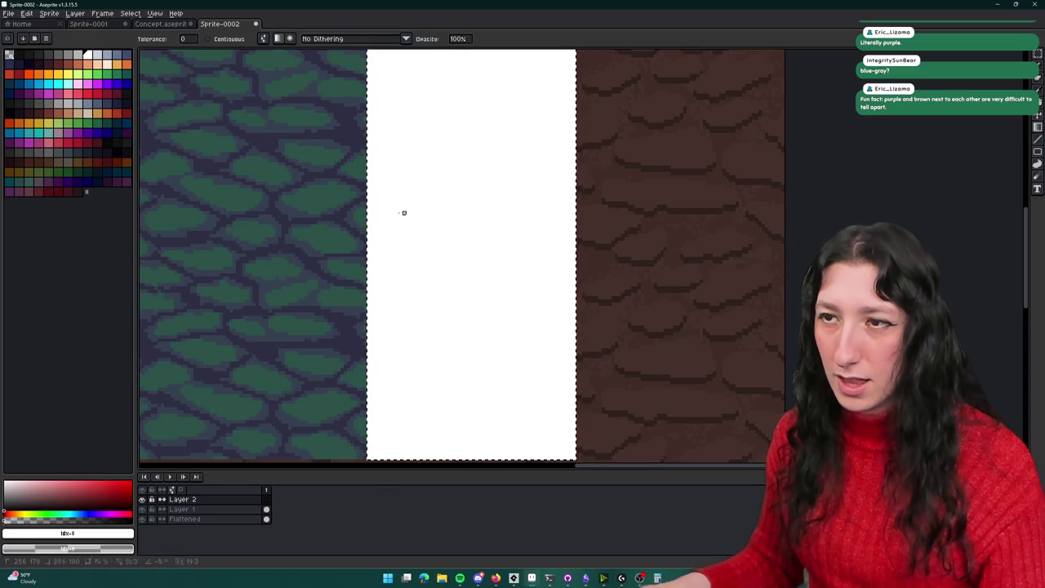
key("ctrl+z")
Step: Set foreground to transparent and background to white, then test two white fills and undo them
left_click(8, 56)
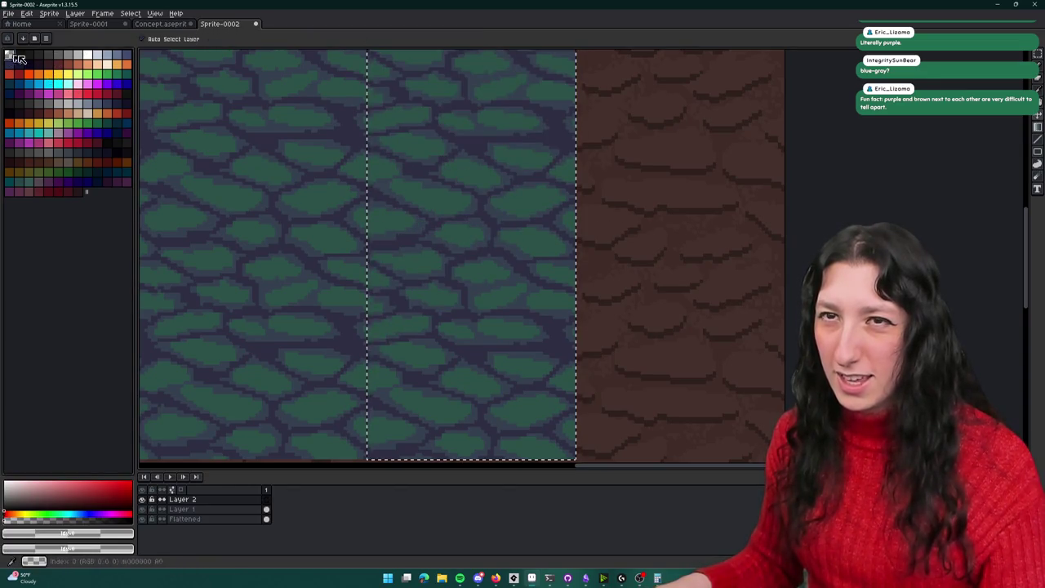
right_click(96, 59)
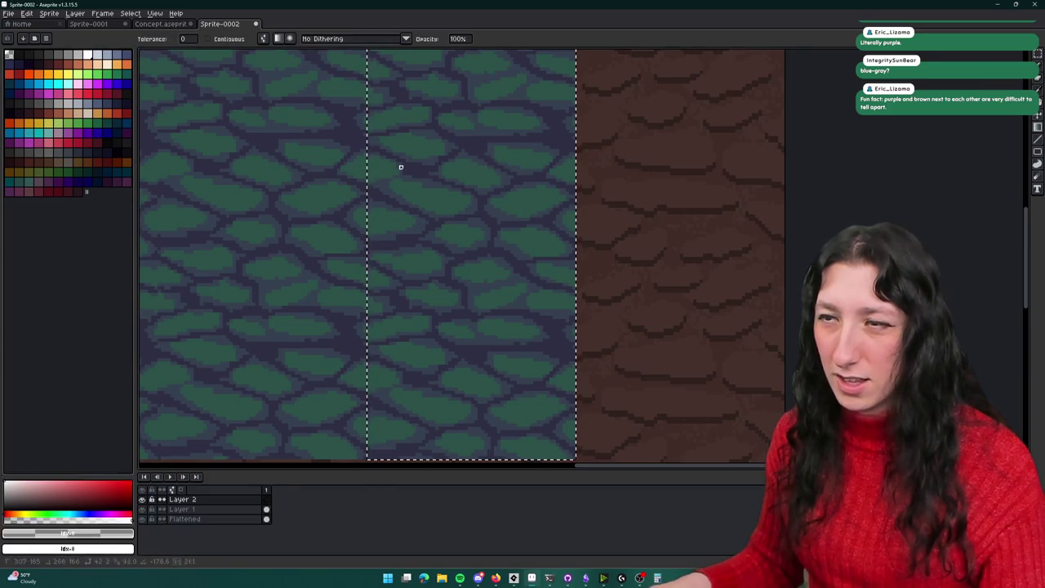
scroll(401, 167, "down", 1)
left_click(386, 194)
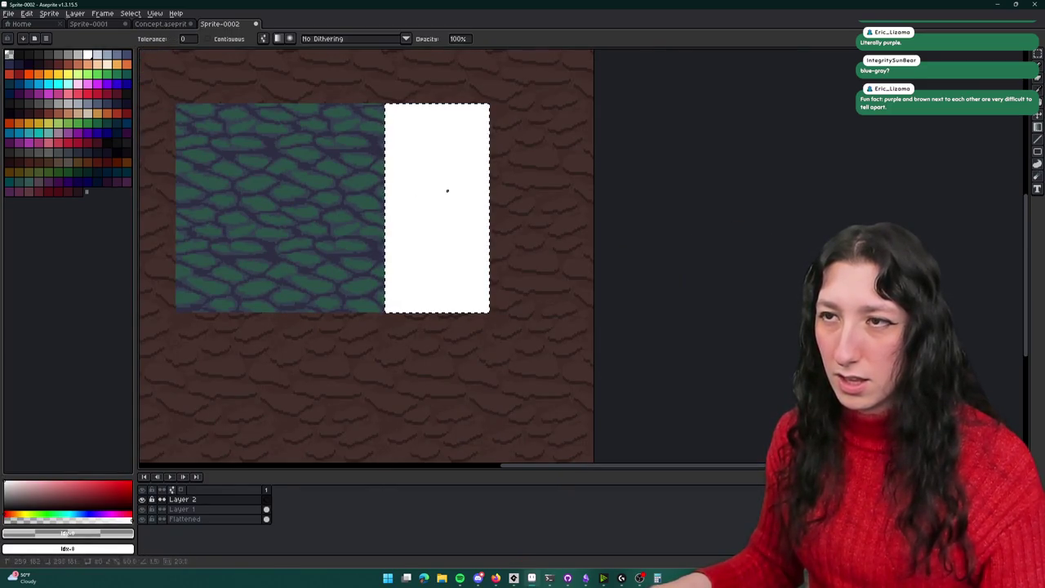
key("ctrl+z")
left_click(417, 185)
key("ctrl+z")
scroll(378, 167, "up", 1)
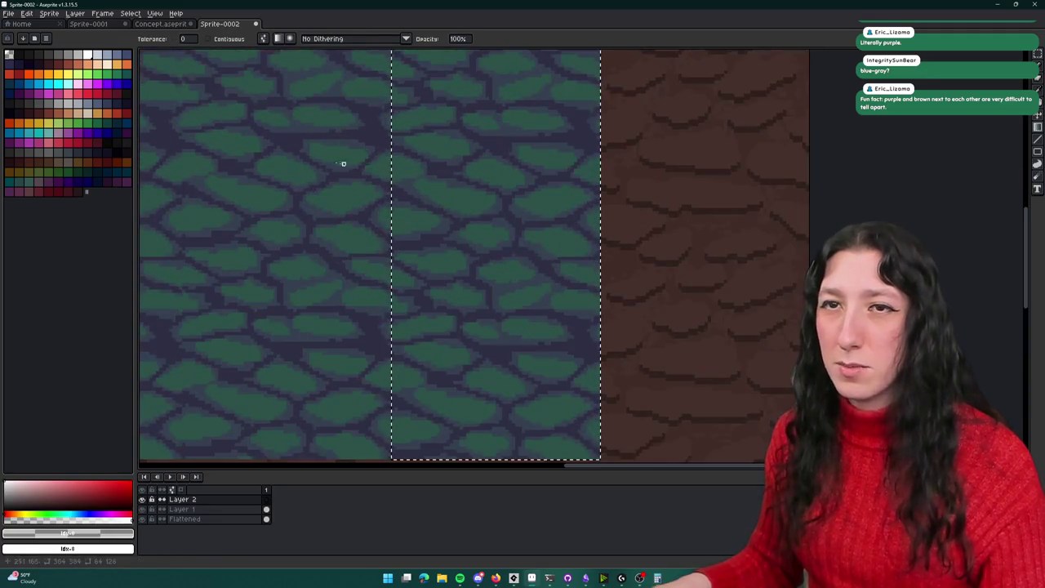
Step: Pick palette colour index 1 and switch to the pencil tool
left_click(18, 55)
key("b")
scroll(416, 163, "down", 1)
scroll(416, 163, "up", 1)
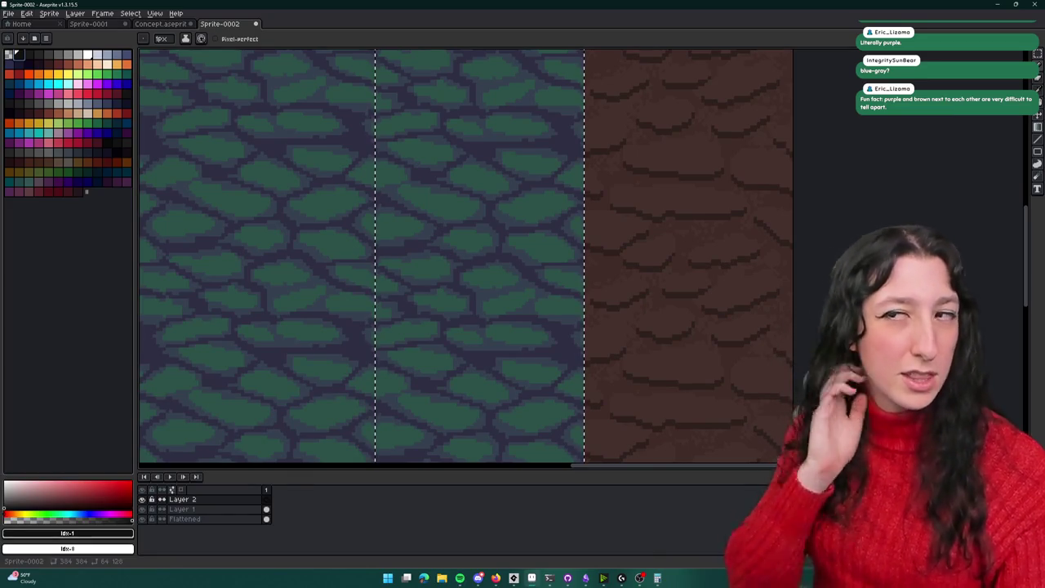
scroll(228, 146, "down", 2)
scroll(269, 152, "up", 1)
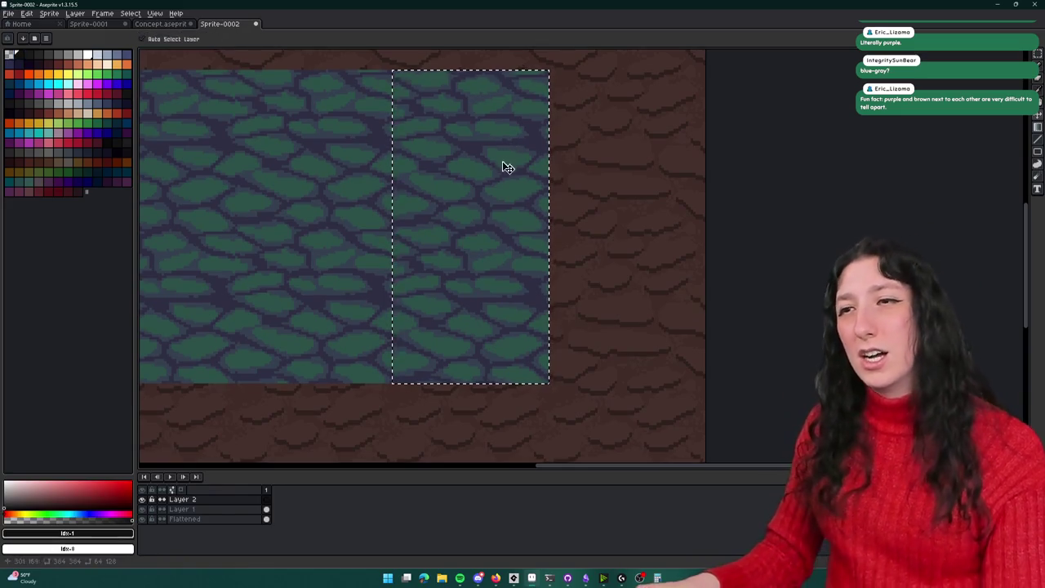
Step: Merge Layer 2 into Layer 1, cancel the transform, then switch to the Concept.aseprite document
key("ctrl+s")
key("Escape")
key("ctrl+z")
key("ctrl+z")
key("b")
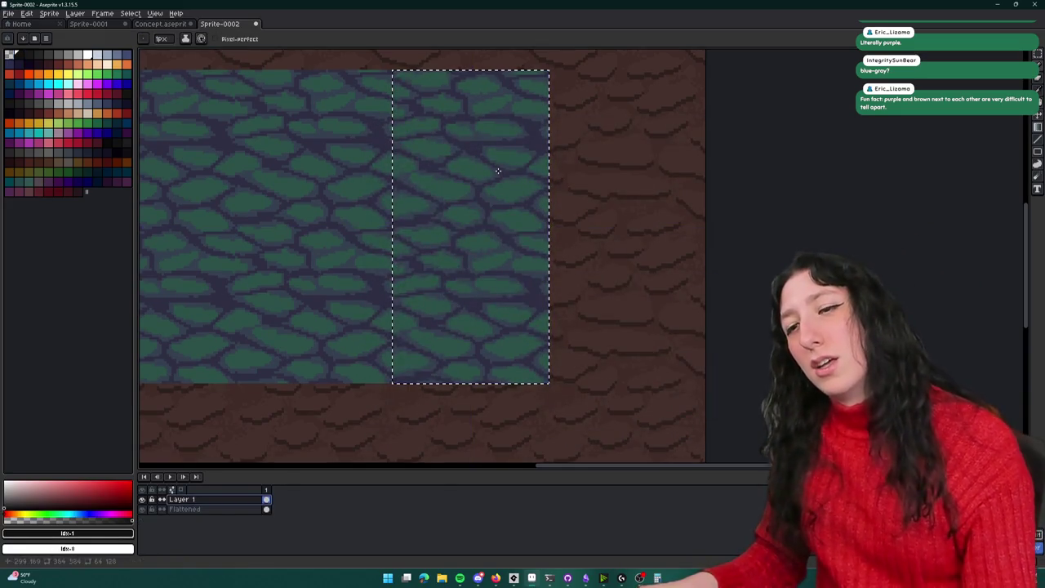
key("v")
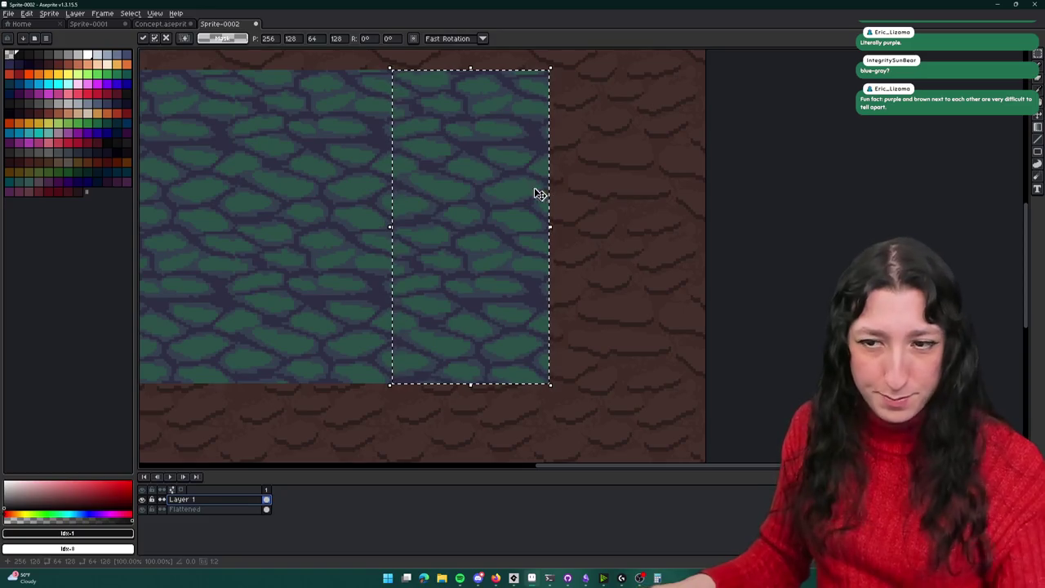
key("Escape")
scroll(415, 245, "left", 3)
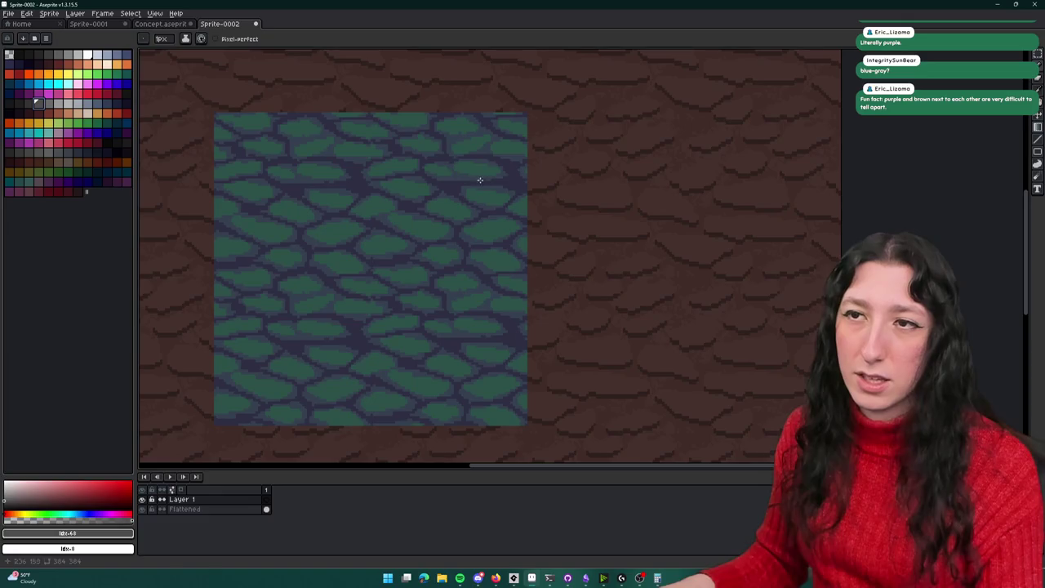
left_click(139, 26)
scroll(270, 215, "down", 2)
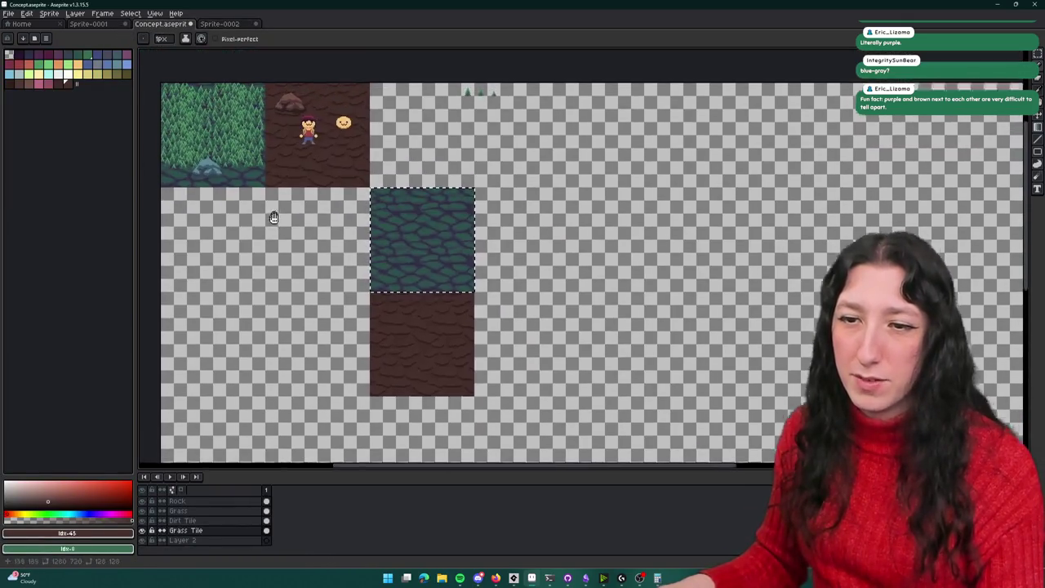
left_click(179, 502)
scroll(320, 190, "up", 4)
scroll(284, 381, "down", 1)
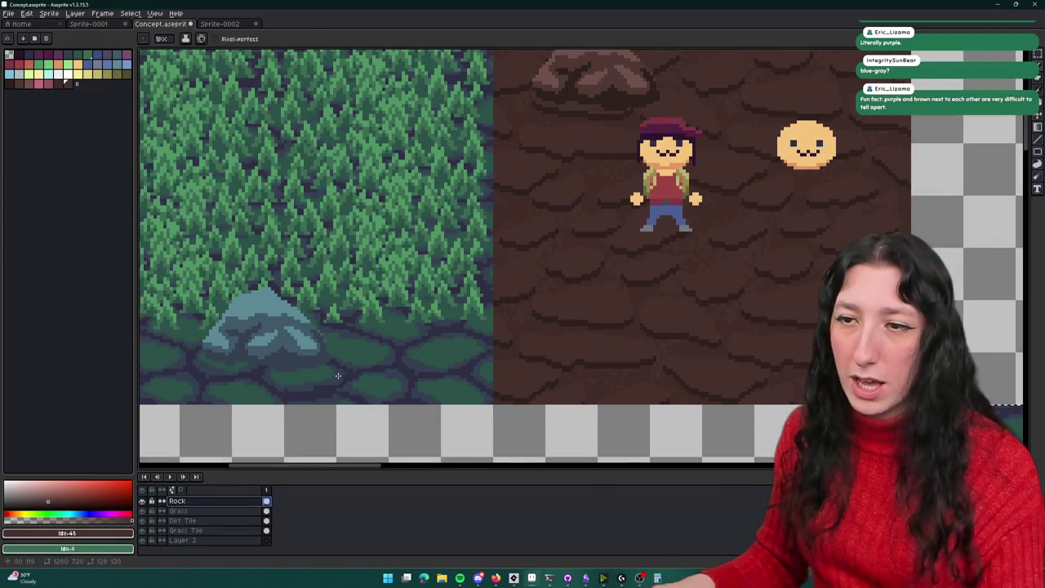
key("m")
left_click_drag(338, 376, 191, 283)
left_click(237, 24)
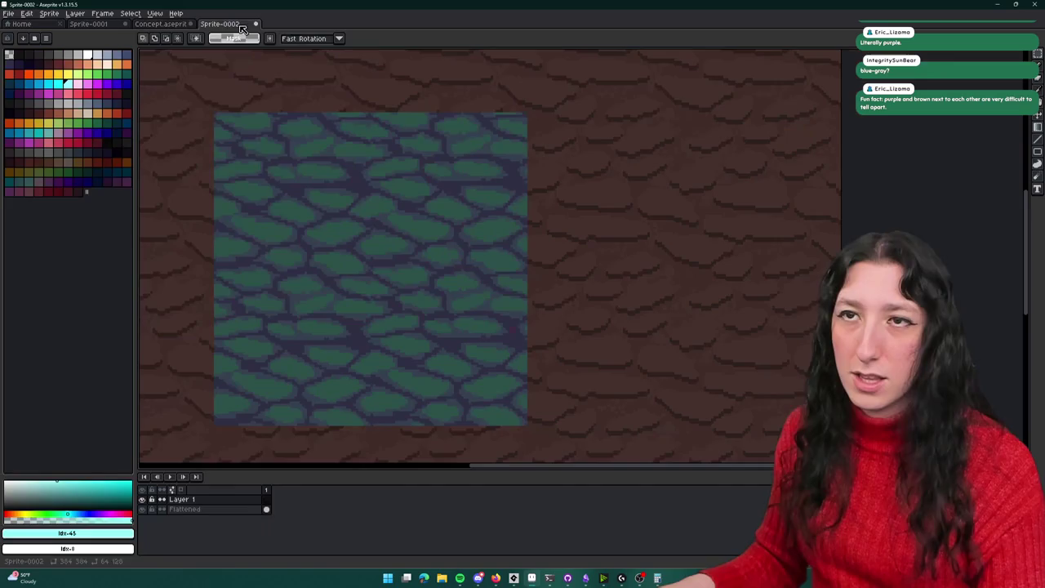
key("ctrl+v")
left_click_drag(576, 99, 540, 158)
key("ctrl+v")
left_click_drag(579, 98, 552, 183)
scroll(606, 215, "down", 5)
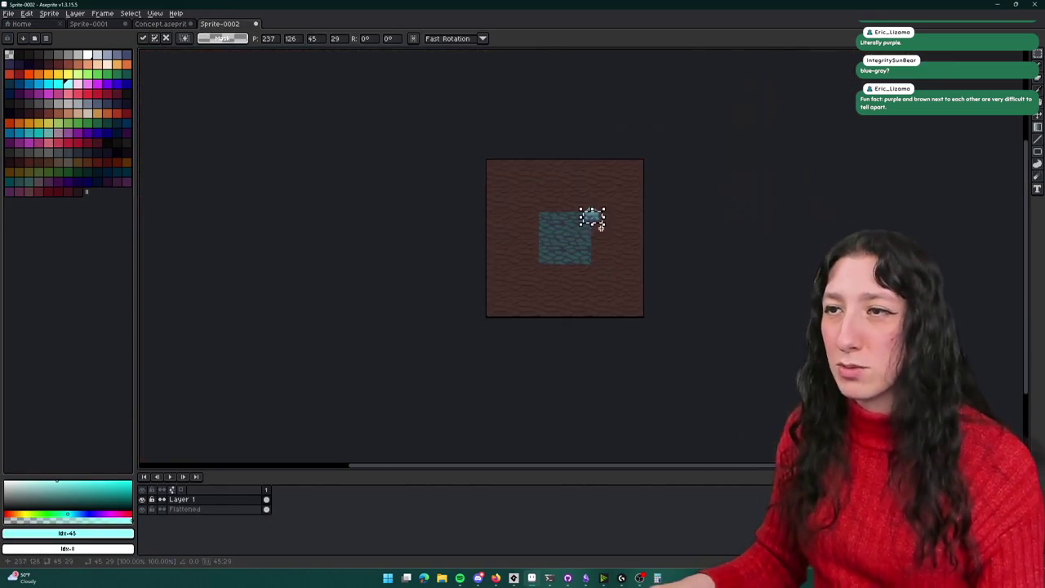
scroll(600, 225, "up", 5)
key("ctrl+v")
left_click_drag(586, 88, 545, 179)
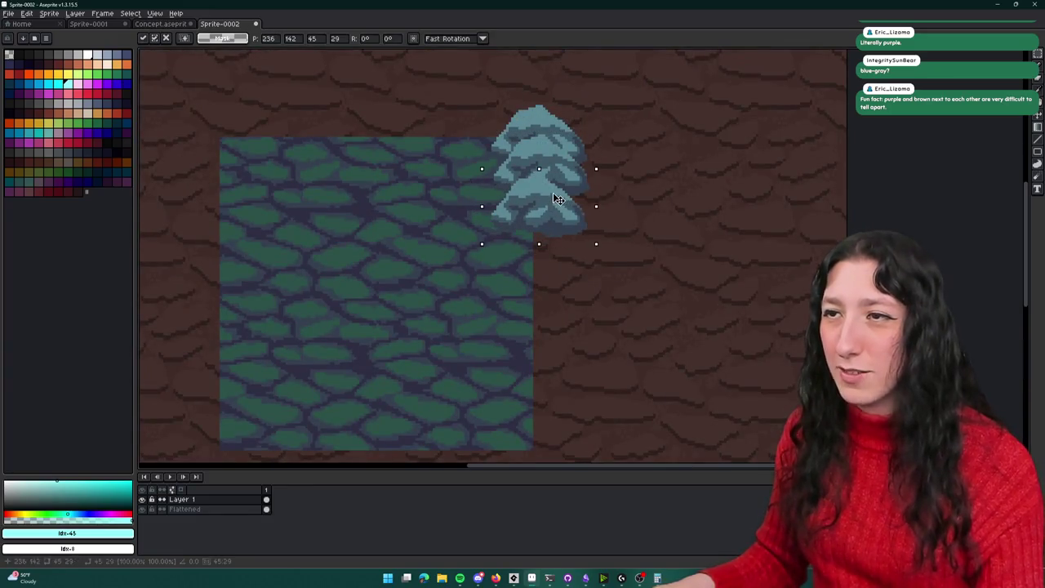
left_click(539, 347)
scroll(539, 346, "down", 3)
left_click_drag(542, 338, 550, 296)
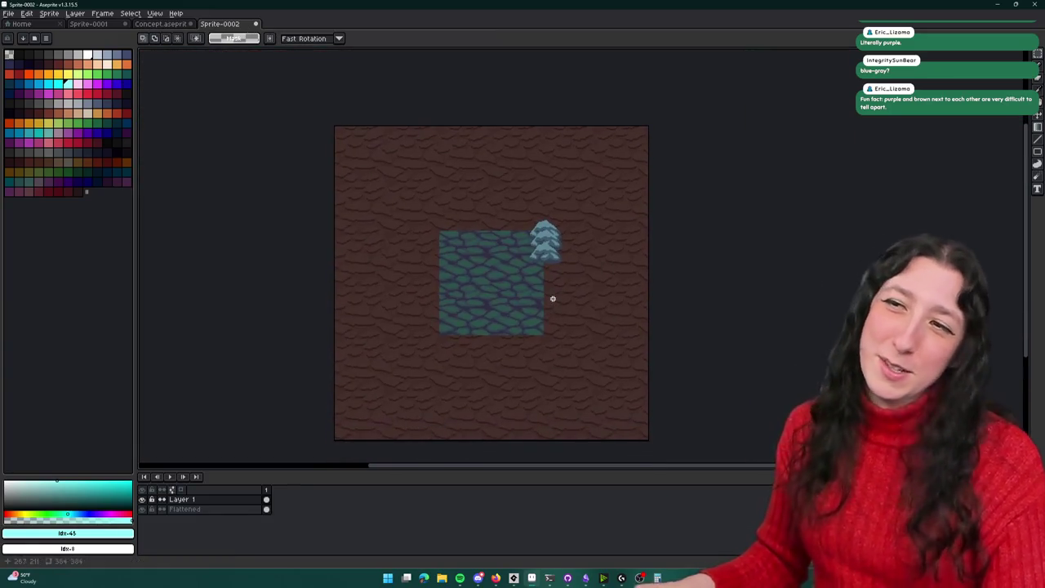
key("ctrl+z")
key("ctrl+z")
key("ctrl+z")
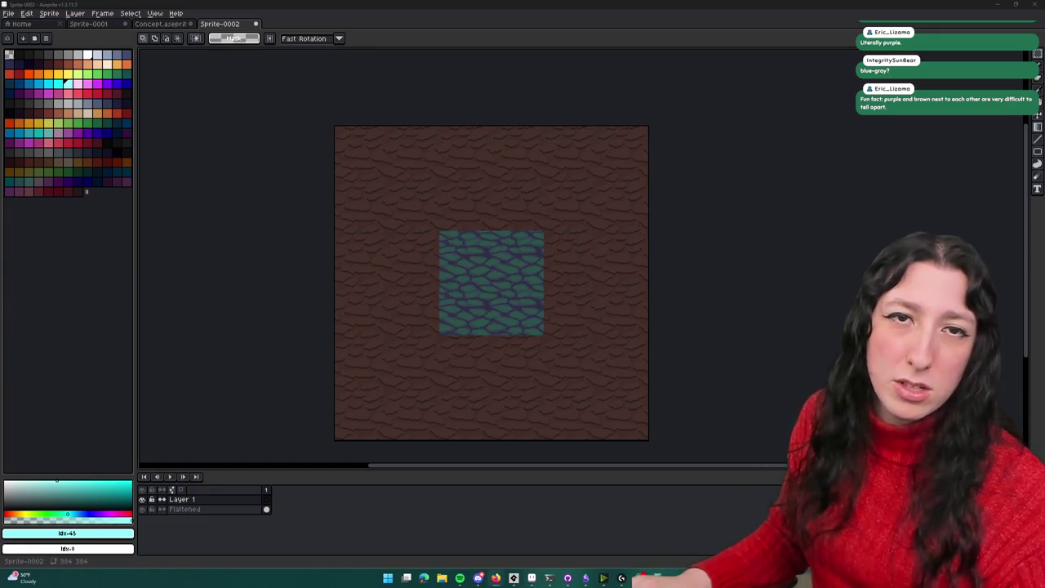
left_click(639, 578)
type("grass to dirtk")
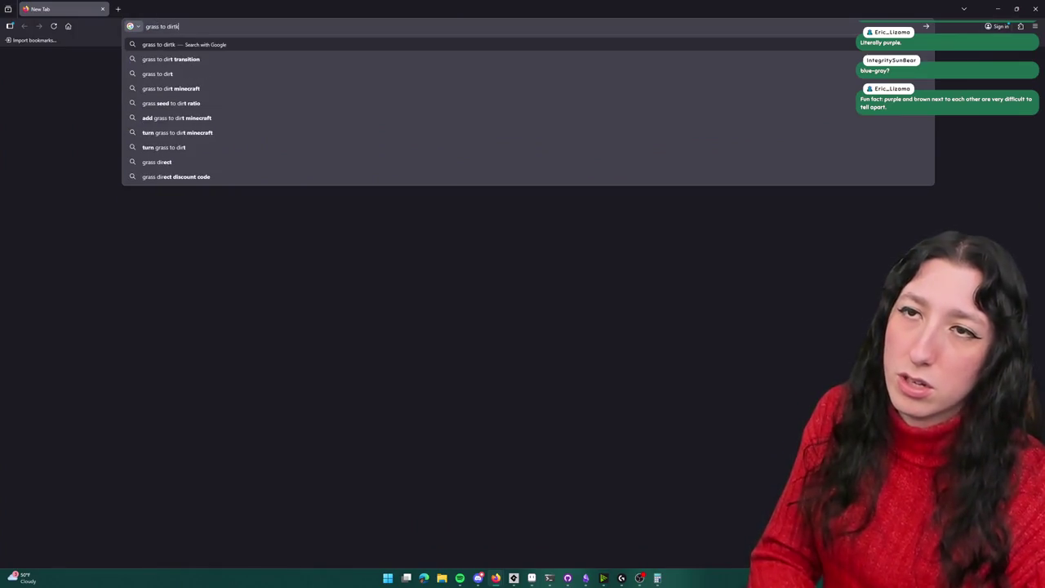
key("BackSpace")
type("transition")
key("Return")
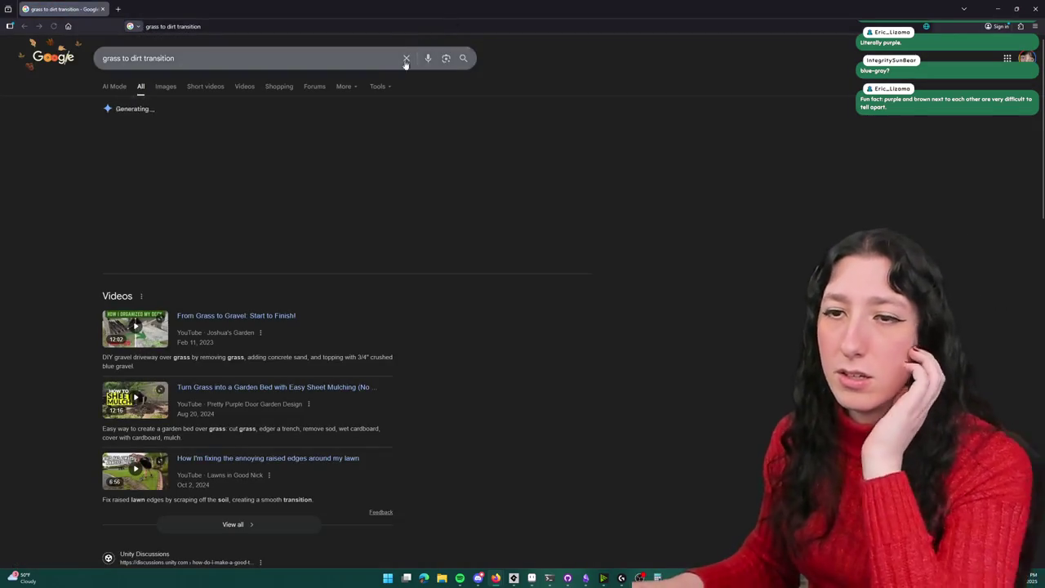
left_click(166, 87)
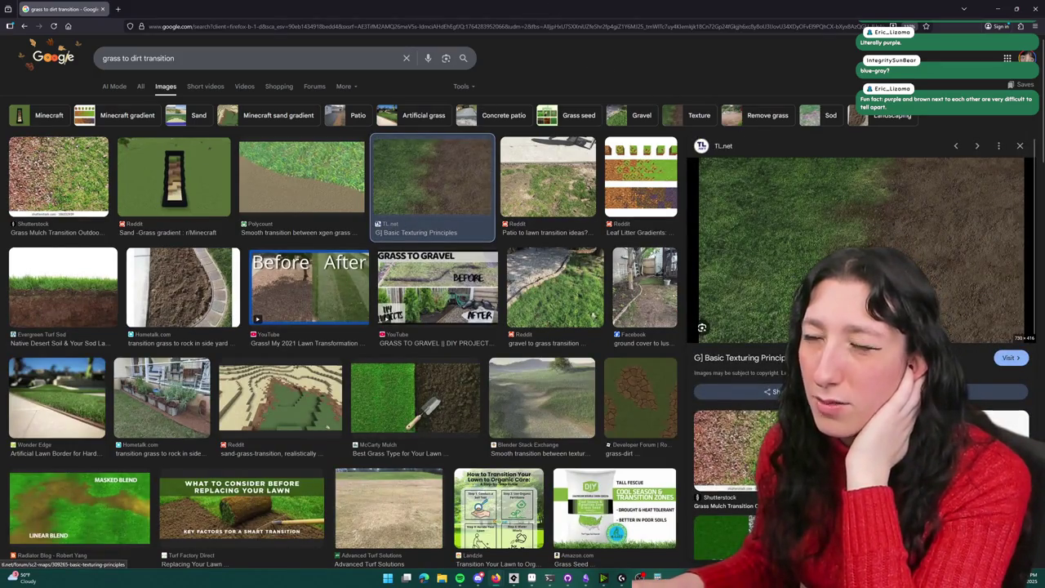
scroll(943, 226, "down", 1)
scroll(942, 226, "up", 1)
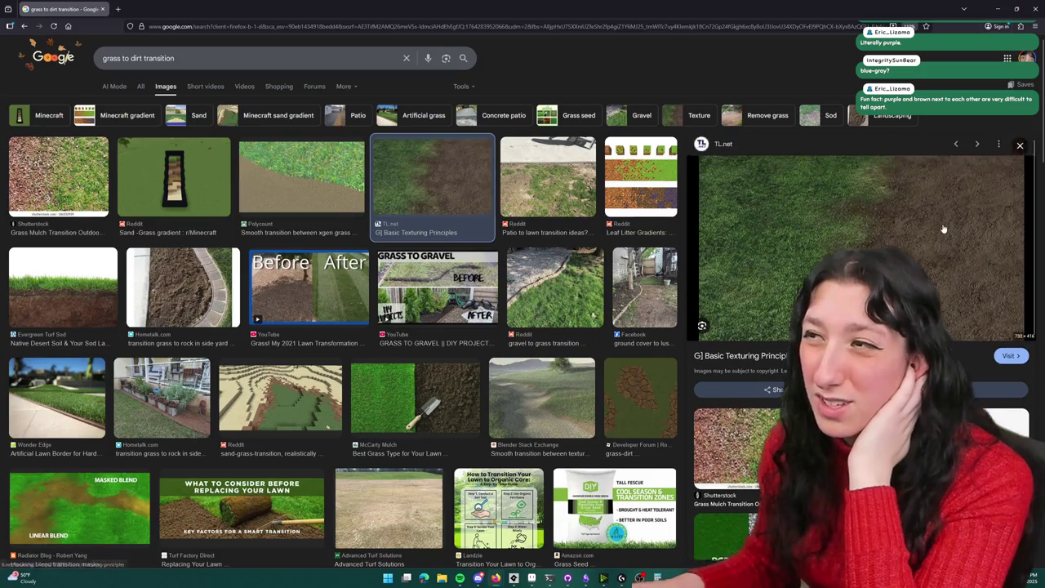
key("alt+Tab")
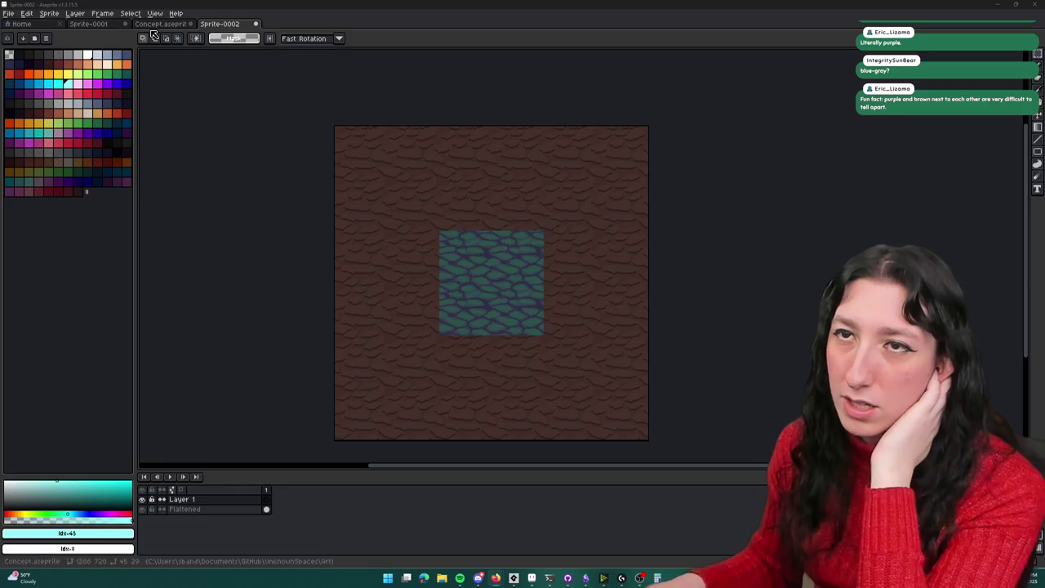
left_click(155, 13)
left_click(141, 27)
Step: Load a smaller palette file into the Sprite-0002 texture and pan to the cobblestone patch
key("ctrl+Tab")
key("ctrl+Tab")
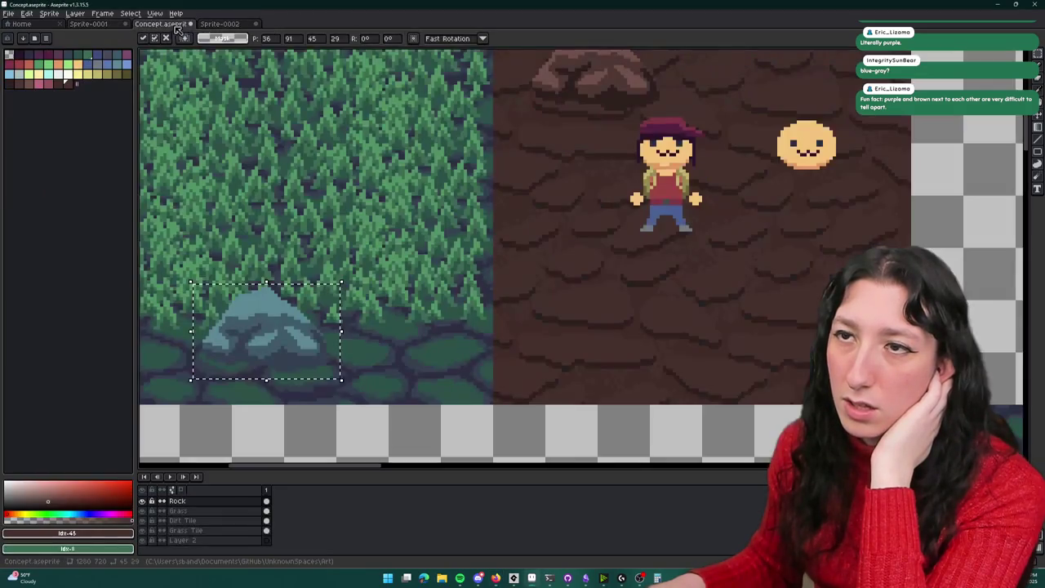
key("ctrl+shift+Tab")
left_click(214, 26)
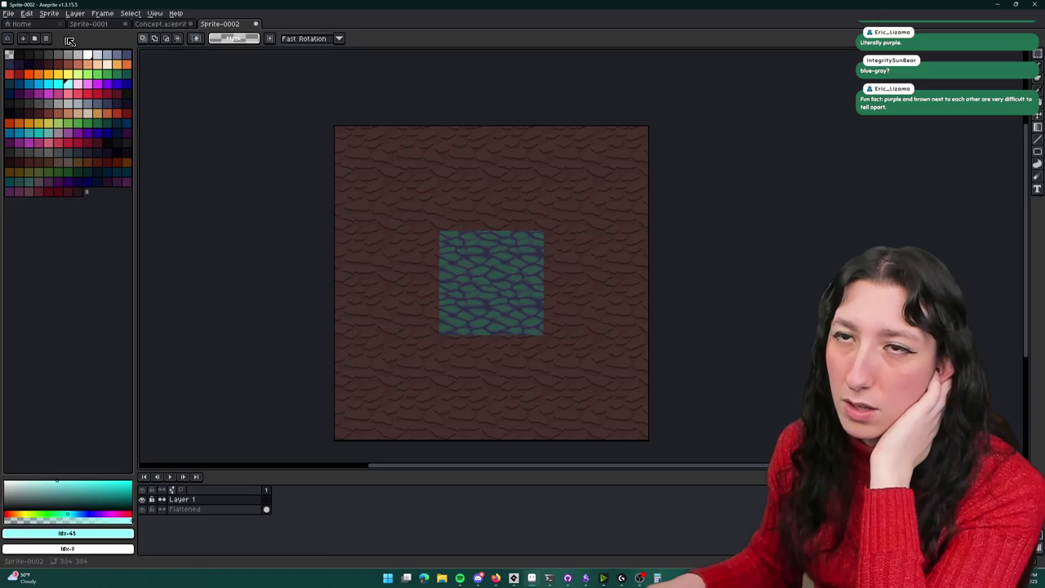
left_click(47, 38)
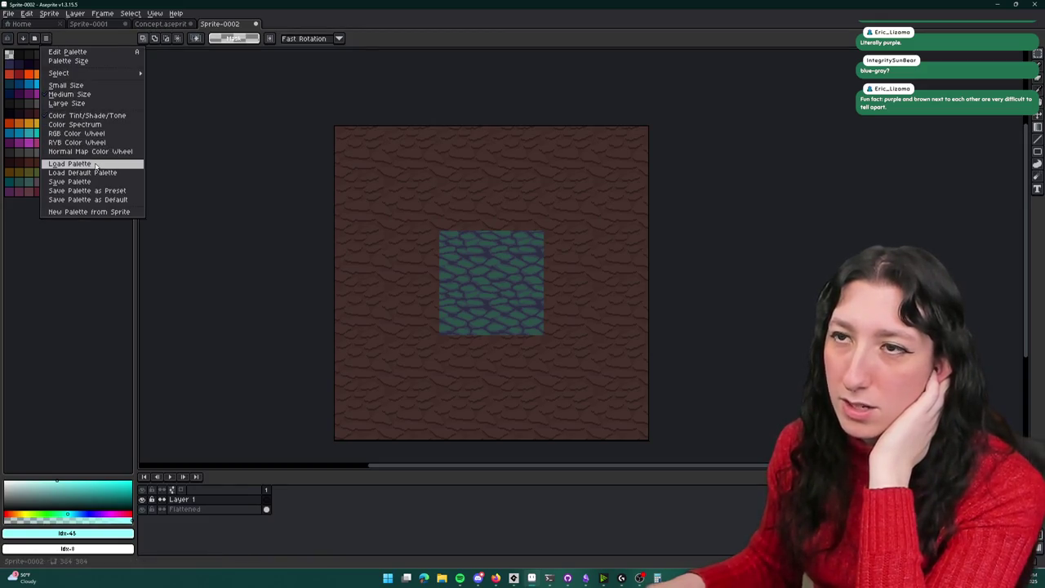
left_click(96, 165)
double_click(772, 294)
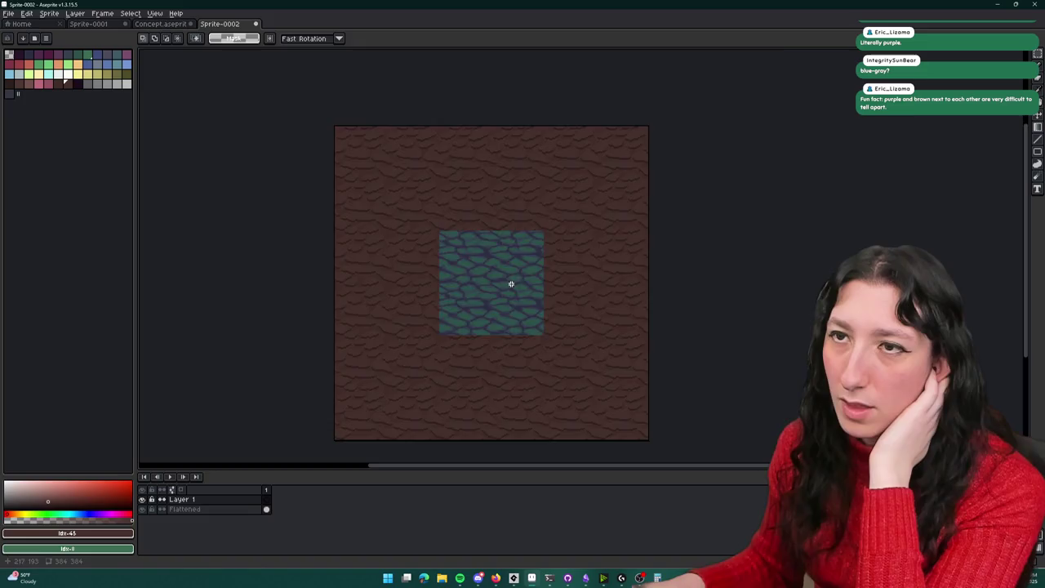
scroll(510, 284, "up", 2)
left_click_drag(509, 299, 462, 246)
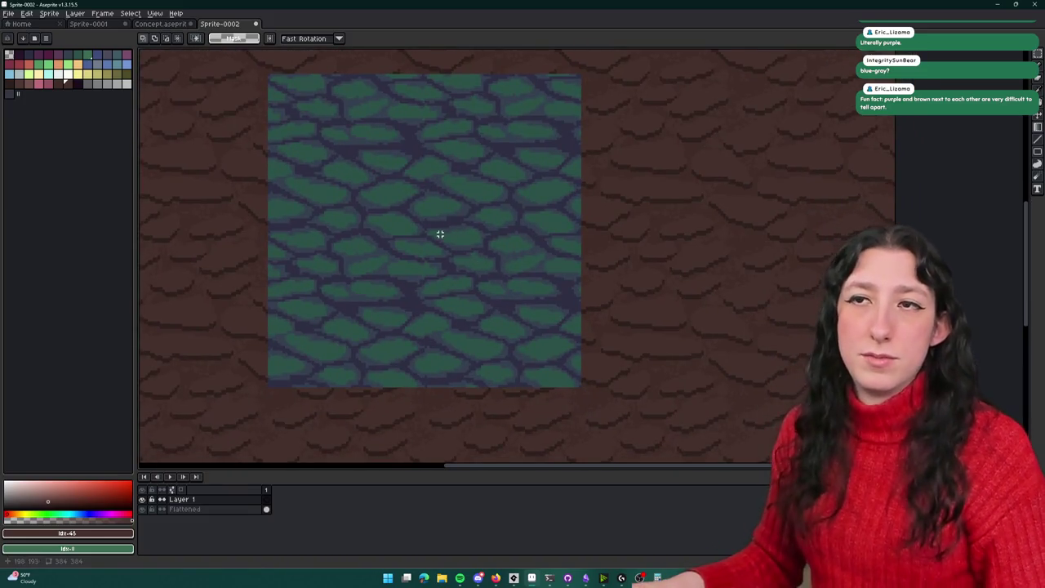
Step: Save the texture as GrassToDirt.aseprite
key("ctrl+s")
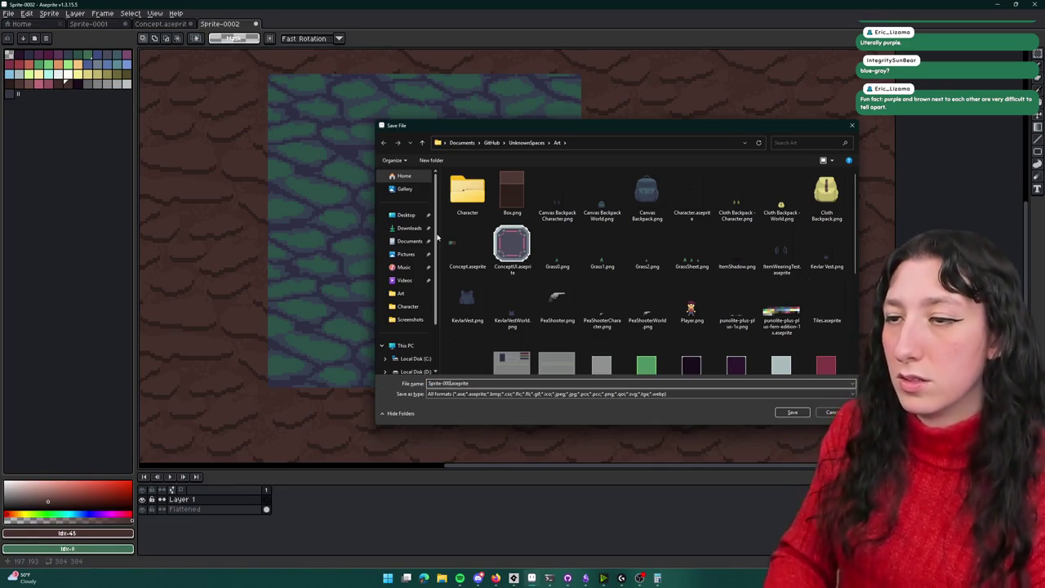
type("GrassToDirt")
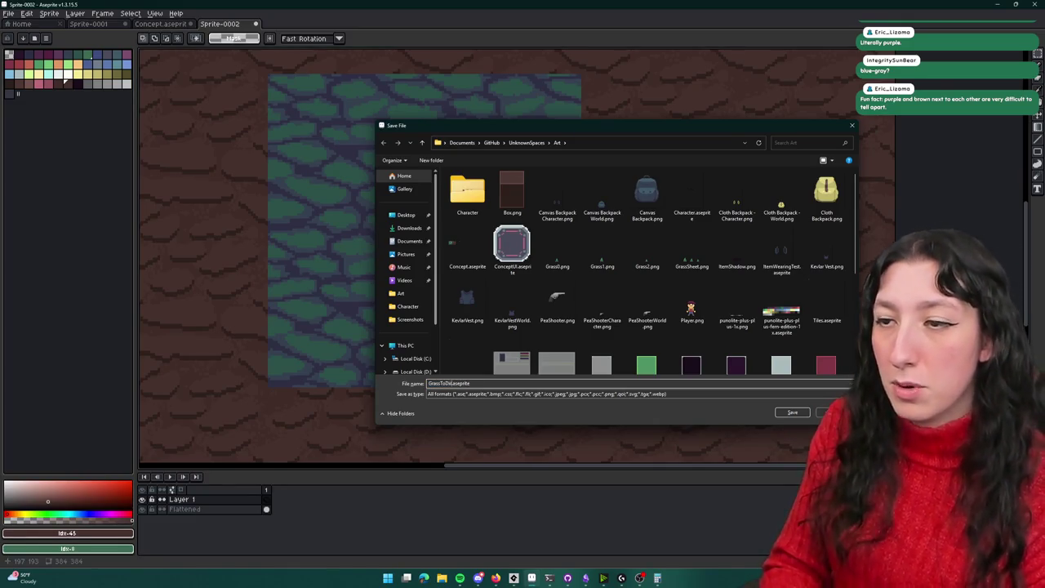
key("Return")
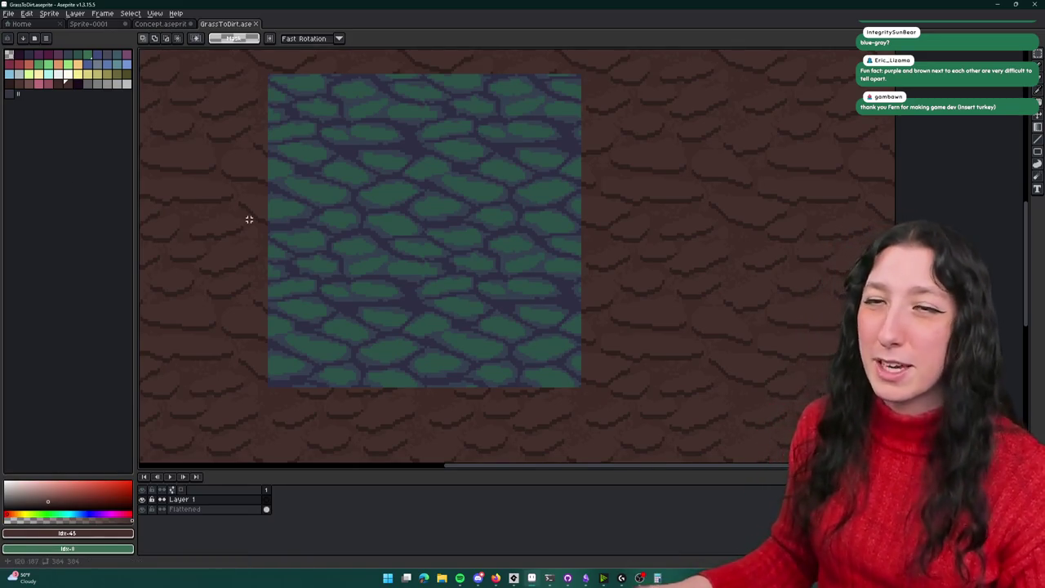
Step: Paste the clipboard, then sample the blue-grey cobblestone as foreground and brown dirt as background
scroll(245, 224, "up", 2)
scroll(240, 203, "up", 2)
scroll(425, 168, "down", 3)
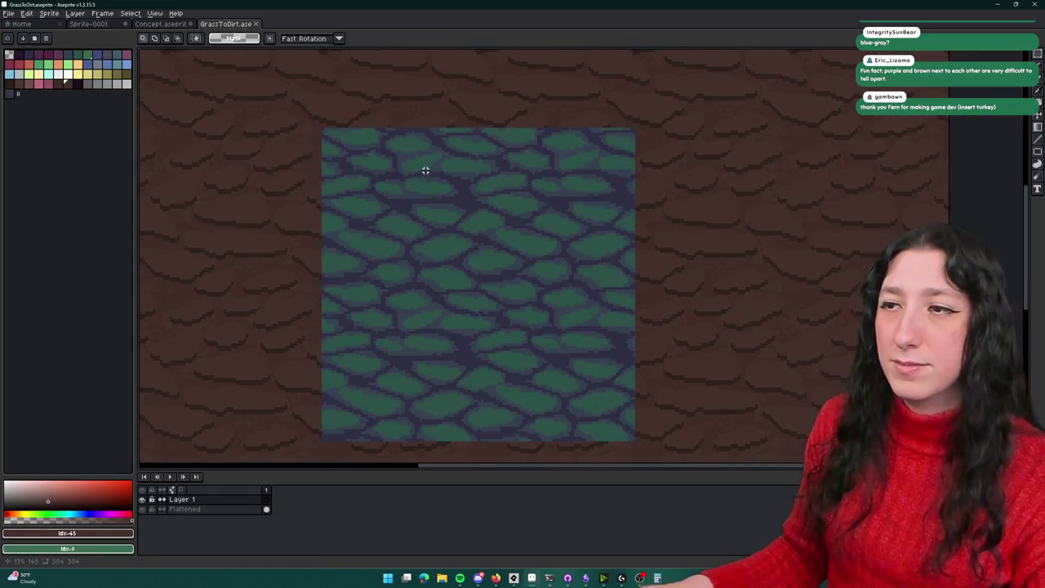
key("ctrl+v")
key("i")
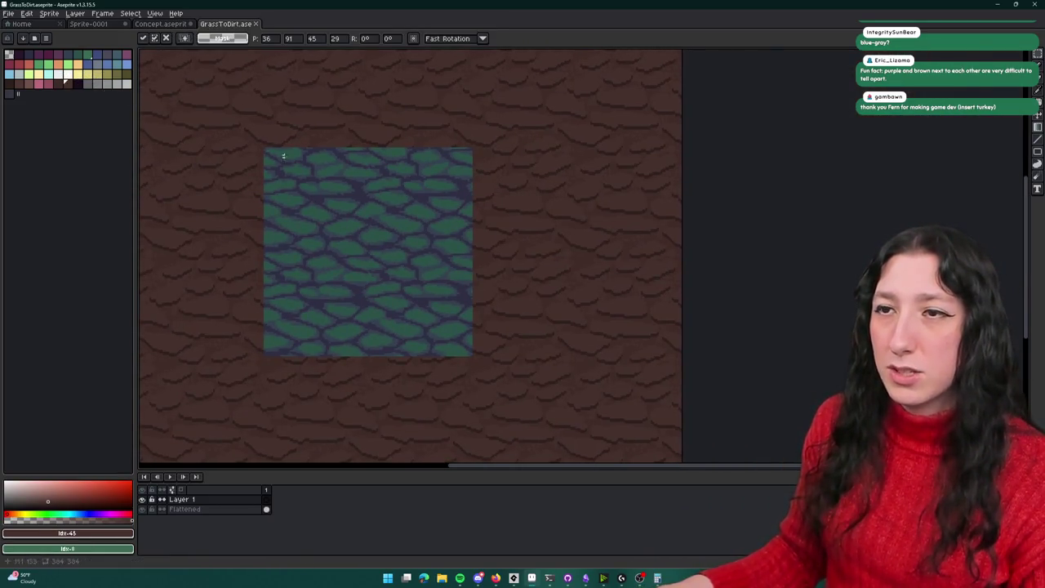
scroll(280, 158, "up", 3)
scroll(417, 139, "up", 3)
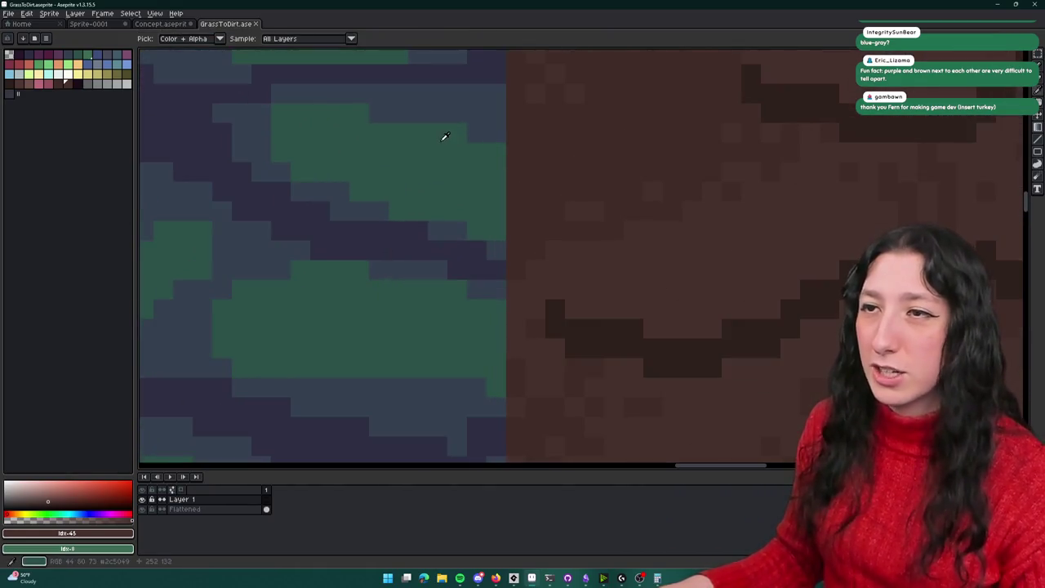
left_click(320, 156)
right_click(373, 179)
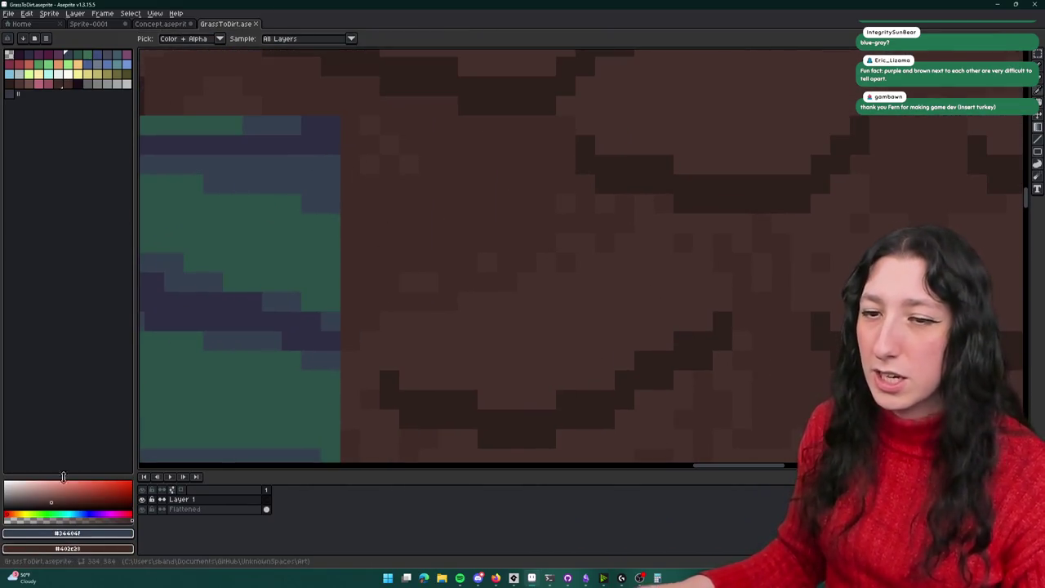
Step: Shift the drawing colour's HSV hue to 63 and pencil an olive stroke along the grass edge
left_click(62, 534)
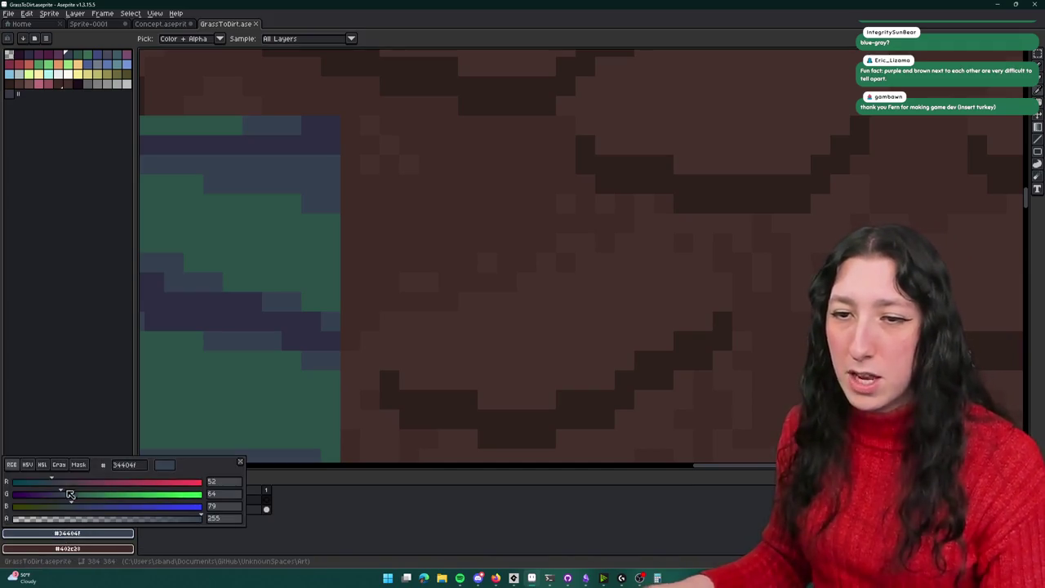
left_click(31, 465)
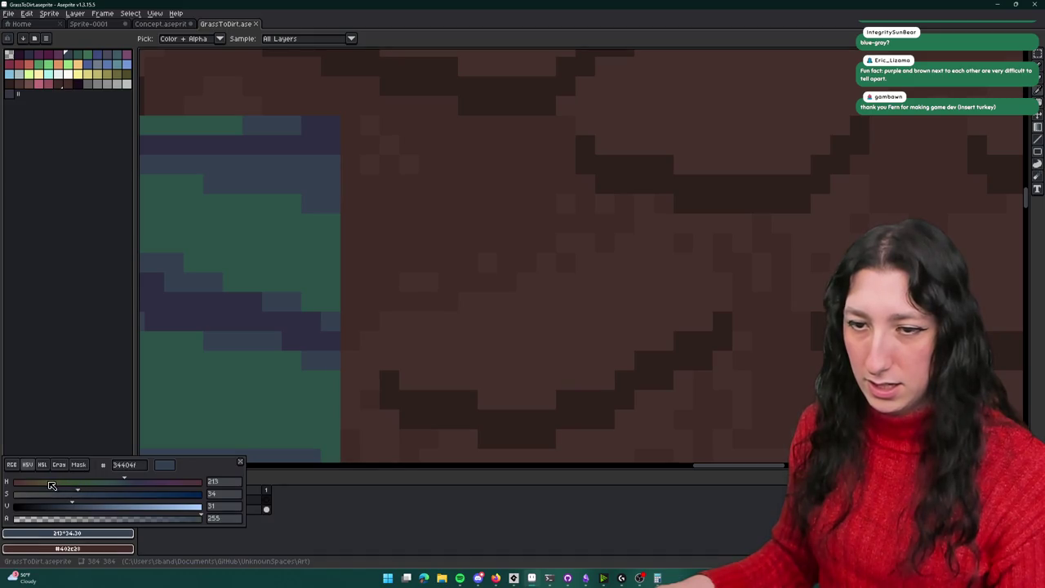
left_click(51, 485)
key("b")
mouse_move(351, 233)
left_mouse_down()
mouse_move(350, 303)
mouse_move(369, 241)
left_mouse_up()
scroll(368, 241, "down", 5)
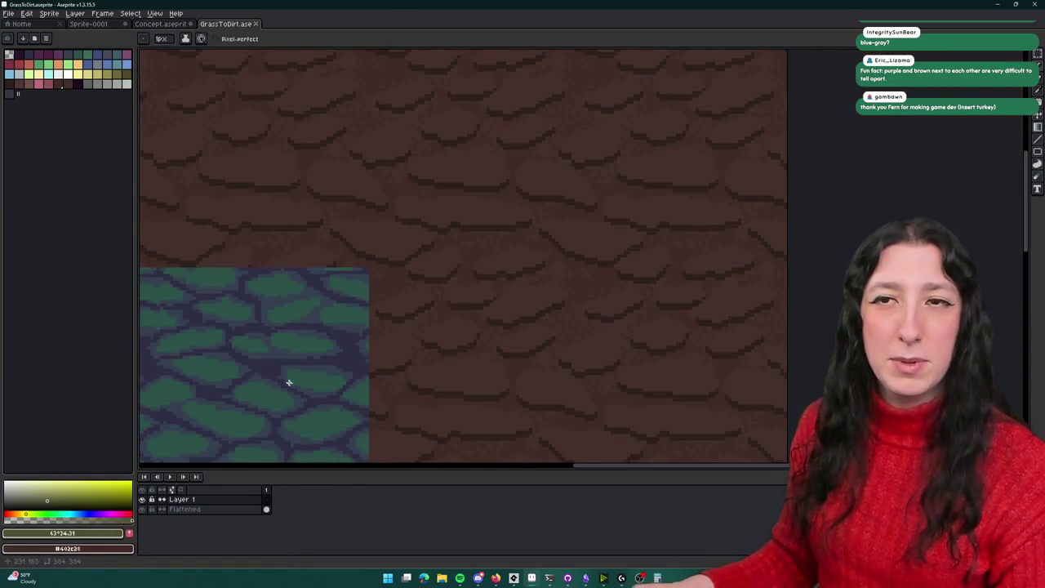
scroll(374, 305, "up", 3)
Step: Paint a diagonal olive stroke across the boundary, then undo it
mouse_move(281, 314)
left_mouse_down()
mouse_move(346, 233)
mouse_move(334, 260)
left_mouse_up()
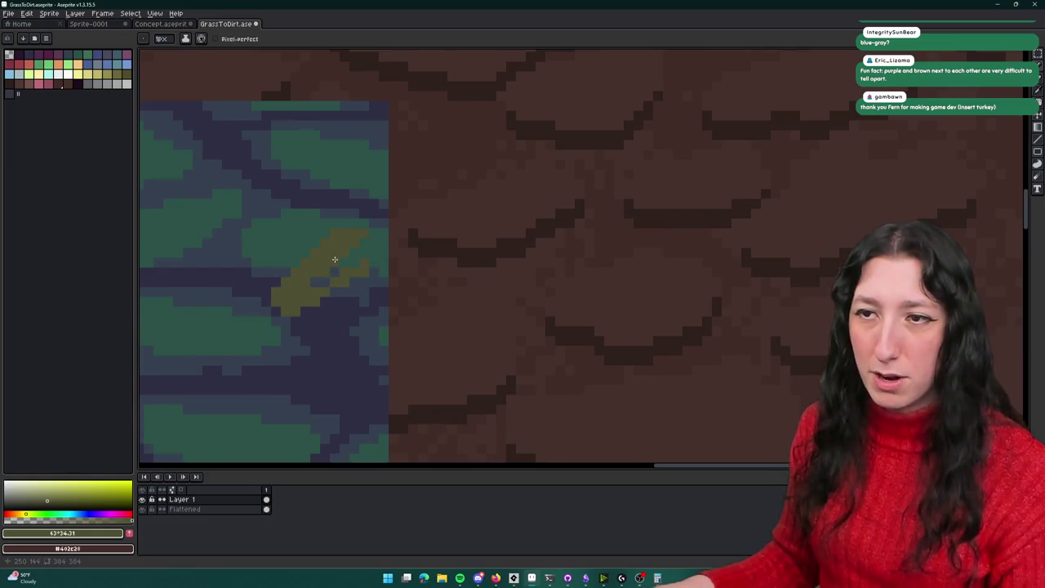
key("ctrl+z")
scroll(334, 259, "down", 3)
scroll(322, 303, "up", 1)
scroll(420, 303, "down", 1)
scroll(419, 303, "up", 2)
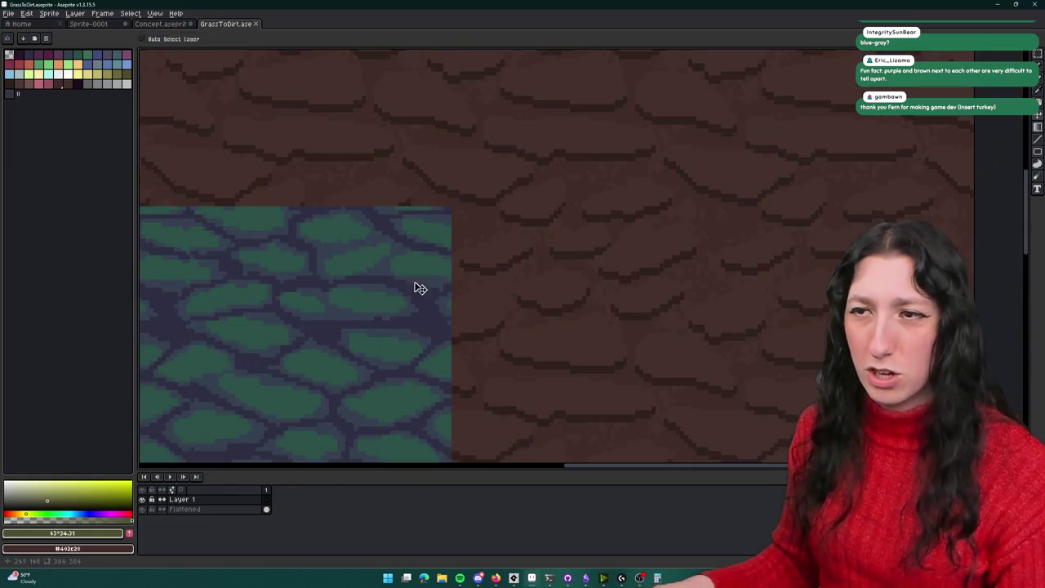
Step: With the pencil and olive palette colour 37, paint pixels down the grass/dirt edge
key("b")
left_click(107, 74)
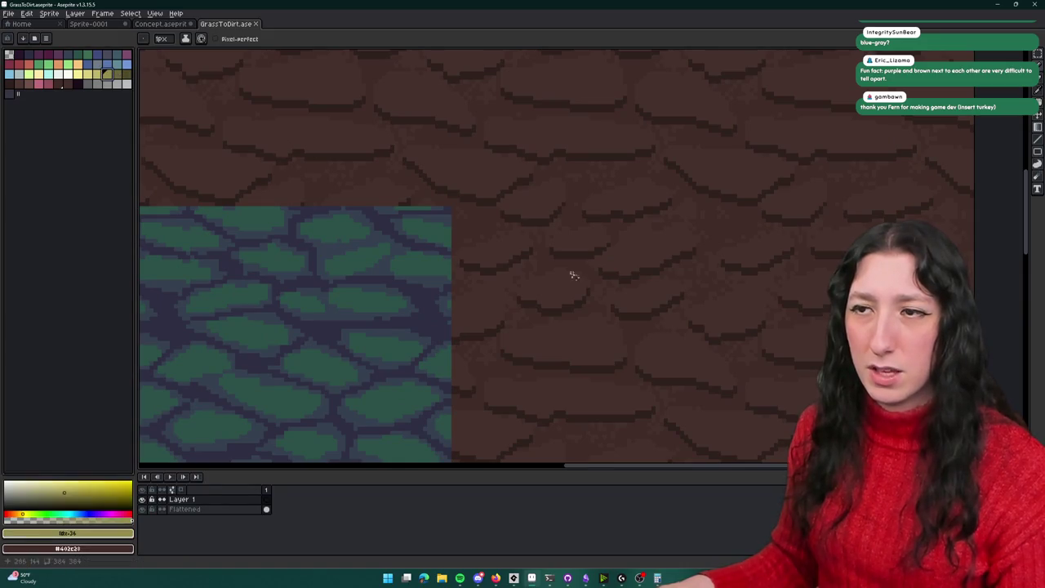
scroll(462, 247, "up", 2)
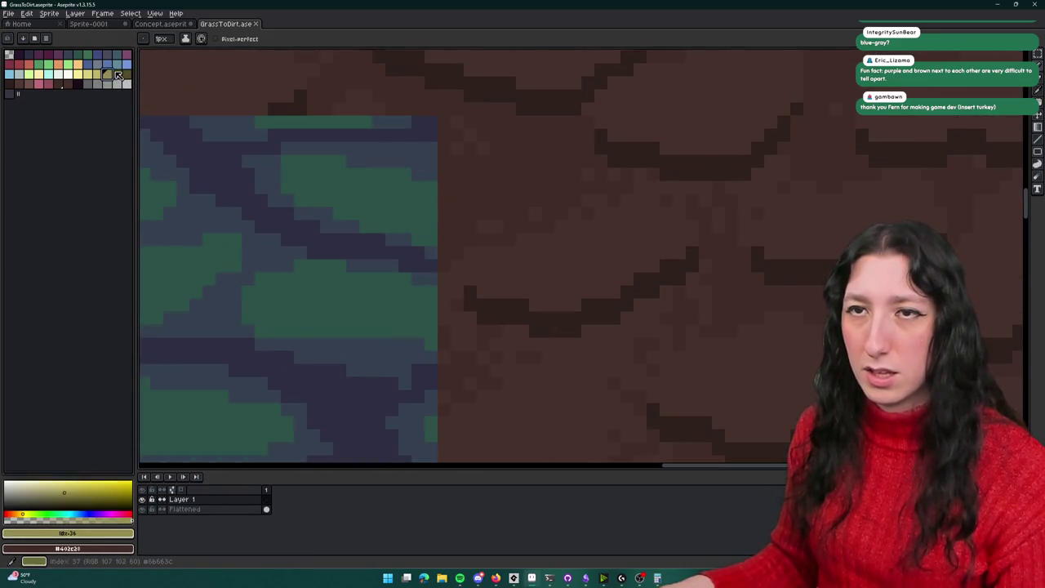
left_click(118, 75)
scroll(444, 172, "up", 1)
left_click_drag(444, 172, 443, 329)
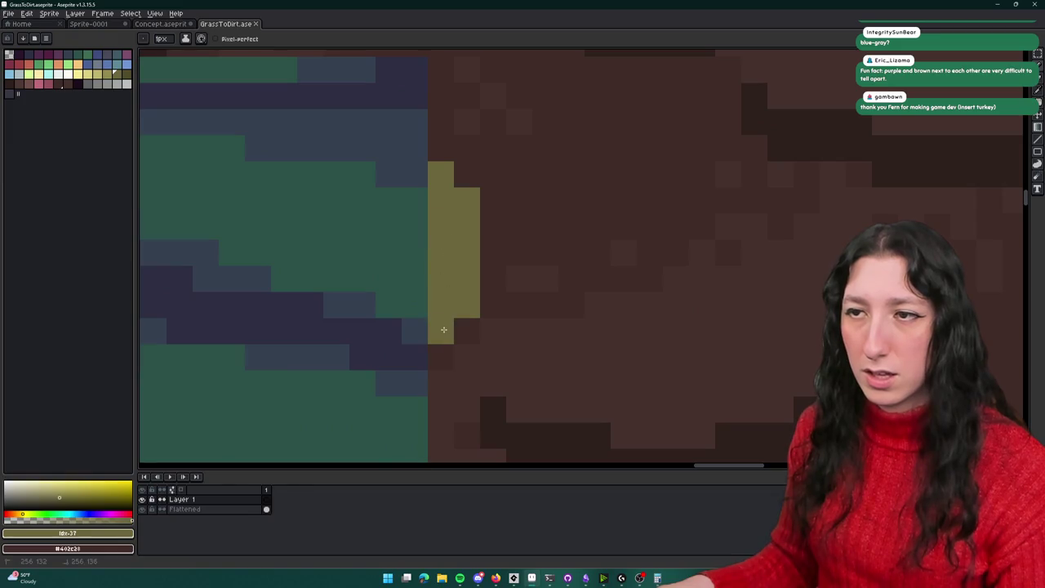
scroll(444, 329, "down", 3)
scroll(466, 289, "up", 1)
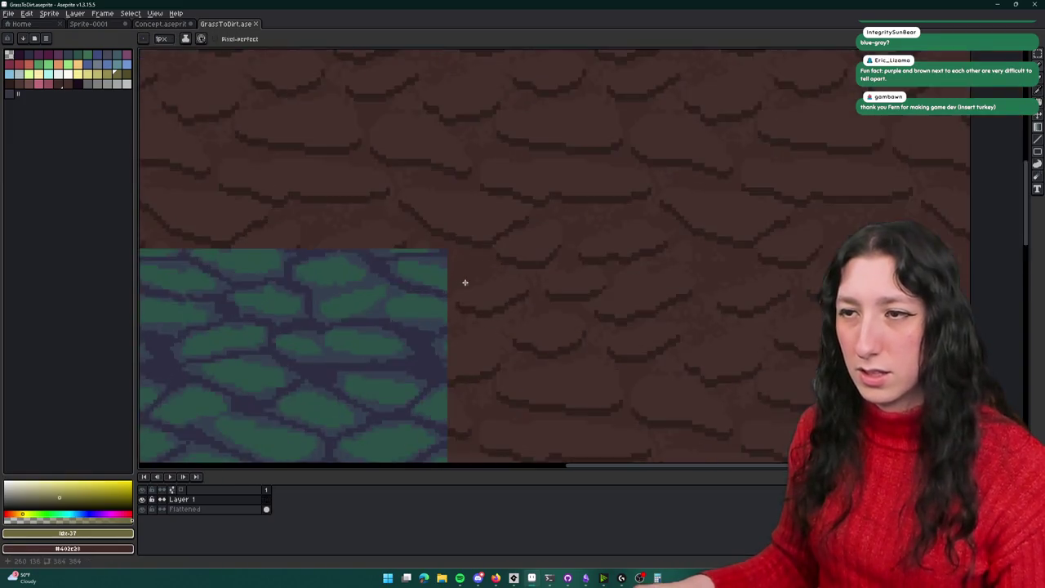
scroll(465, 283, "up", 1)
Step: Pick another olive shade, shift its hue from 53 toward teal-green, and test-and-undo green strokes
left_click(123, 79)
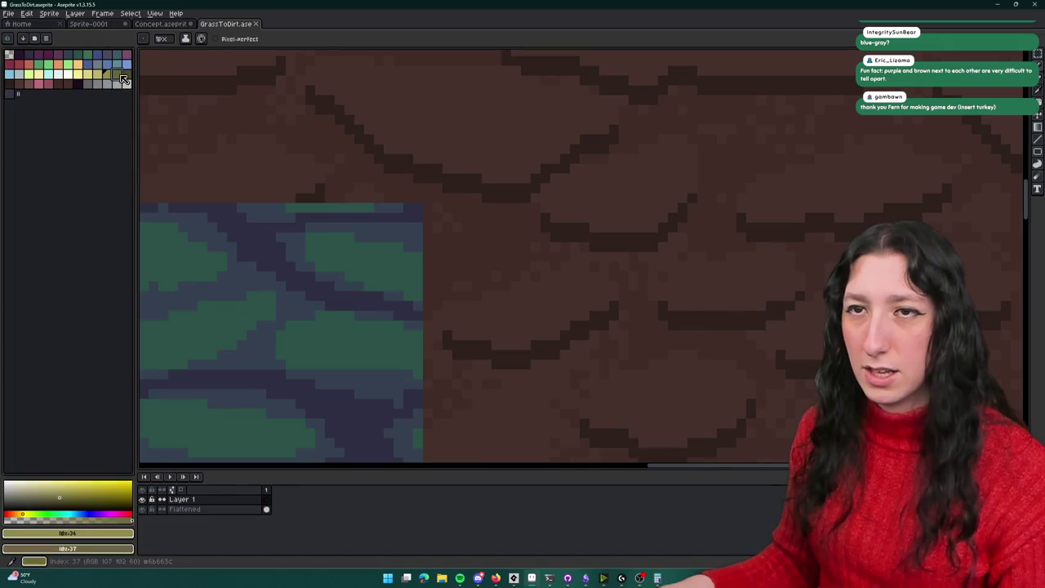
left_click(68, 534)
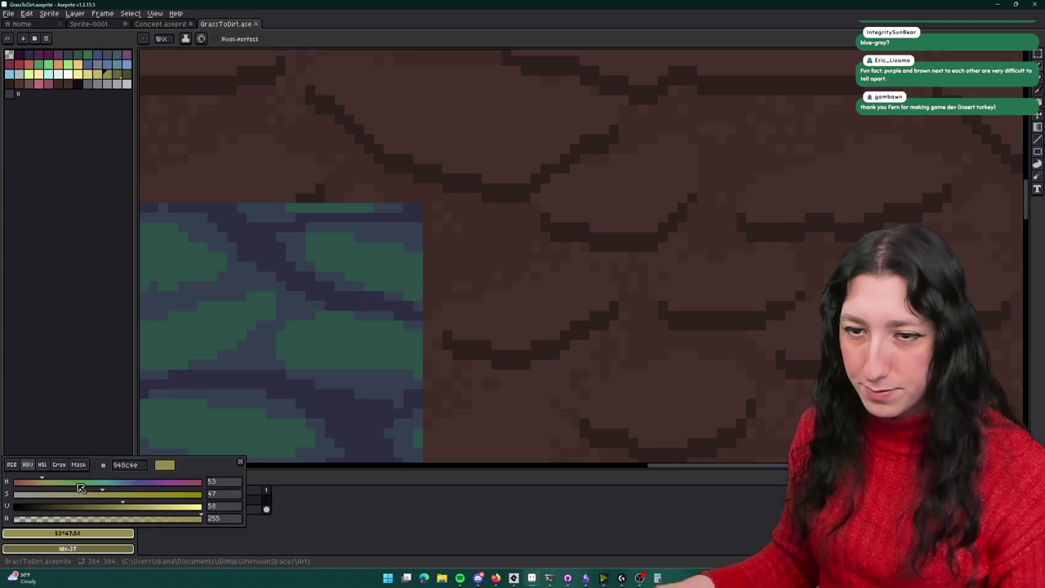
left_click(60, 481)
left_click_drag(66, 483, 106, 482)
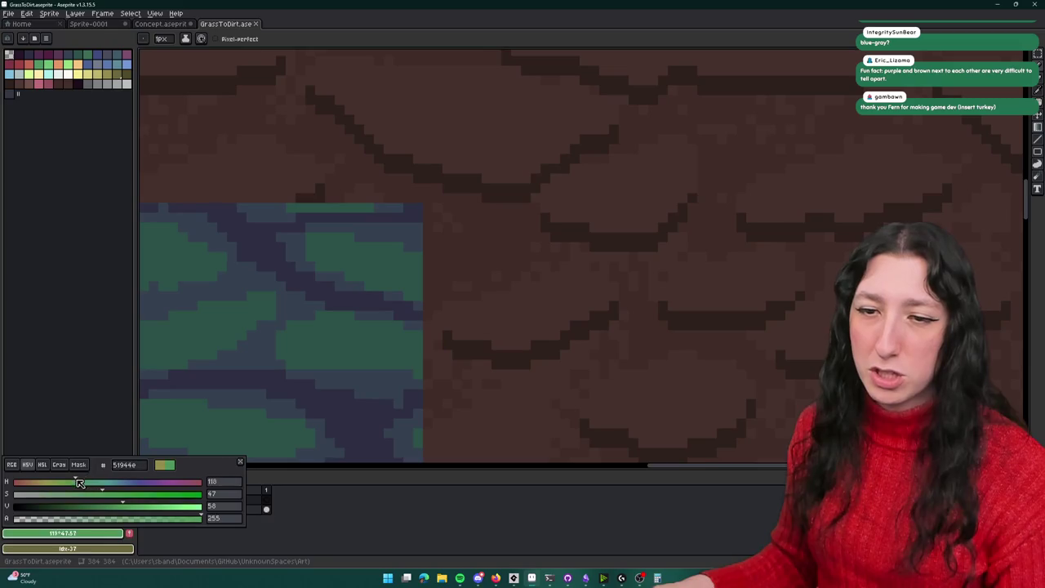
mouse_move(417, 264)
left_mouse_down()
mouse_move(422, 302)
mouse_move(427, 243)
left_mouse_up()
key("ctrl+z")
key("ctrl+z")
key("ctrl+y")
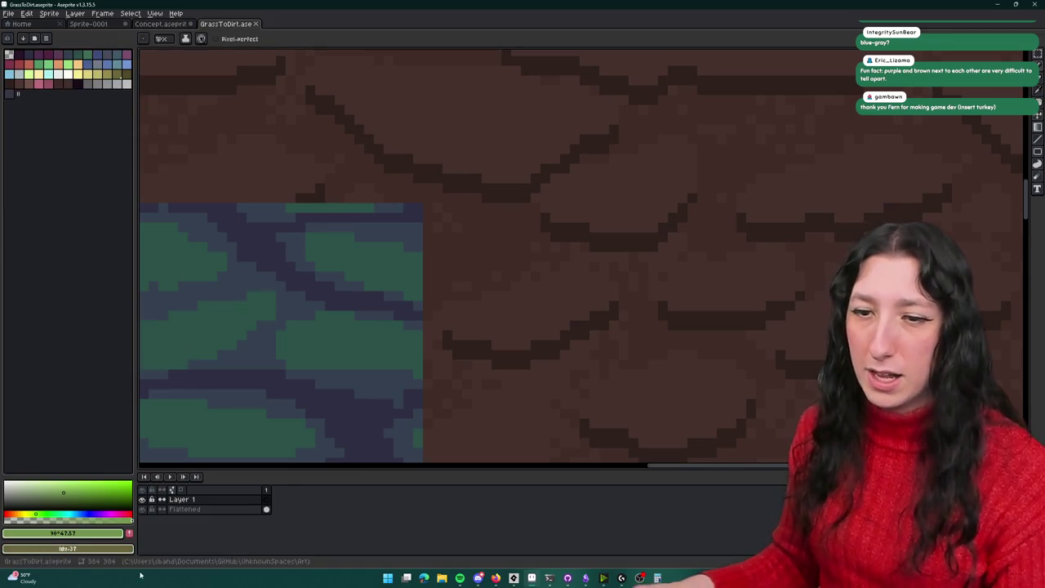
left_click(96, 535)
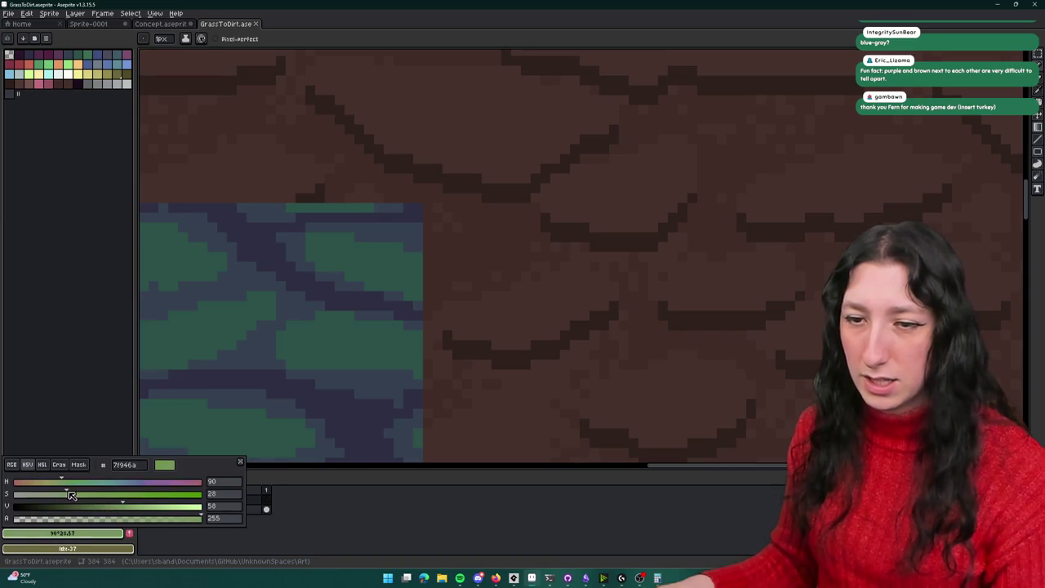
left_click_drag(438, 264, 431, 301)
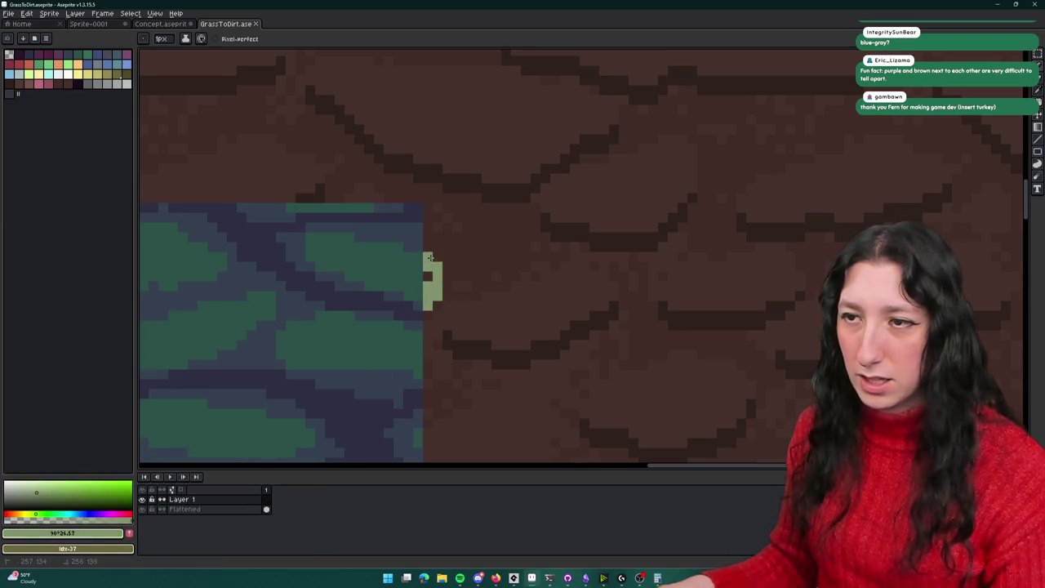
key("ctrl+z")
Step: Darken the drawing colour's value from 57 to 30 and return to the pencil
left_click(94, 533)
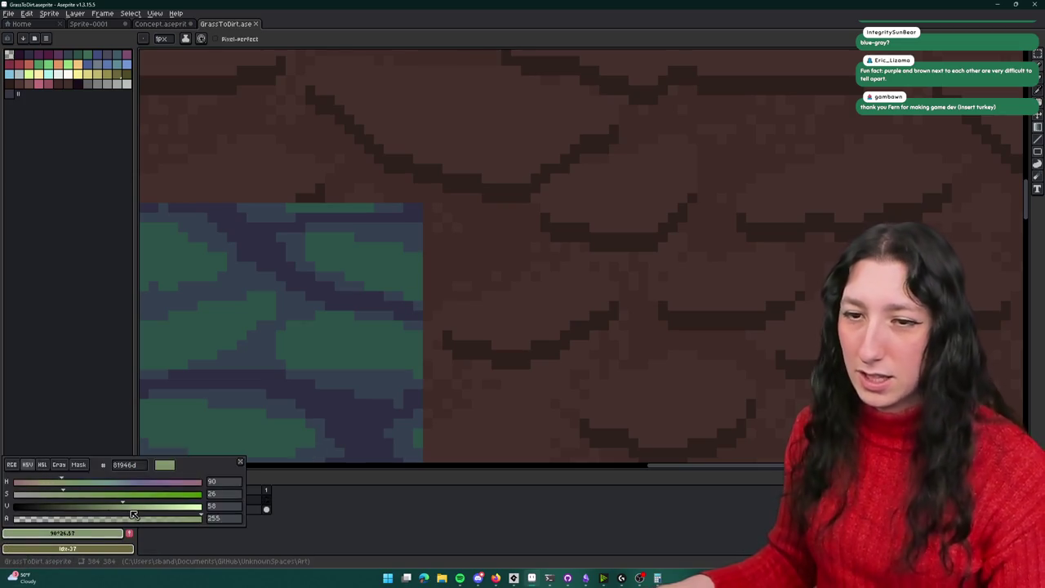
left_click_drag(94, 509, 70, 508)
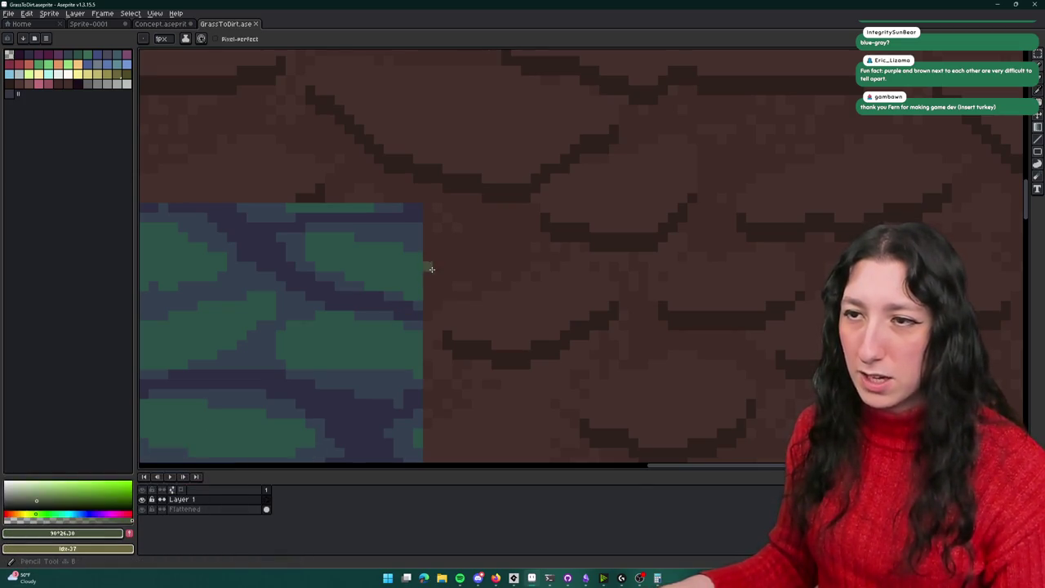
scroll(448, 152, "down", 3)
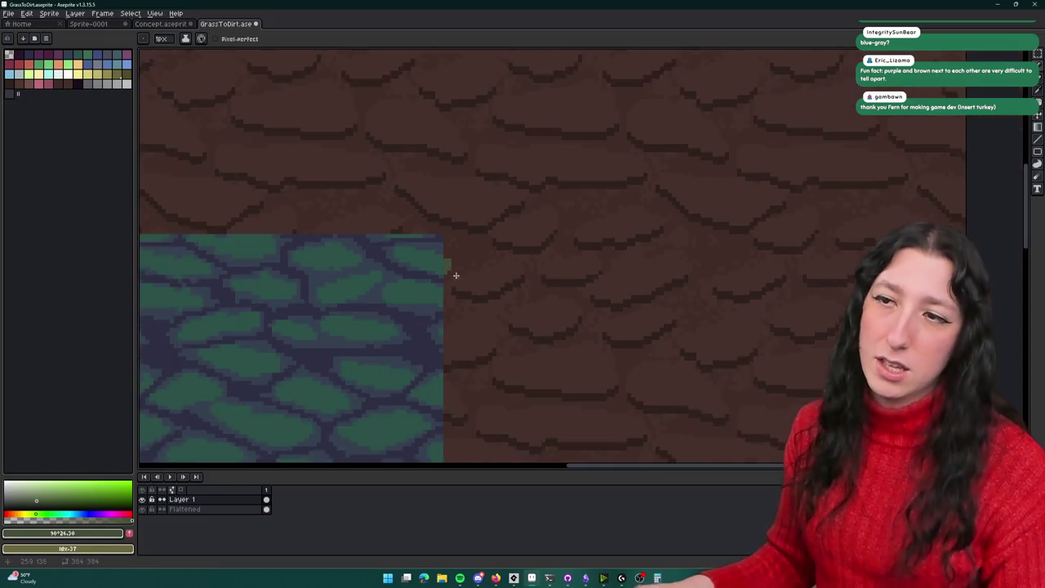
scroll(399, 194, "up", 5)
scroll(394, 198, "down", 3)
key("v")
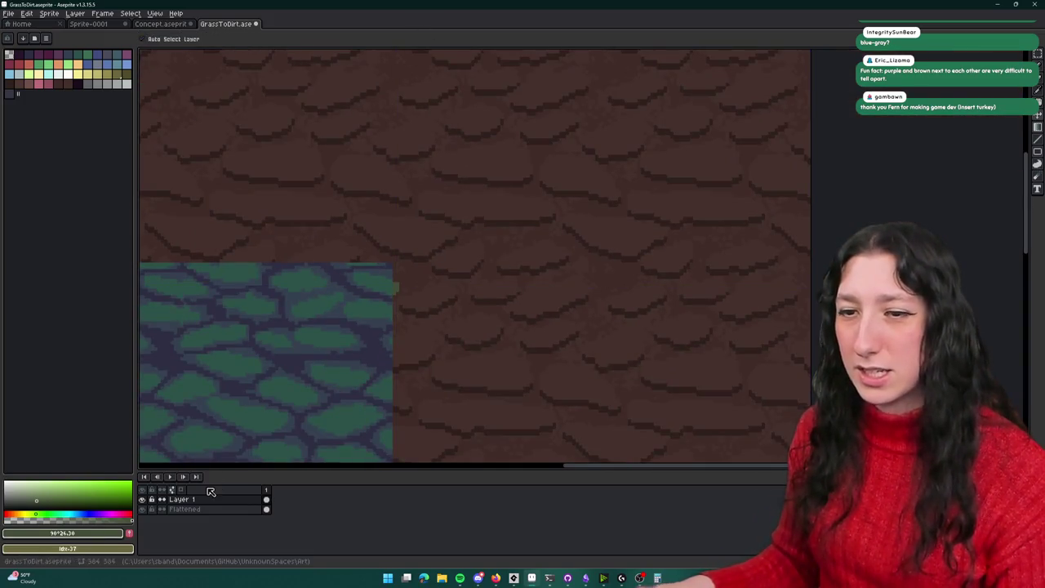
key("b")
scroll(415, 261, "up", 5)
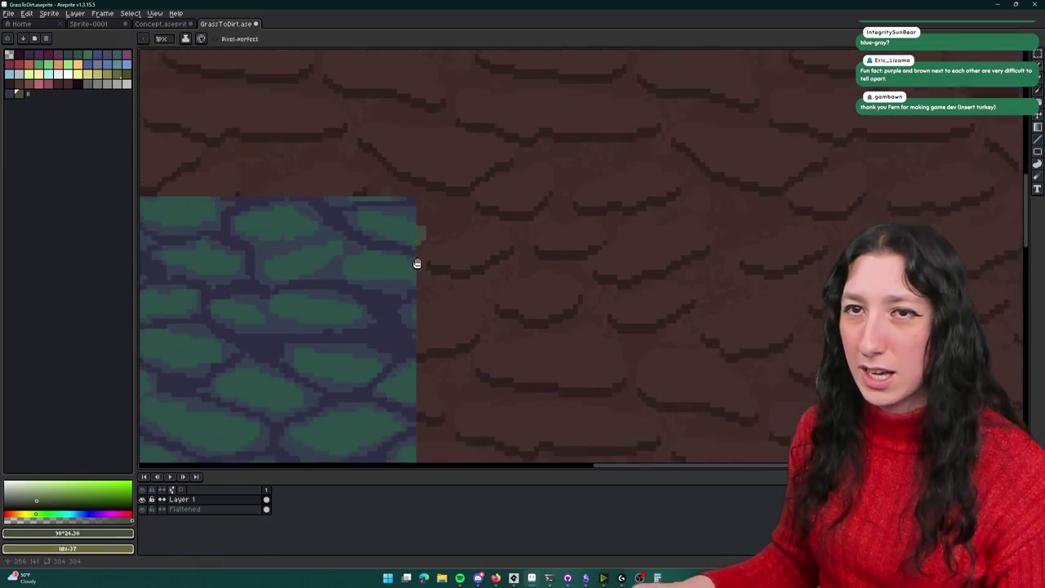
scroll(439, 146, "down", 1)
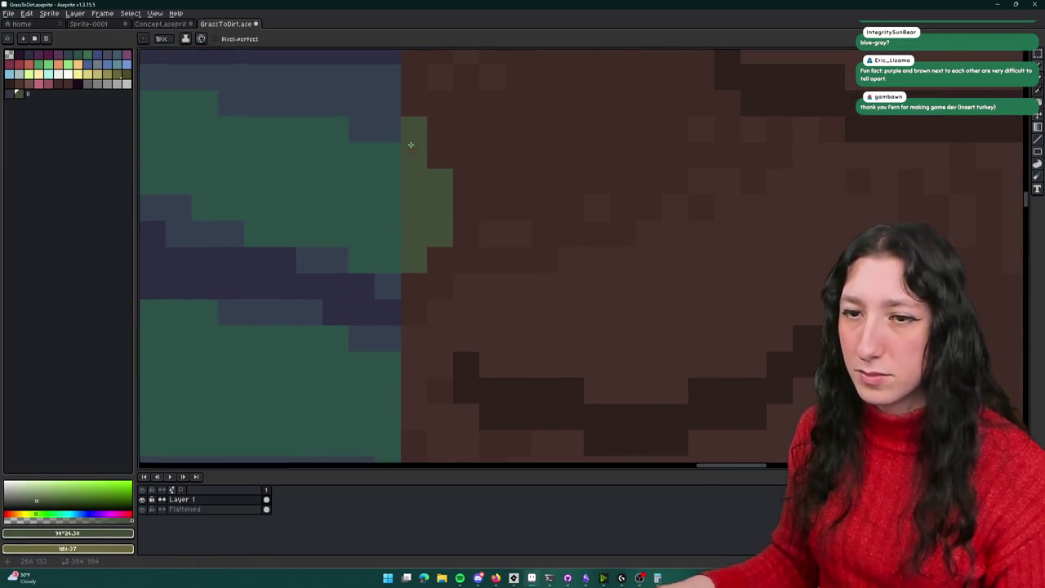
scroll(411, 201, "down", 2)
scroll(410, 218, "up", 2)
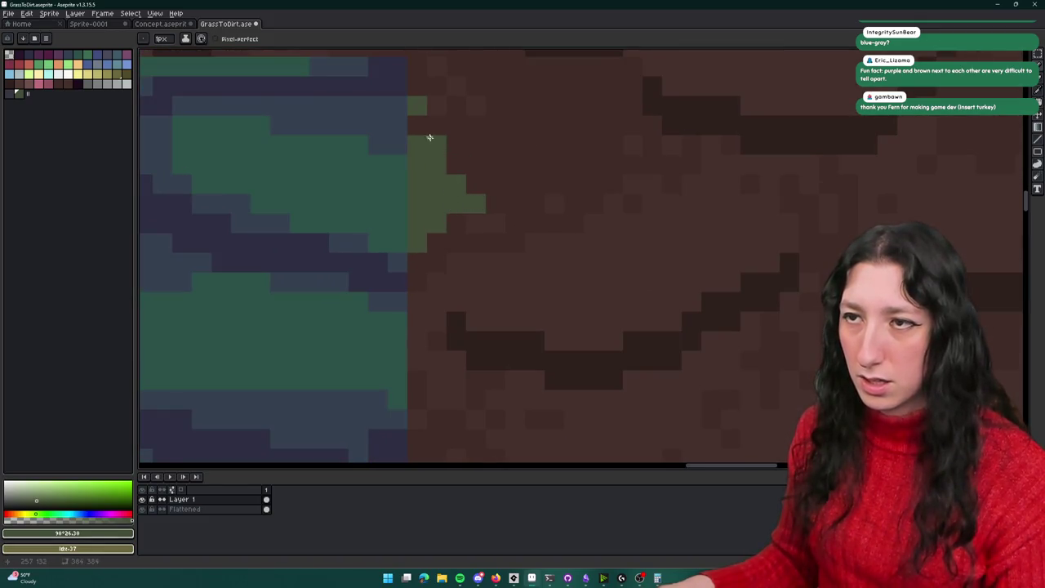
scroll(448, 179, "down", 2)
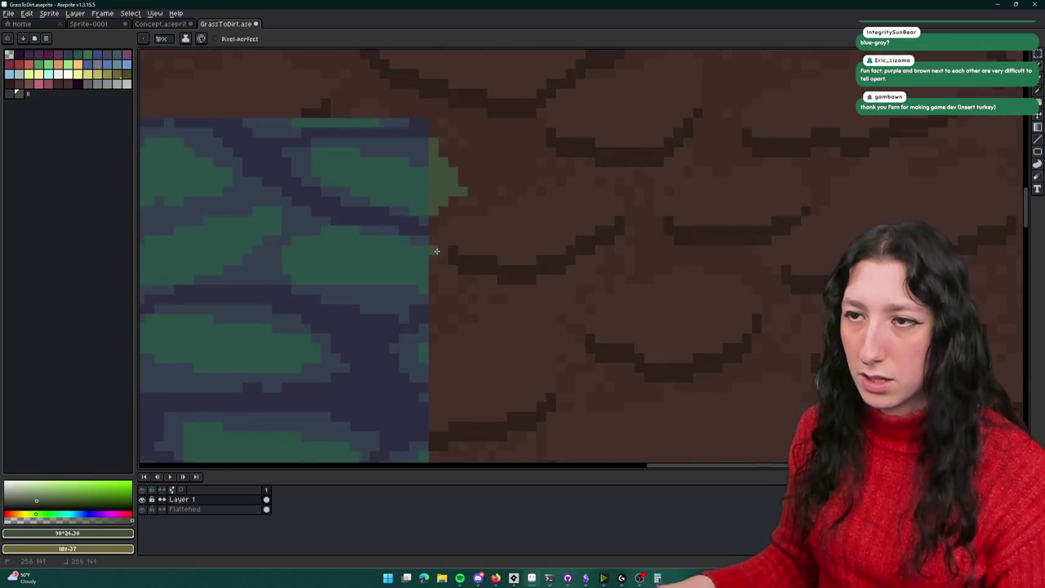
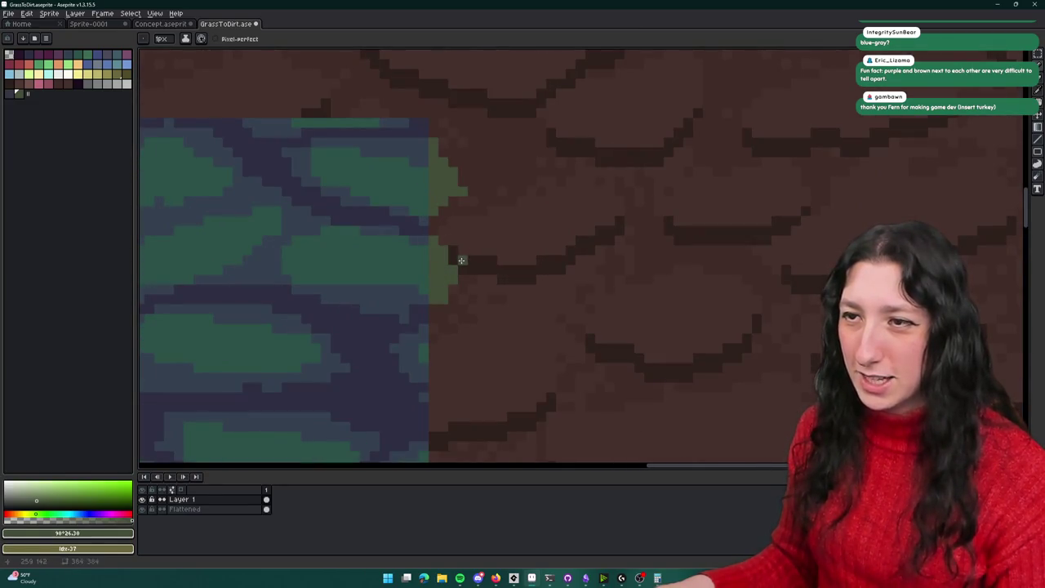
Step: Eyedrop the transition green and lower its HSV value to 21
scroll(459, 273, "down", 3)
scroll(492, 250, "up", 3)
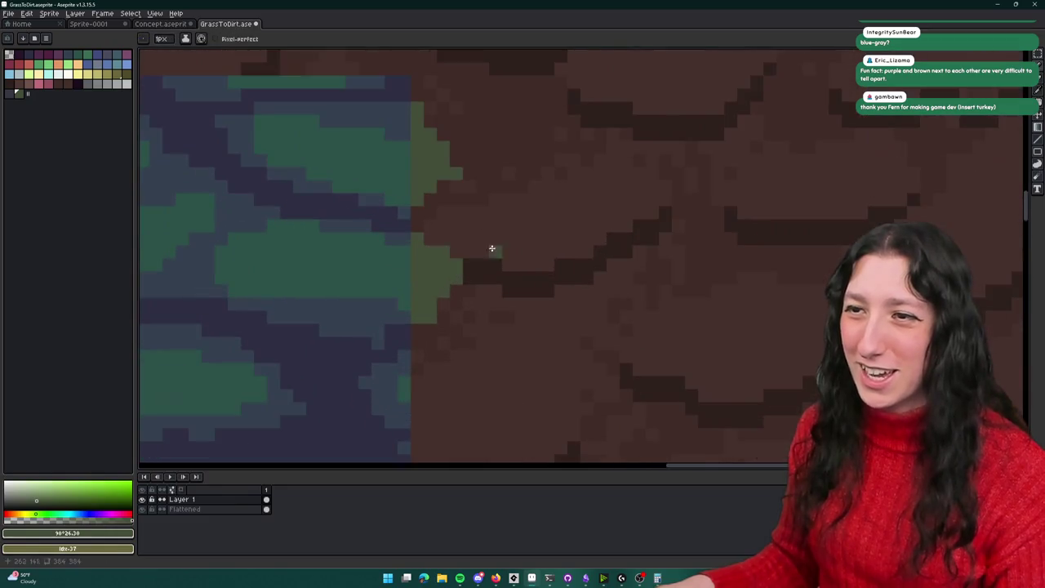
scroll(465, 294, "up", 3)
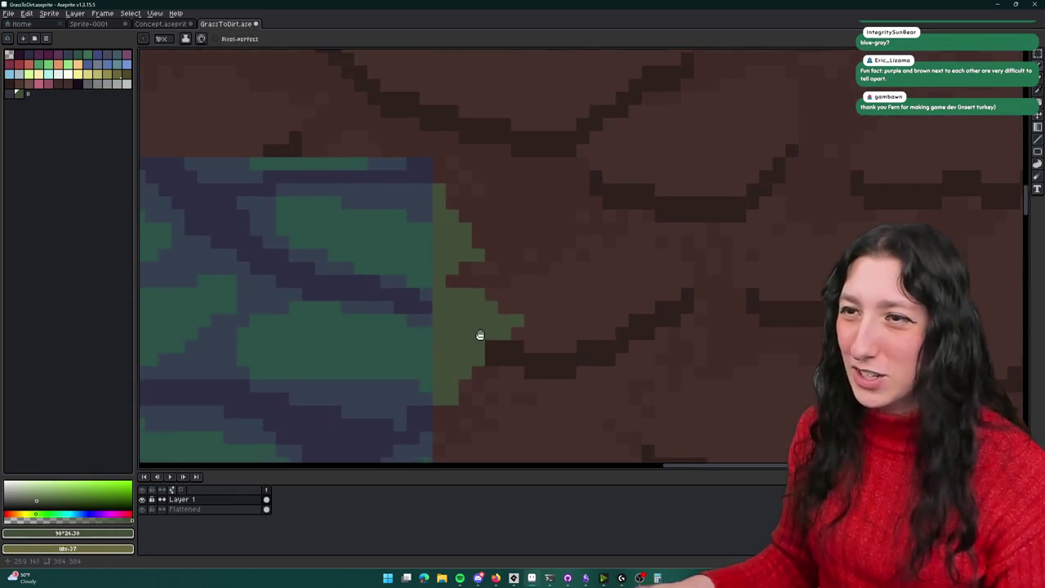
left_click(485, 270)
scroll(485, 270, "down", 3)
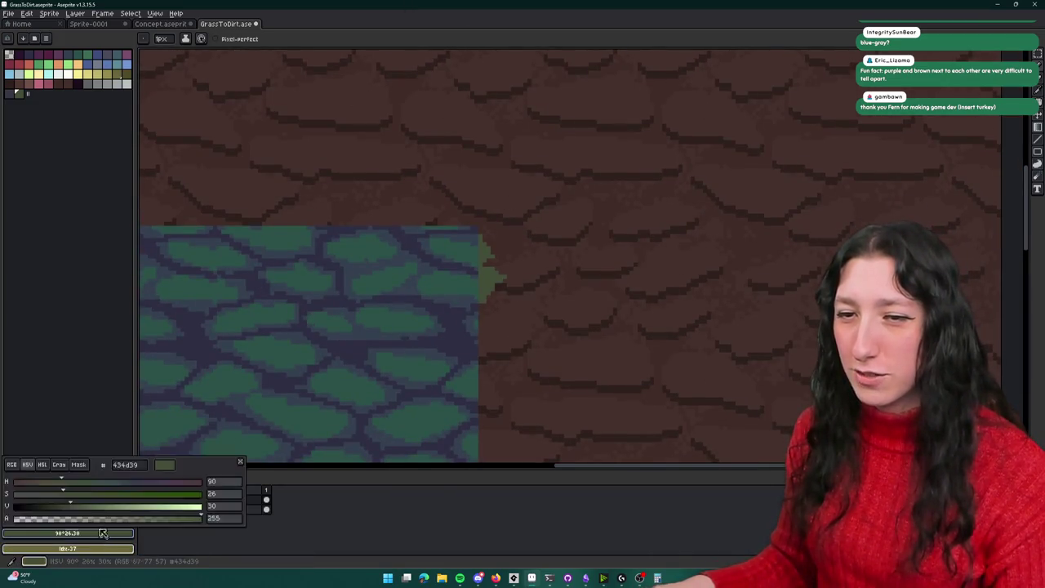
scroll(490, 261, "up", 2)
left_click(490, 261, "alt")
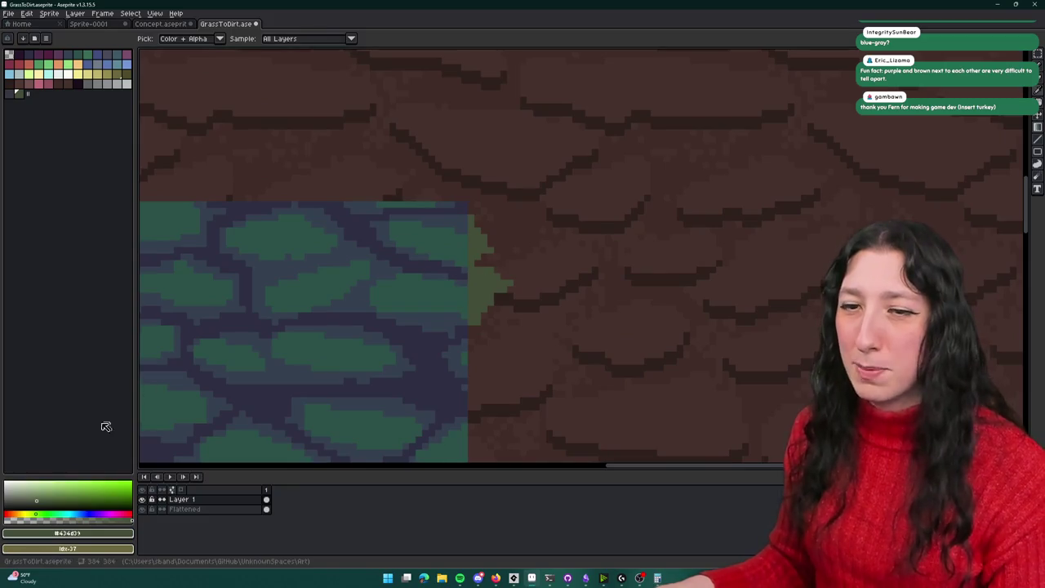
left_click(68, 533)
left_click(27, 464)
left_click(55, 508)
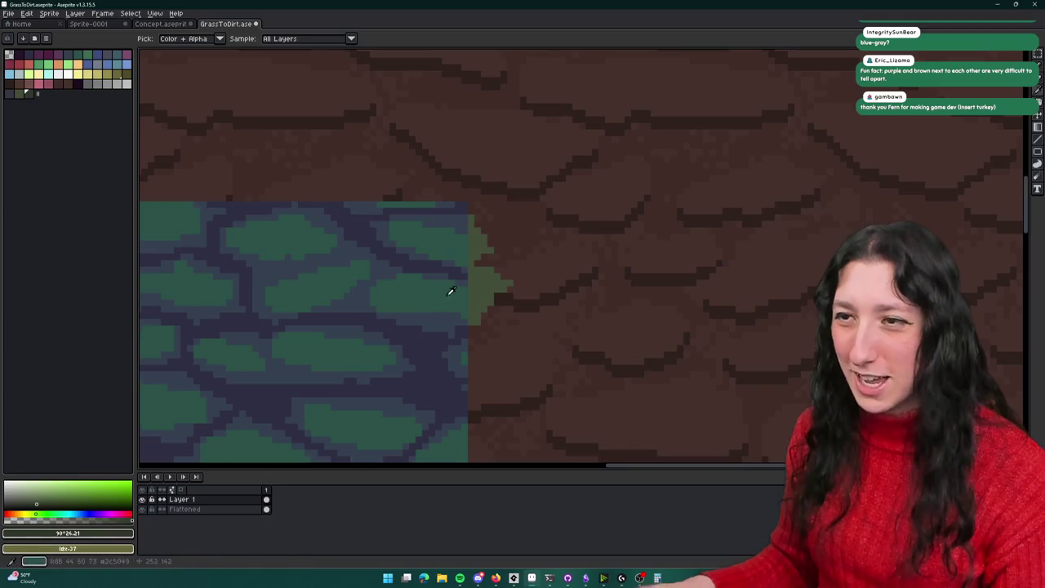
scroll(494, 269, "up", 5)
Step: Paint a dark green shadow along the grass clump's lower edge, then resample the transition green
mouse_move(502, 372)
left_mouse_down()
mouse_move(455, 397)
mouse_move(542, 343)
mouse_move(623, 241)
mouse_move(670, 257)
mouse_move(684, 243)
left_mouse_up()
scroll(683, 243, "down", 5)
scroll(613, 211, "up", 3)
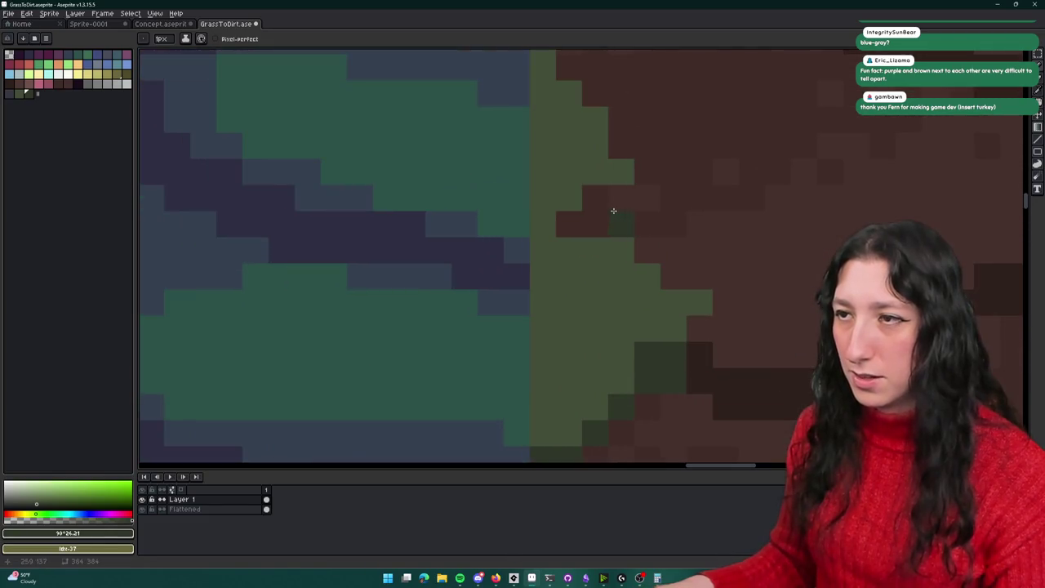
scroll(571, 225, "down", 2)
mouse_move(591, 212)
left_mouse_down()
mouse_move(588, 280)
mouse_move(553, 223)
mouse_move(636, 264)
left_mouse_up()
scroll(594, 257, "up", 1)
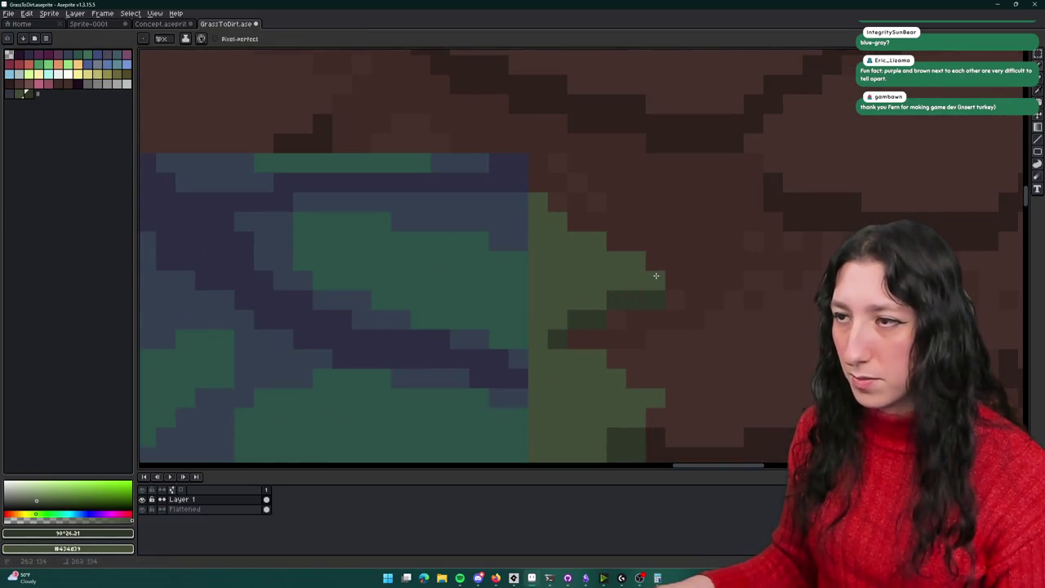
scroll(656, 275, "down", 5)
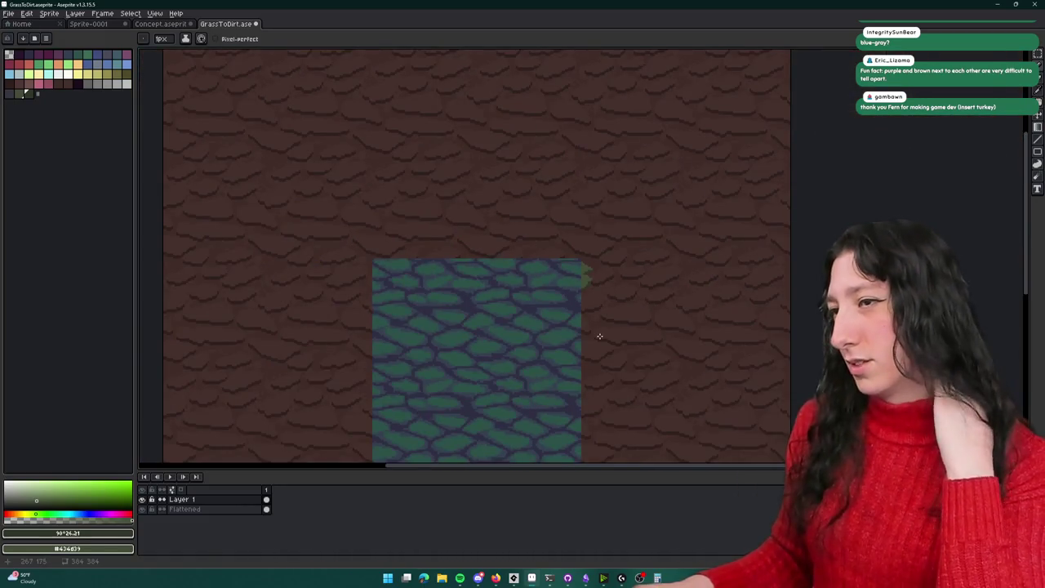
scroll(599, 299, "up", 2)
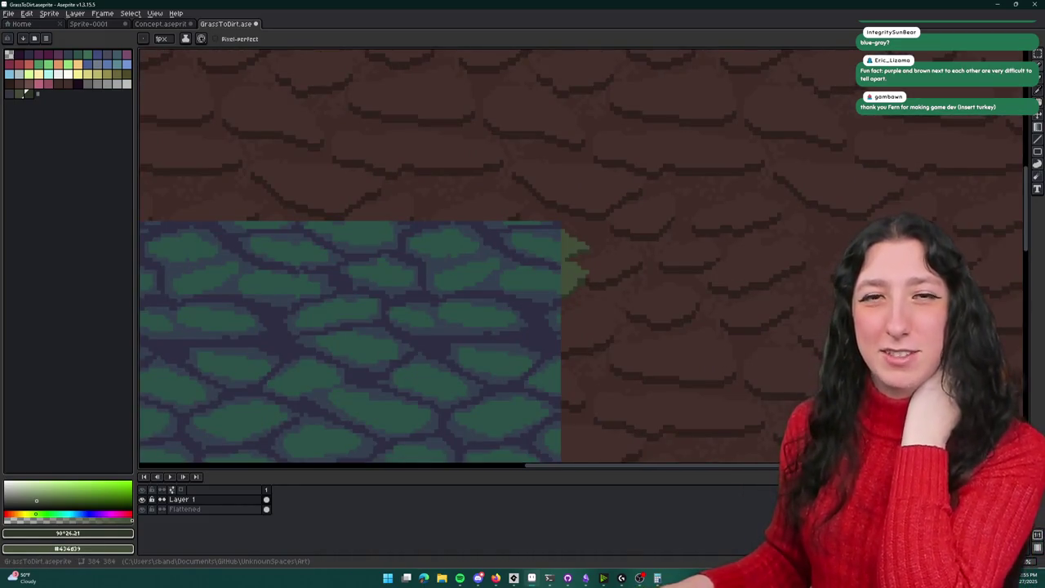
scroll(574, 252, "right", 2)
scroll(544, 269, "down", 2)
scroll(532, 241, "up", 2)
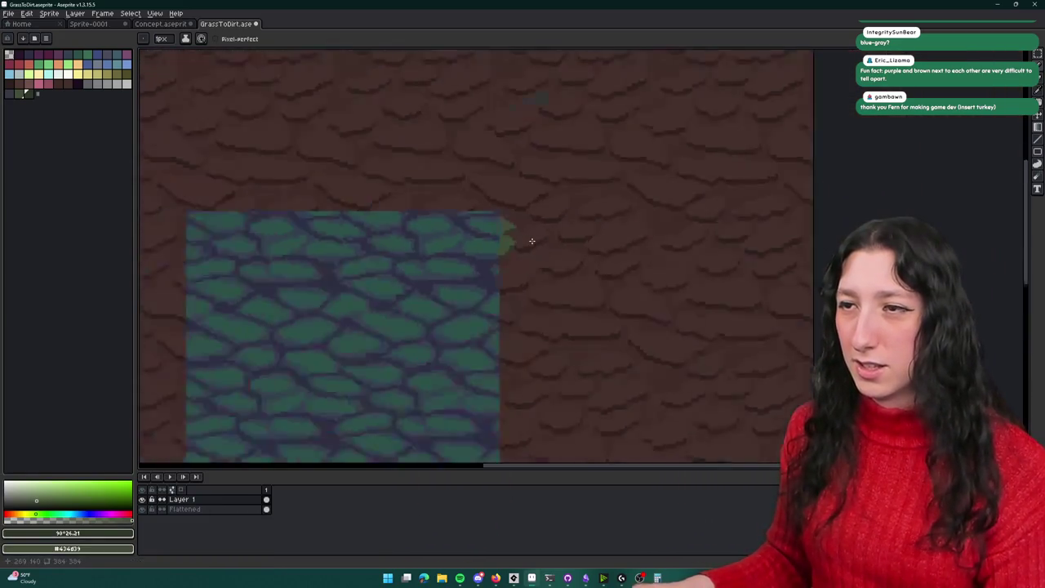
scroll(491, 252, "up", 1)
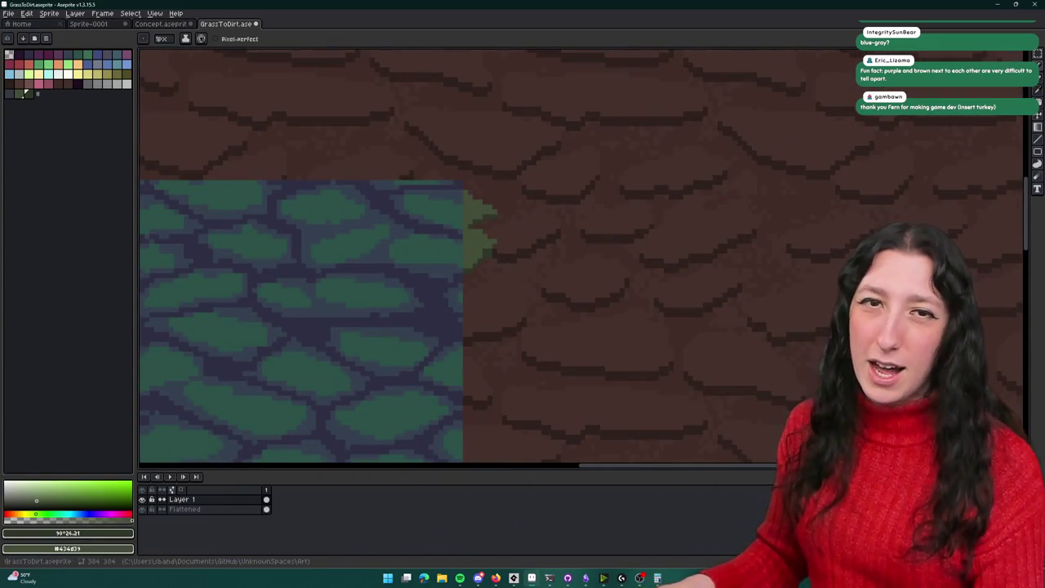
scroll(449, 245, "up", 1)
left_click(490, 279, "alt")
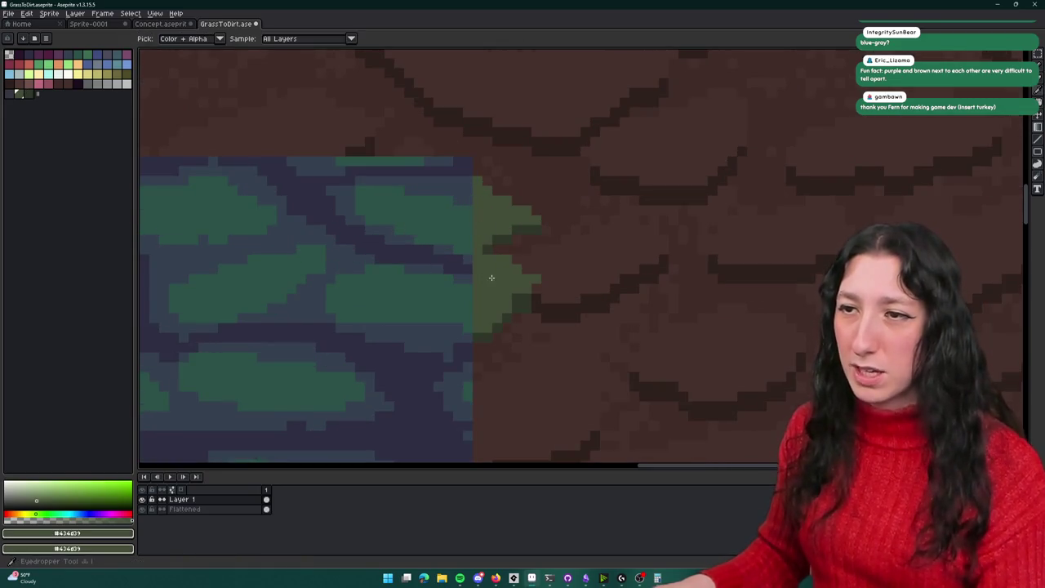
Step: Resample the edge green and darken its HSV value to about 23
scroll(482, 286, "up", 1)
scroll(457, 319, "up", 1)
left_click(478, 355, "alt")
left_click(469, 275, "alt")
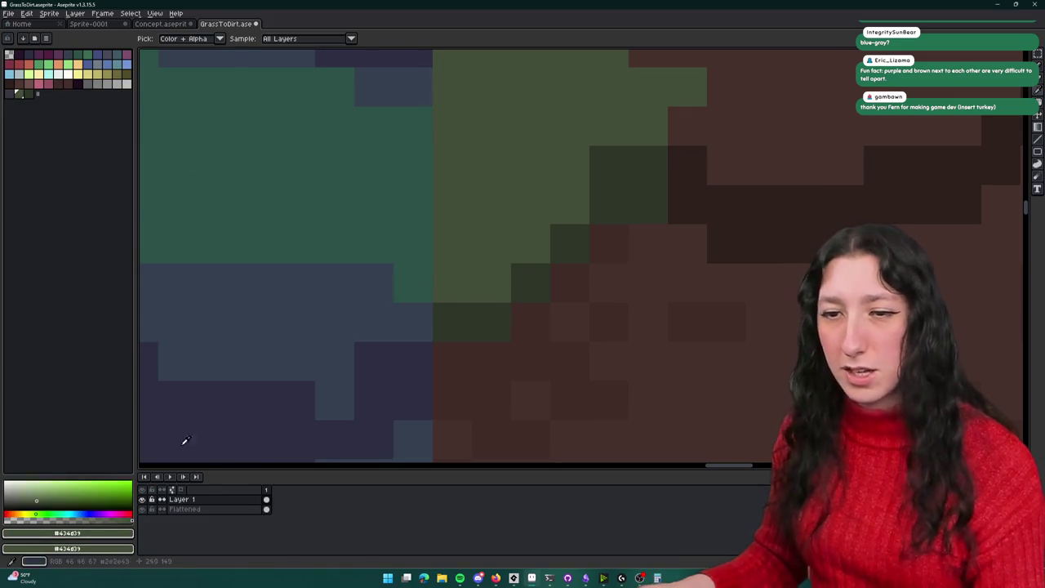
left_click(48, 544)
left_click(31, 464)
left_click(62, 513)
Step: With the Pencil active, pick dark green palette entries 55 then 54 and move along the edge
key("b")
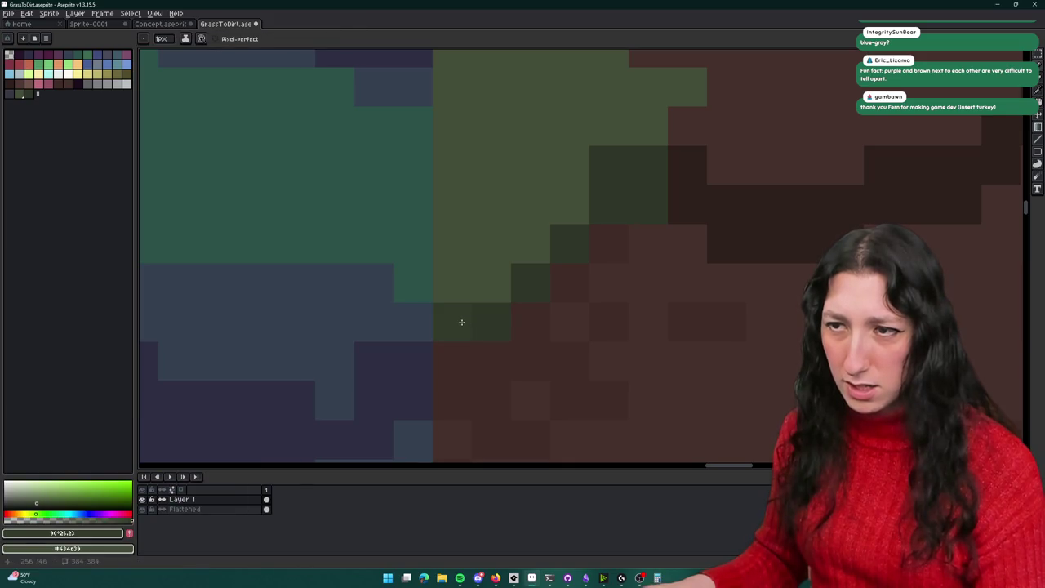
left_click(126, 536)
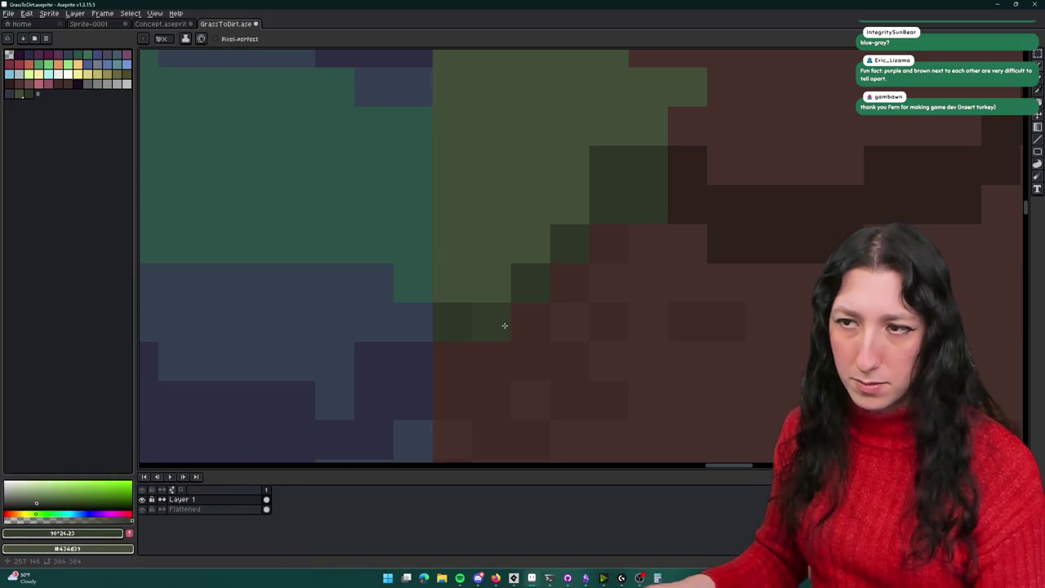
left_click(36, 93)
left_click(26, 93)
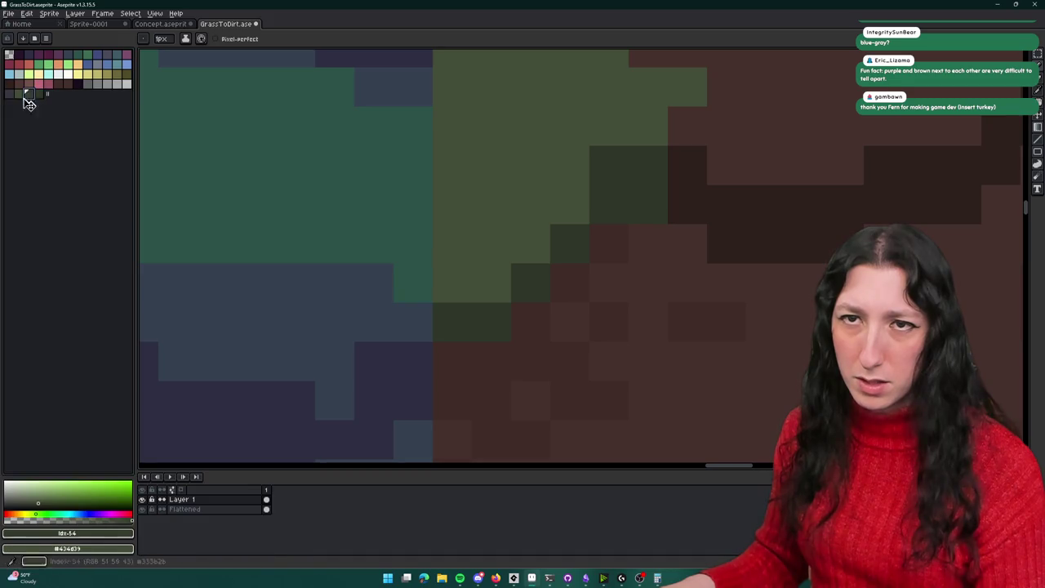
key("g")
scroll(566, 241, "down", 3)
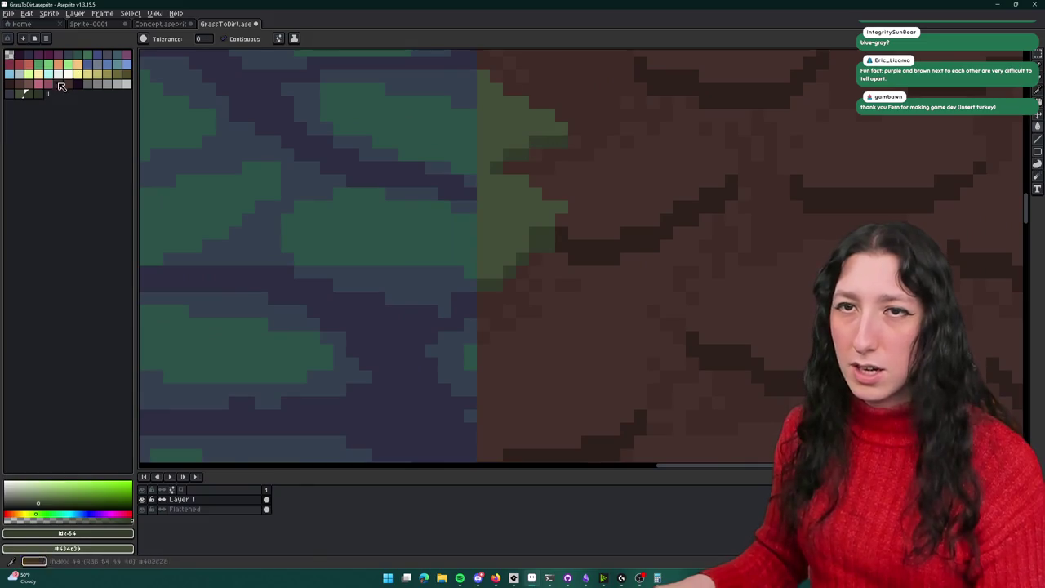
key("b")
scroll(489, 173, "up", 1)
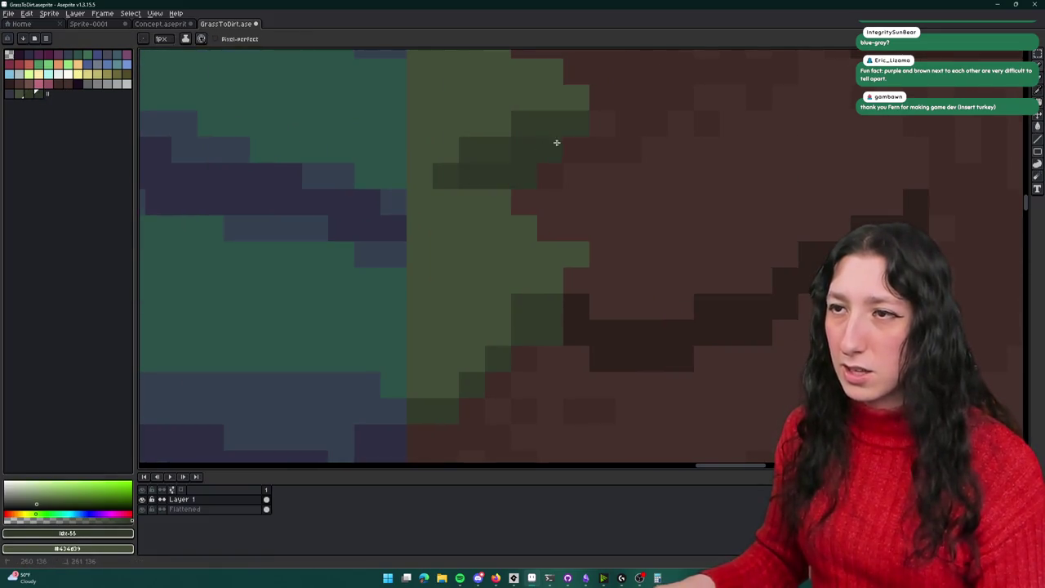
scroll(557, 143, "down", 3)
scroll(569, 196, "up", 3)
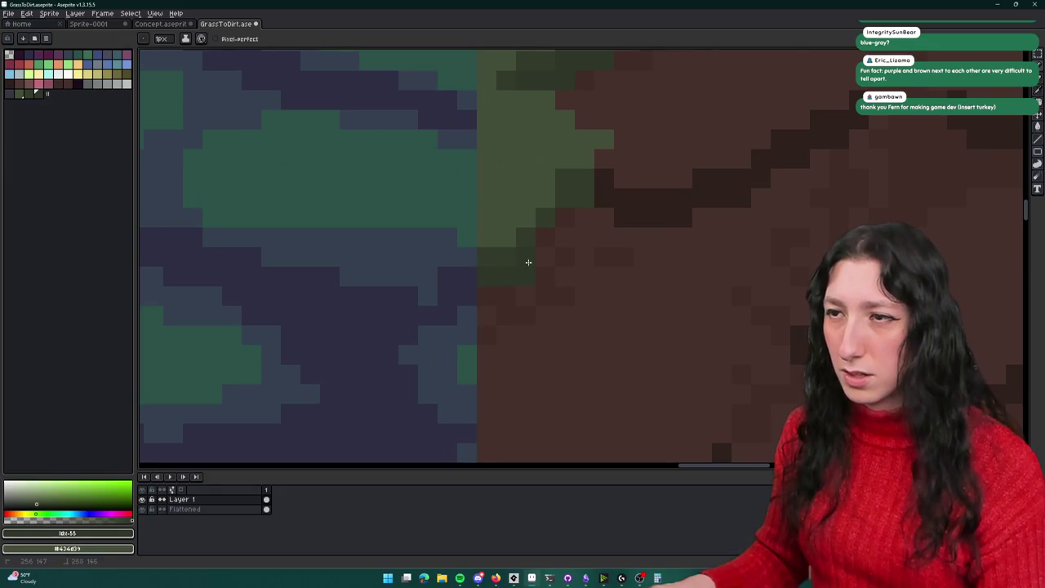
scroll(585, 214, "down", 5)
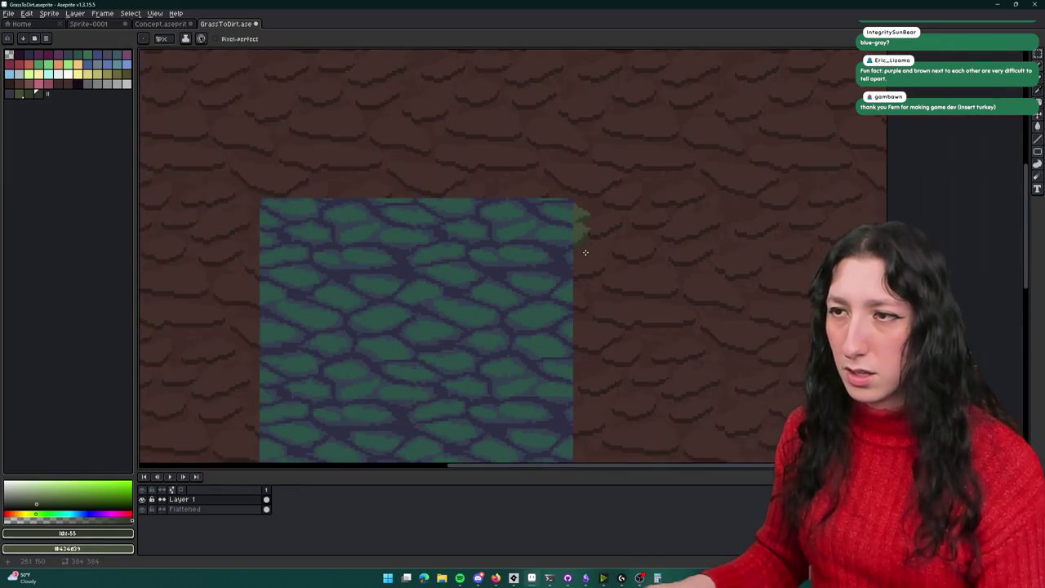
scroll(584, 247, "up", 5)
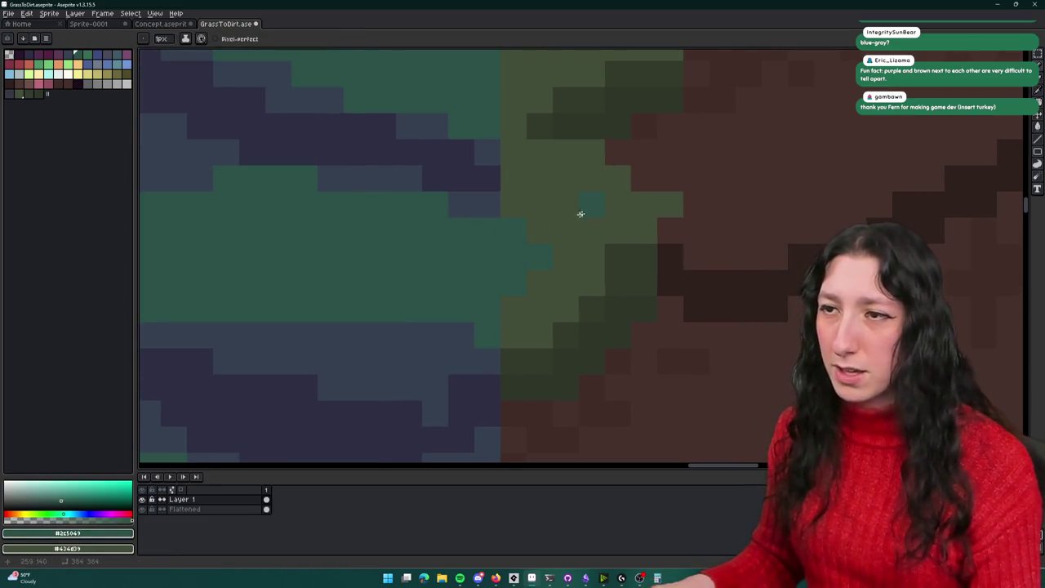
left_click_drag(524, 190, 506, 244)
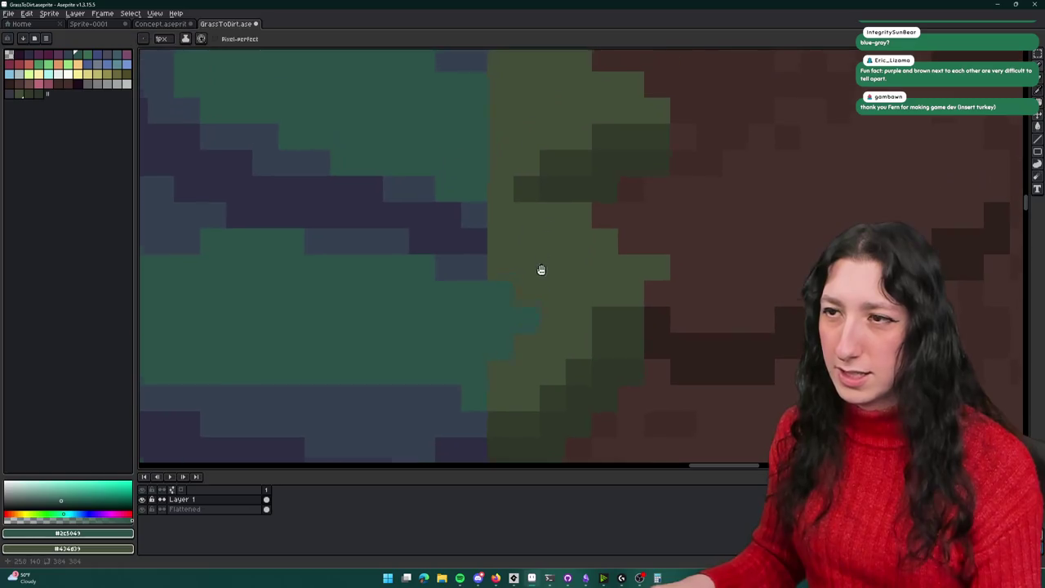
Step: Sample two olive greens and draw a diagonal olive grass stroke into the dirt, trimming its end
scroll(532, 269, "down", 3)
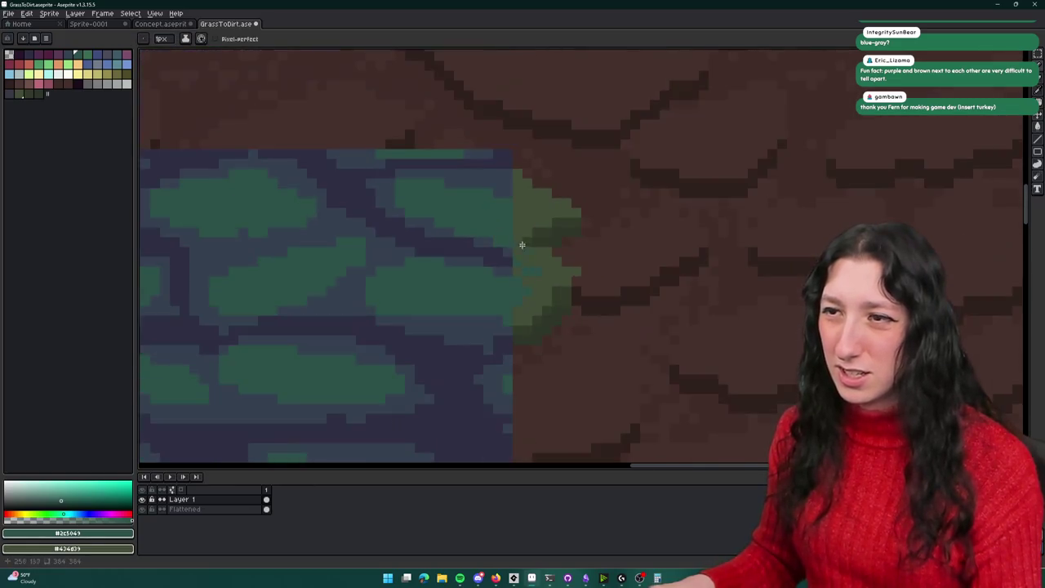
scroll(522, 240, "up", 2)
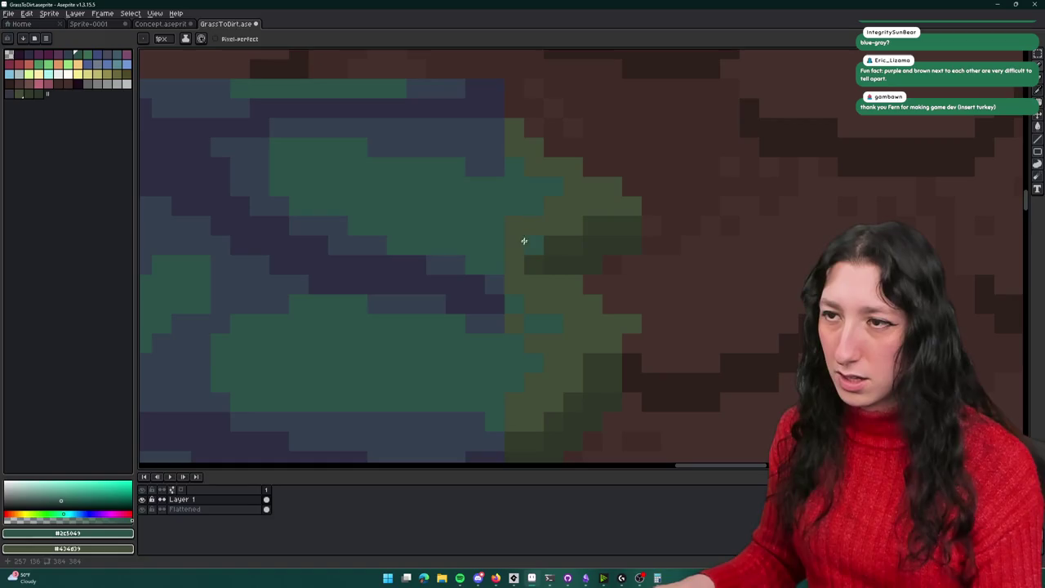
scroll(514, 223, "down", 3)
scroll(525, 229, "up", 3)
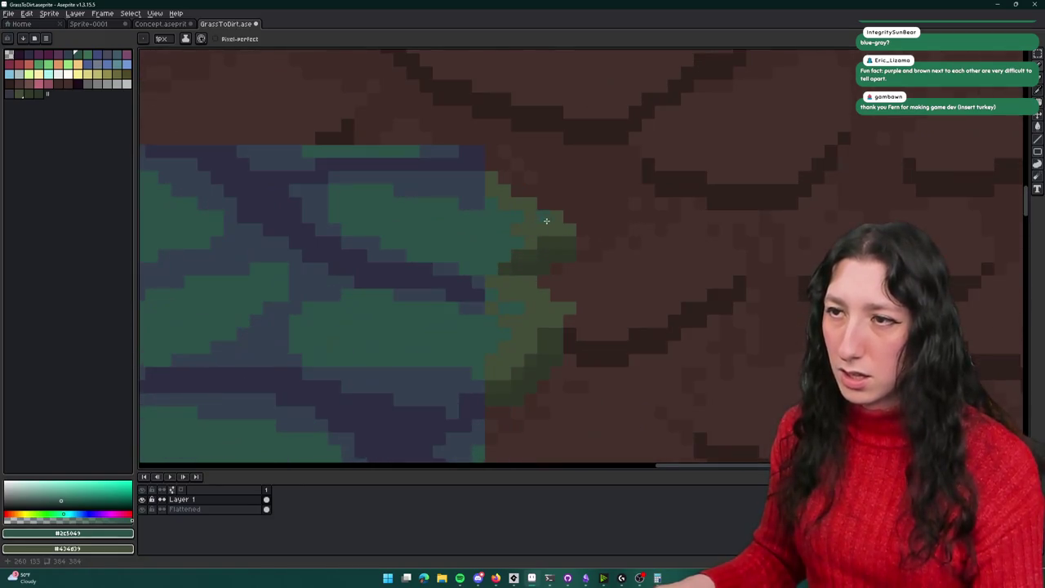
scroll(533, 222, "down", 4)
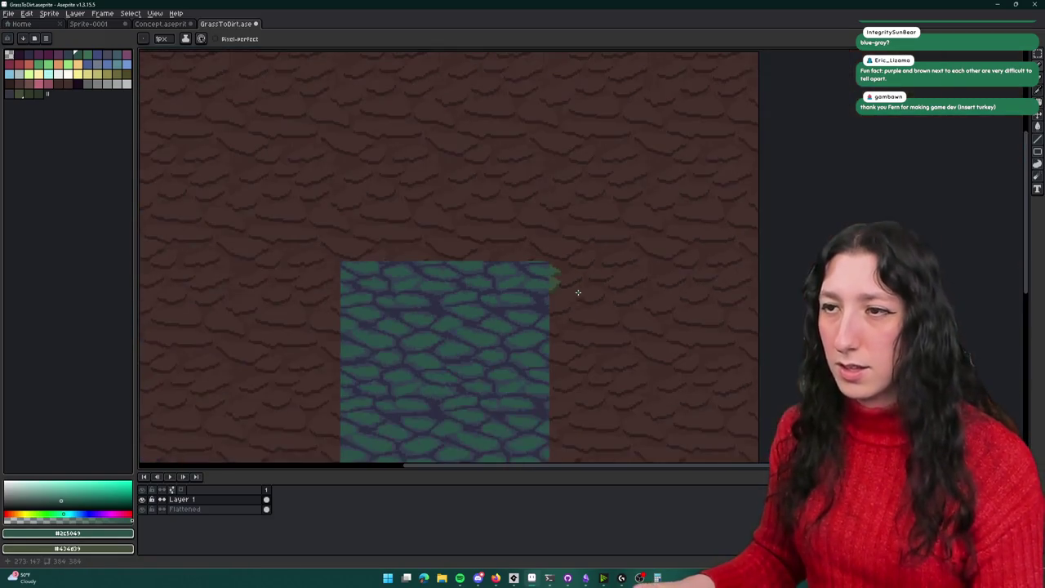
scroll(537, 221, "up", 4)
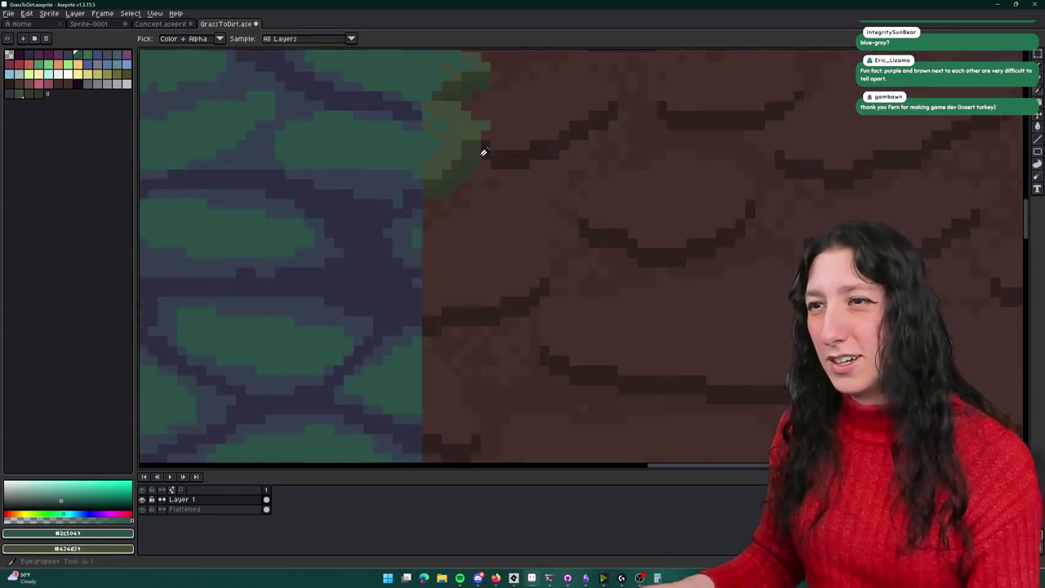
left_click(464, 145, "alt")
right_click(482, 147)
scroll(481, 147, "down", 2)
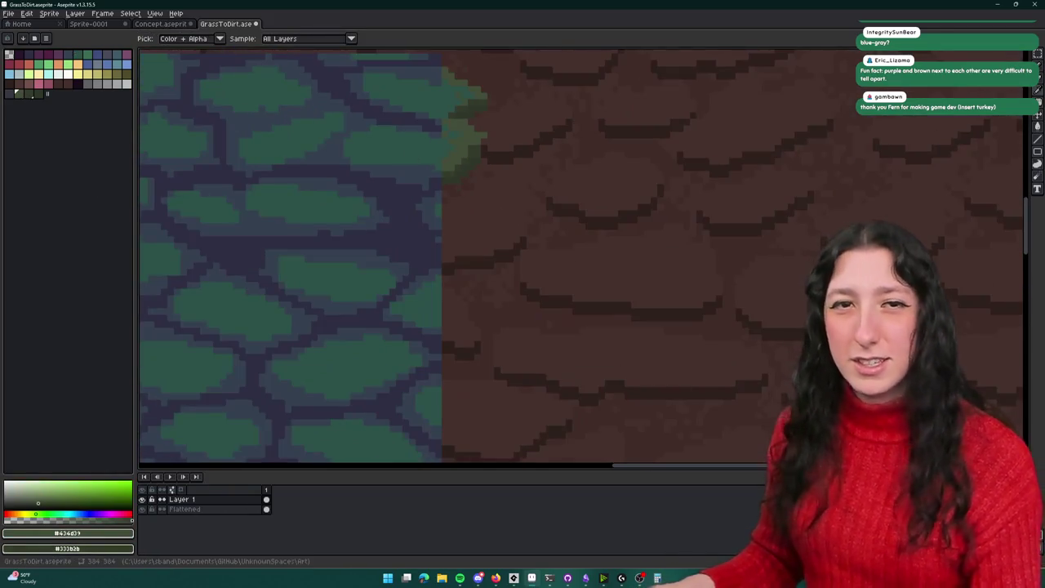
scroll(514, 198, "down", 3)
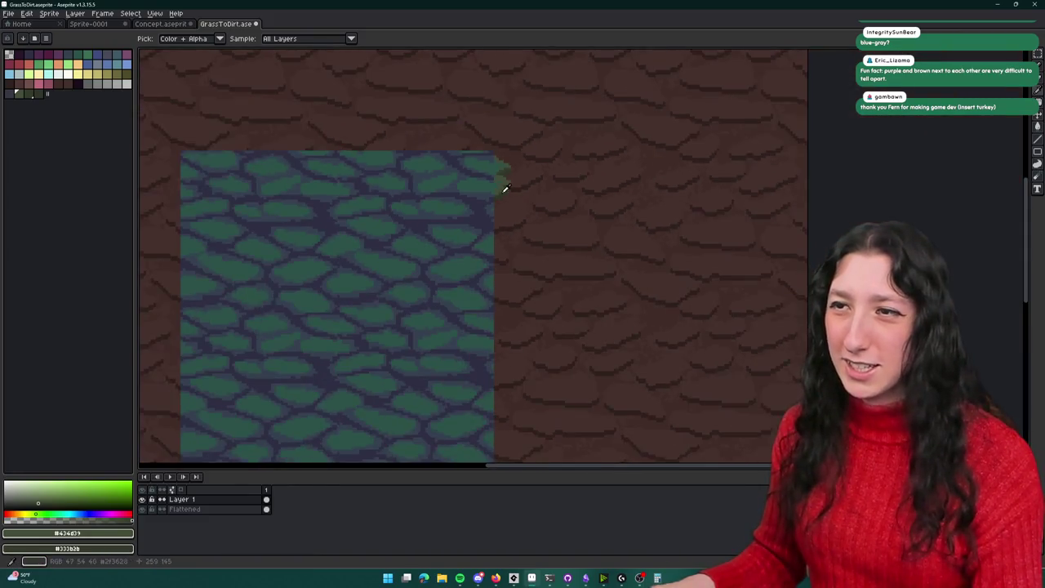
scroll(511, 183, "up", 5)
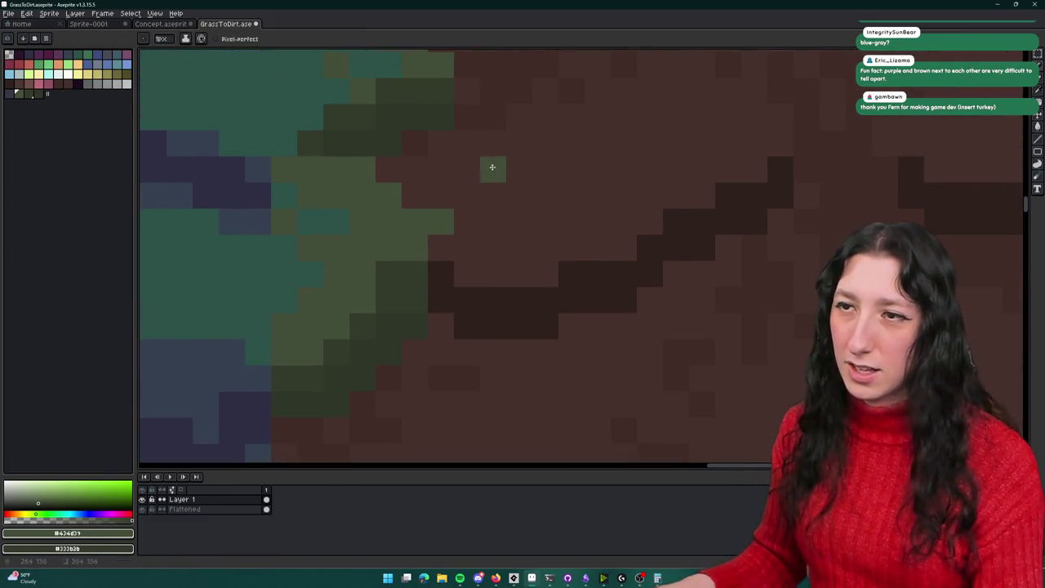
left_click_drag(493, 170, 501, 176)
mouse_move(584, 170)
left_mouse_down()
mouse_move(553, 199)
mouse_move(552, 223)
left_mouse_up()
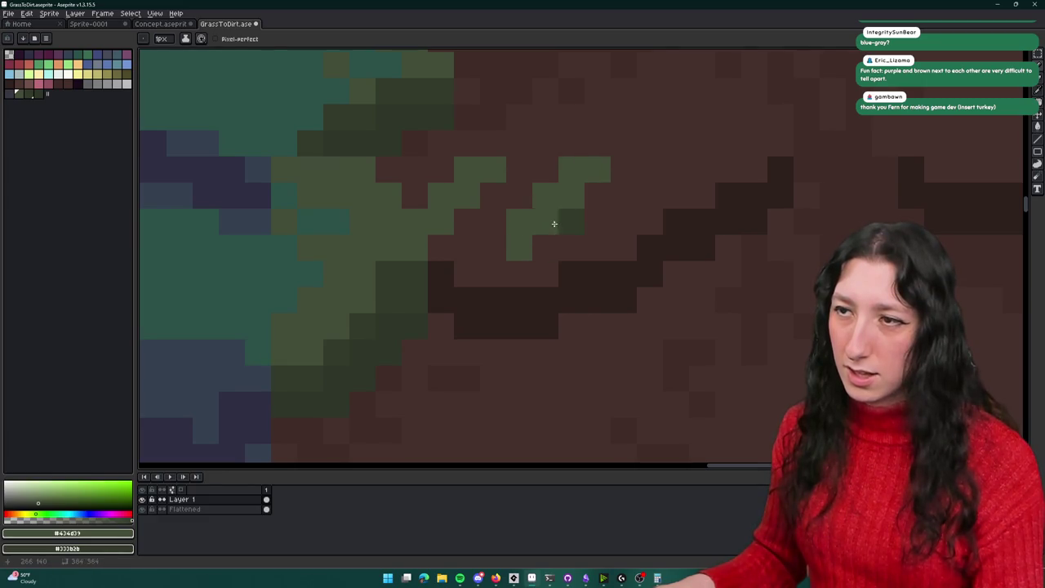
key("ctrl+z")
Step: Extend the grass tendril further right and shade pixels beneath it in dark olive
left_click(411, 275, "alt")
left_click(597, 185)
left_click(654, 138, "alt")
left_click(571, 168, "alt")
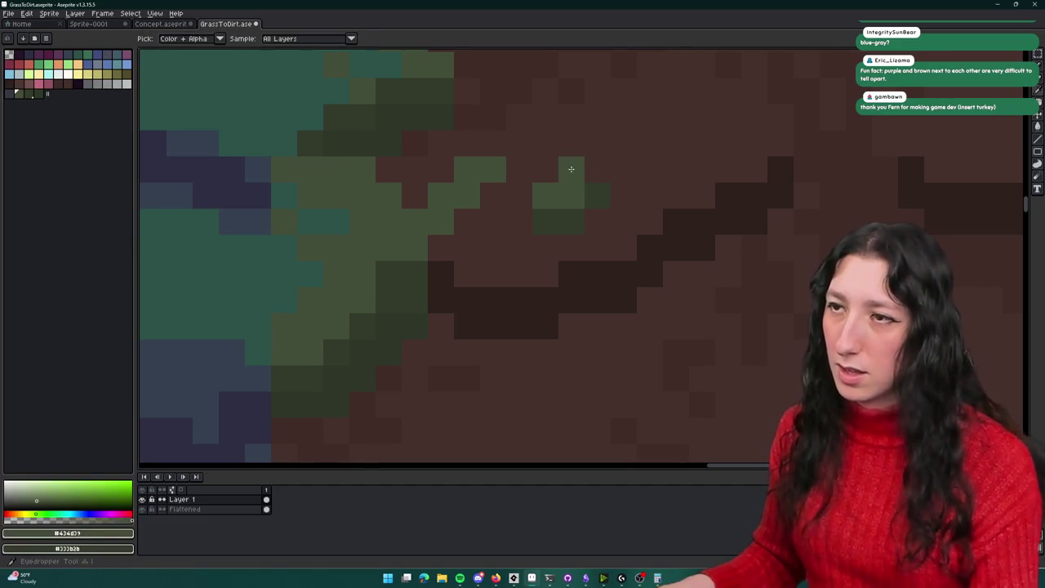
left_click_drag(676, 144, 587, 171)
right_click(629, 173, "alt")
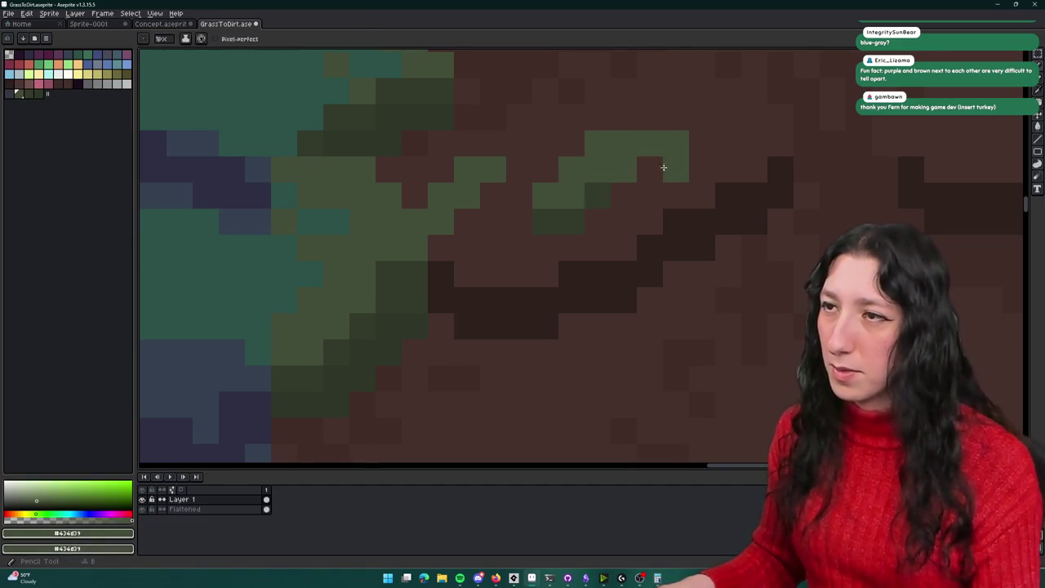
left_click(602, 191, "alt")
left_click(626, 194)
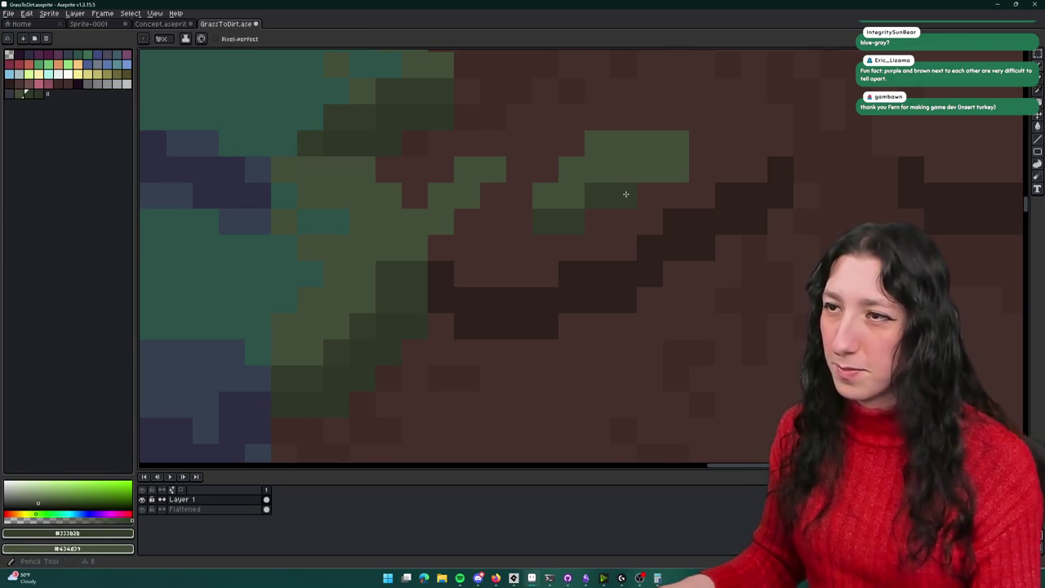
Step: Cover the stray green patch with brown and draw a new thin grass wisp into the dirt
scroll(679, 177, "down", 2)
scroll(721, 228, "down", 1)
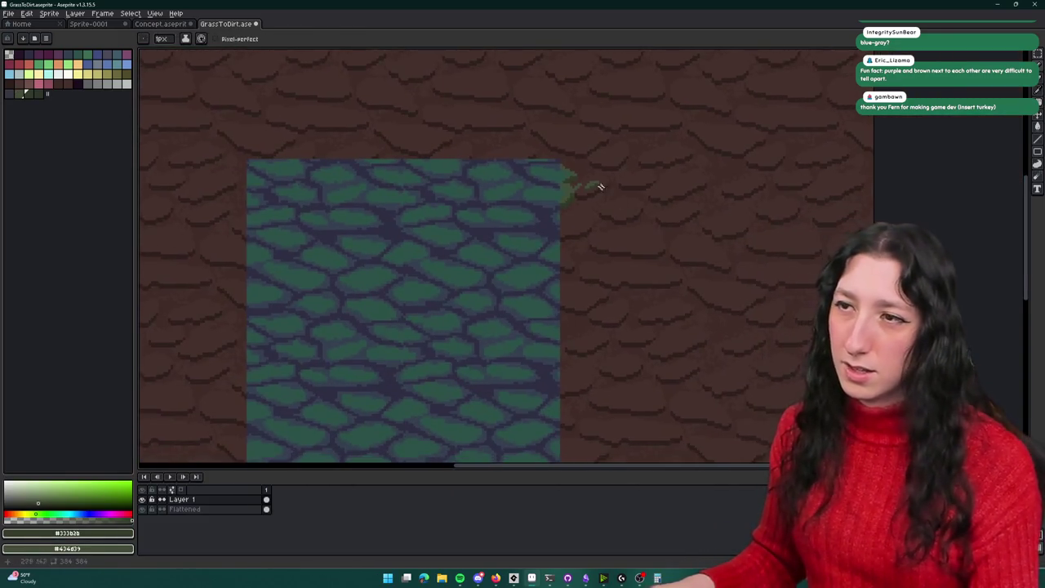
scroll(588, 182, "up", 2)
left_click_drag(589, 191, 558, 208)
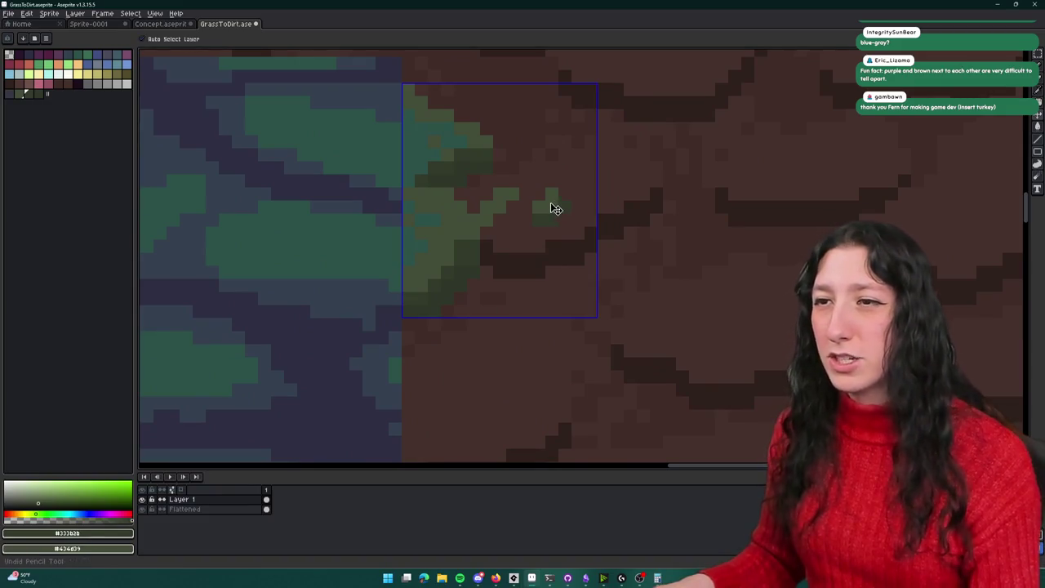
scroll(541, 201, "up", 3)
left_click(401, 192, "alt")
scroll(476, 181, "down", 3)
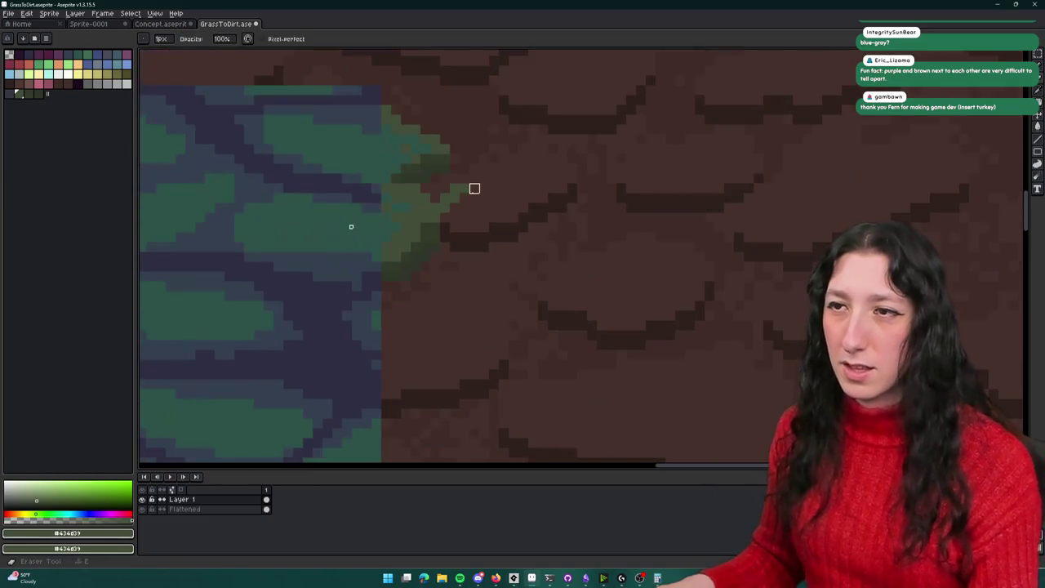
right_click(481, 189, "alt")
left_click_drag(520, 177, 501, 196)
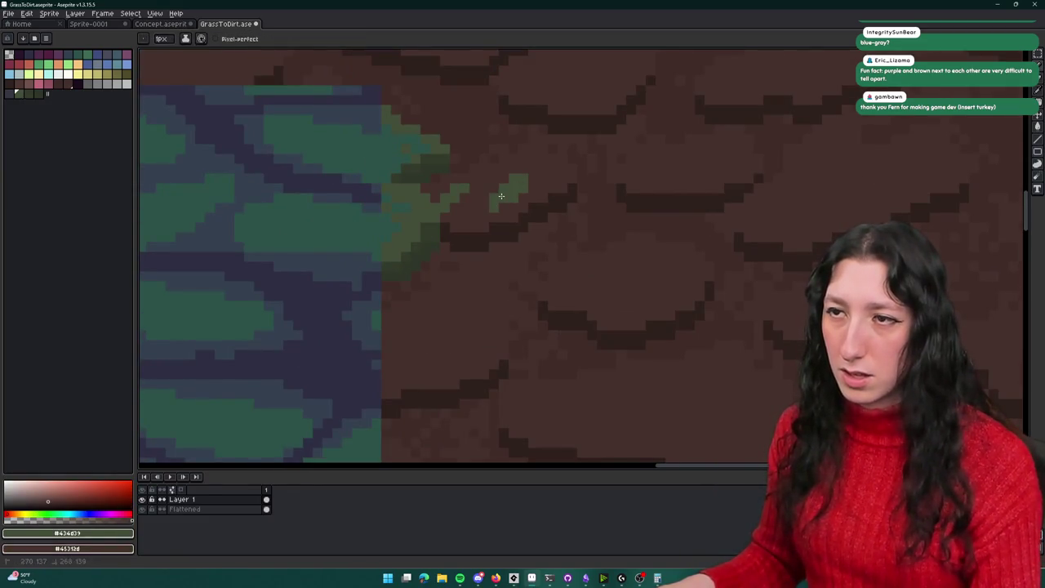
Step: Set the dark olive from the grass edge as the secondary colour
scroll(482, 196, "down", 3)
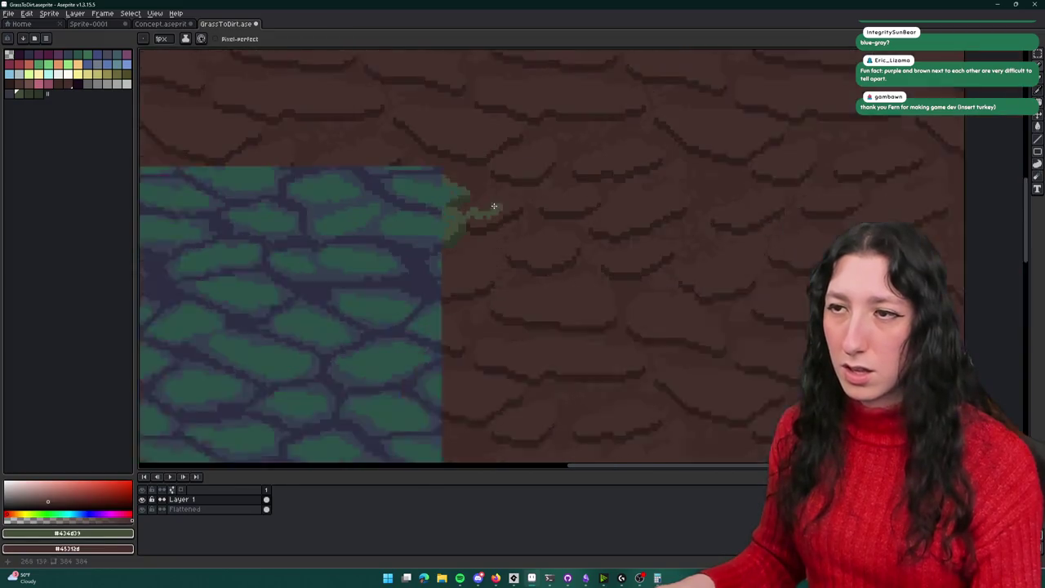
scroll(490, 208, "up", 4)
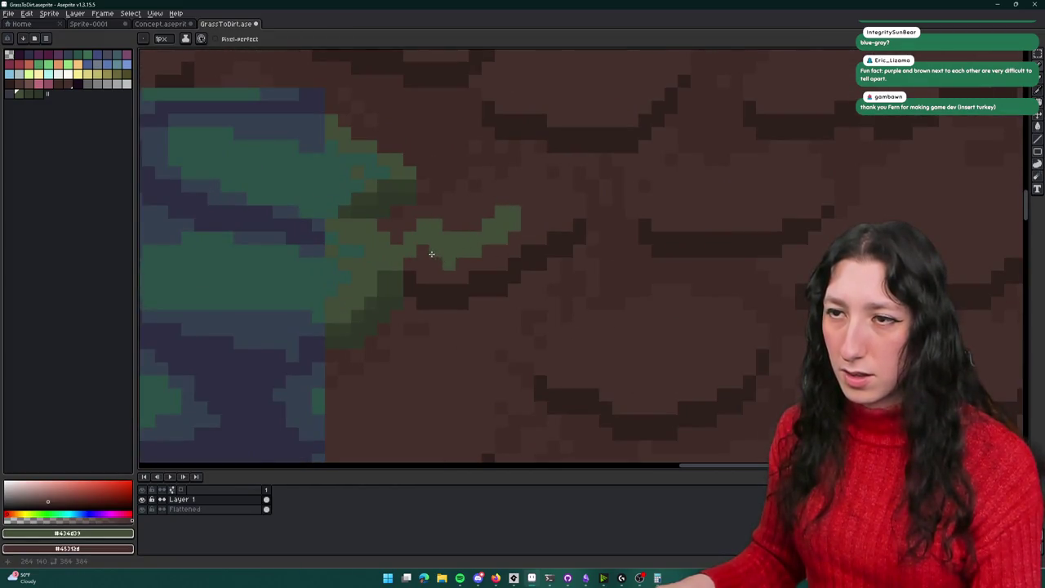
scroll(539, 206, "down", 4)
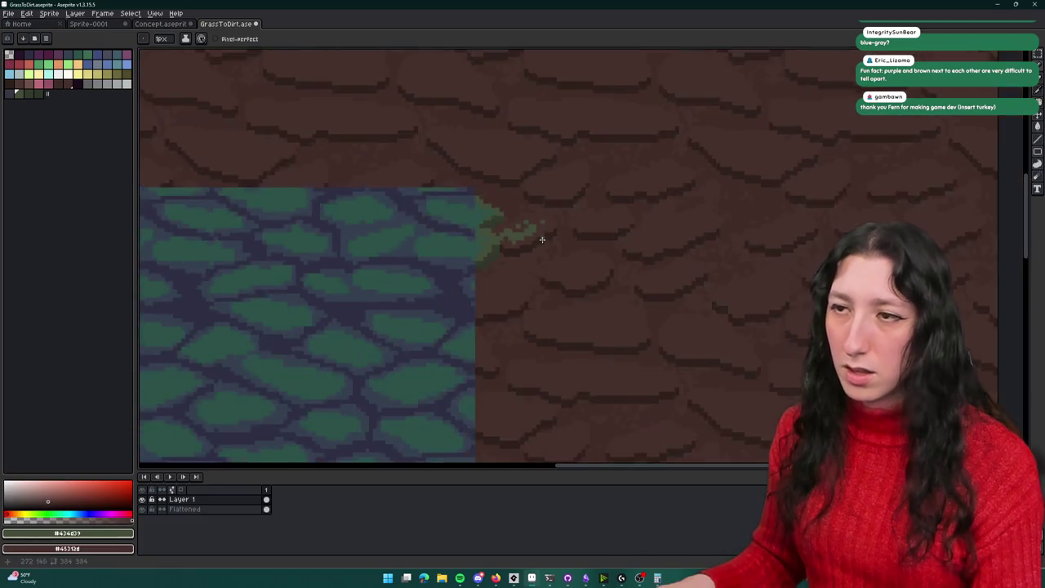
scroll(538, 260, "up", 3)
scroll(532, 290, "up", 1)
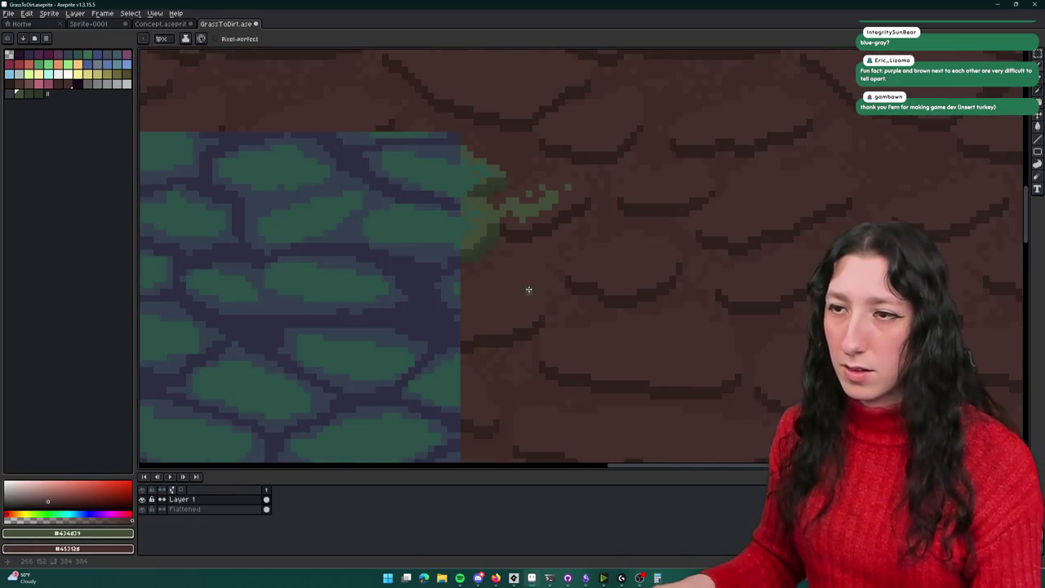
scroll(509, 304, "up", 1)
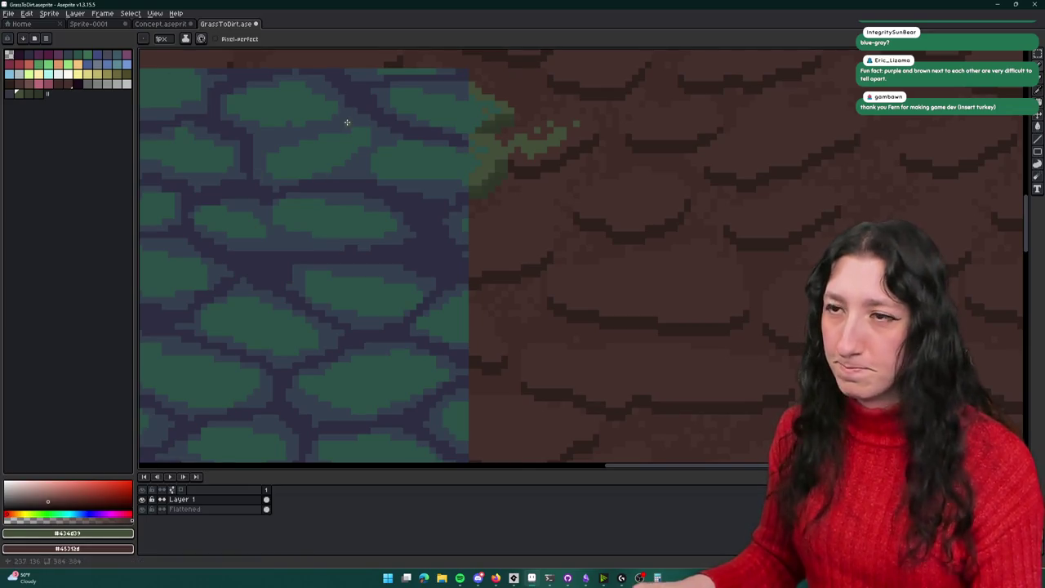
scroll(515, 236, "up", 2)
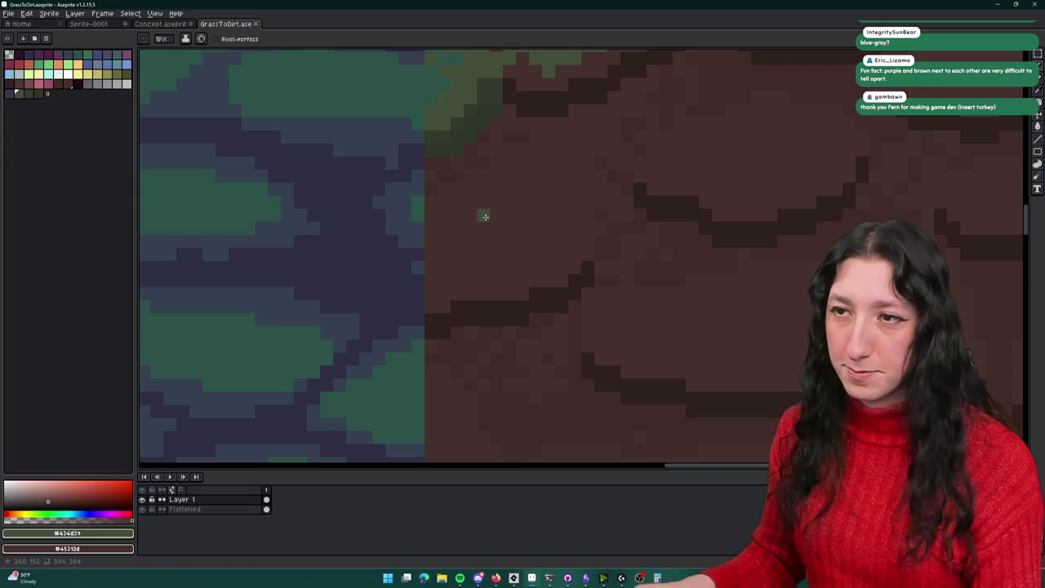
scroll(429, 213, "up", 1)
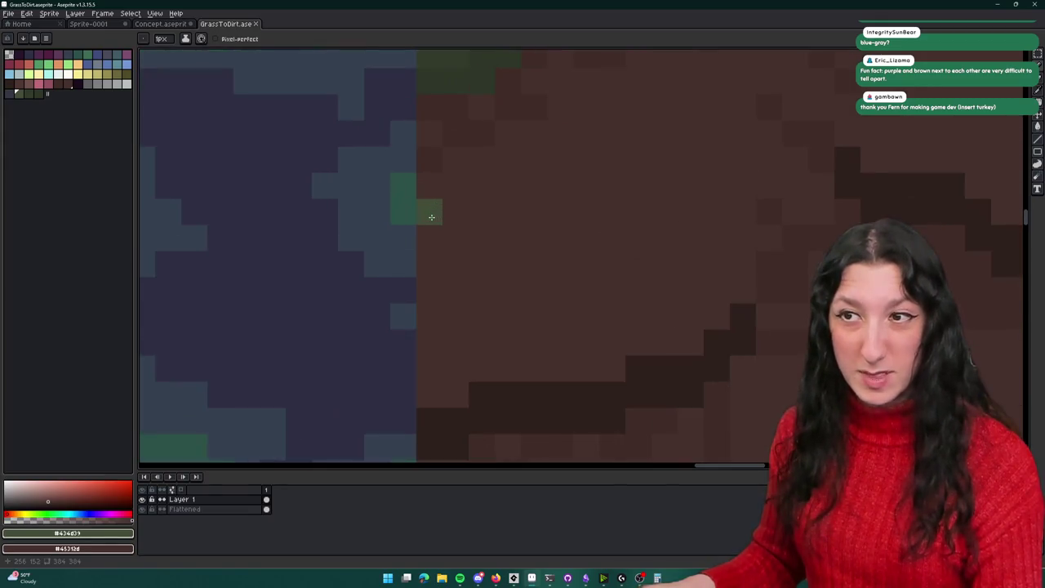
scroll(453, 305, "up", 1)
right_click(474, 147, "alt")
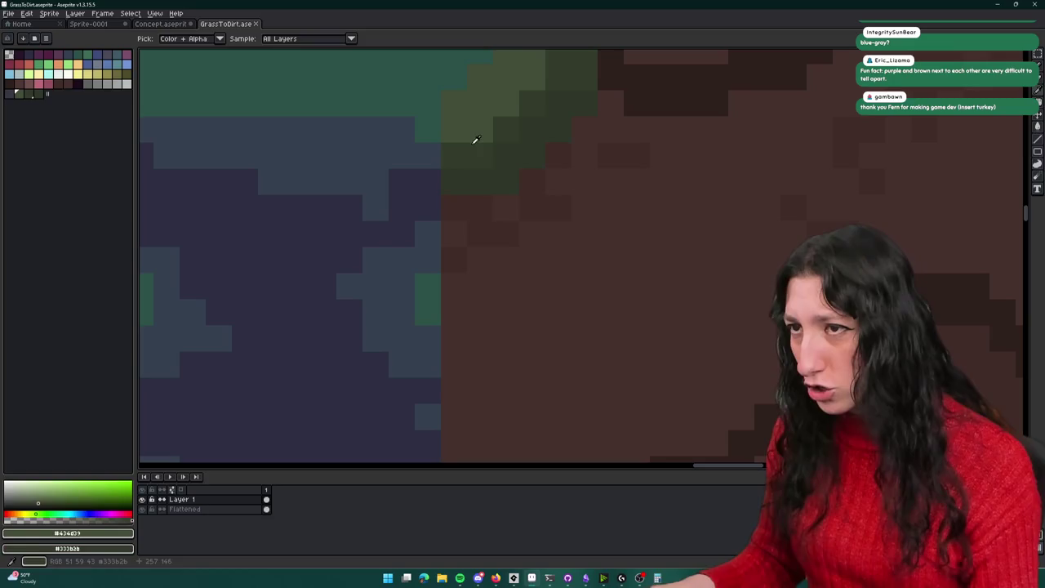
Step: Outline a grass clump below the edge and fill it with green
mouse_move(446, 292)
left_mouse_down()
mouse_move(514, 271)
mouse_move(555, 240)
left_mouse_up()
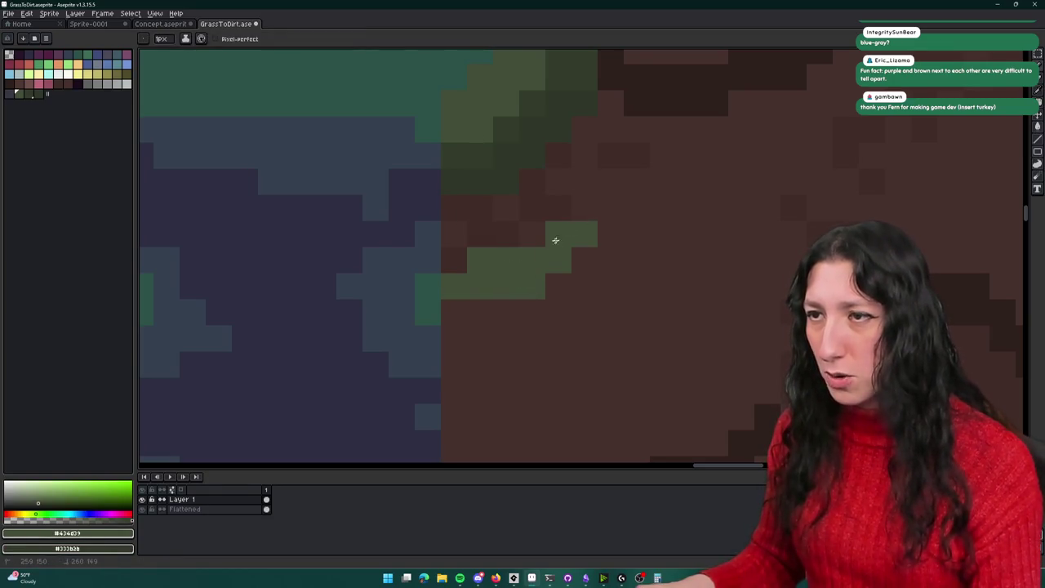
scroll(629, 225, "down", 2)
mouse_move(626, 234)
left_mouse_down()
mouse_move(708, 289)
mouse_move(730, 334)
mouse_move(458, 380)
mouse_move(493, 288)
left_mouse_up()
scroll(676, 249, "down", 1)
key("g")
left_click(493, 288)
scroll(555, 367, "down", 3)
scroll(562, 261, "up", 3)
left_click(611, 269)
scroll(611, 269, "up", 1)
key("b")
Step: Extend the clump's green edge down-left, tidy its pixels and fill the remaining dark gap
mouse_move(640, 250)
left_mouse_down()
mouse_move(621, 285)
mouse_move(553, 299)
mouse_move(584, 323)
mouse_move(338, 352)
mouse_move(357, 375)
mouse_move(460, 338)
mouse_move(343, 329)
mouse_move(333, 302)
left_mouse_up()
left_click(620, 245)
left_click(588, 270)
key("g")
left_click(589, 266)
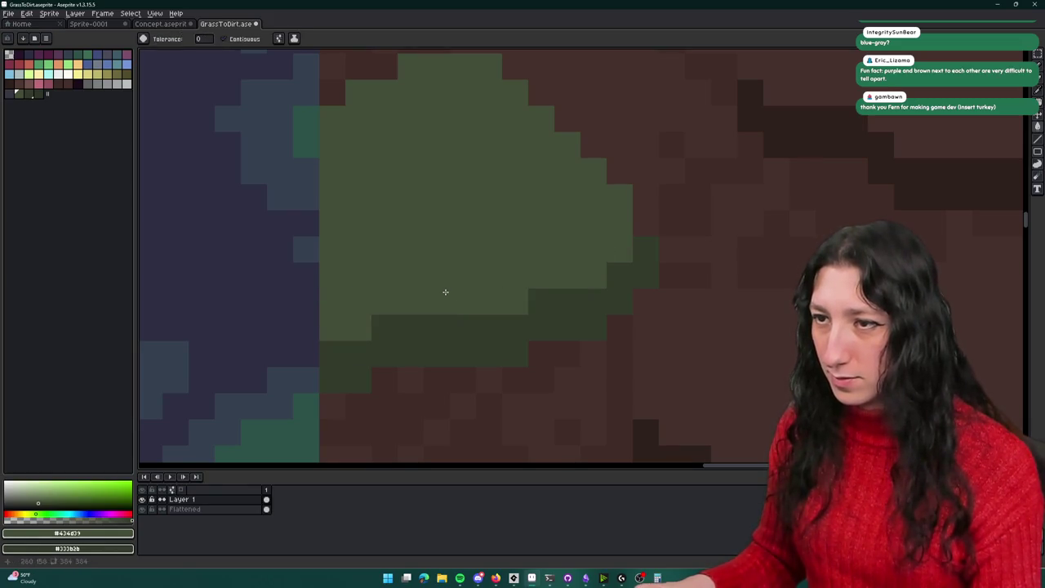
scroll(460, 256, "down", 2)
scroll(485, 227, "up", 2)
Step: Add a small brown dirt patch inside the grass clump
left_click(485, 227, "alt")
key("b")
left_click(388, 285)
mouse_move(388, 285)
left_mouse_down()
mouse_move(365, 271)
mouse_move(434, 340)
mouse_move(402, 353)
mouse_move(433, 272)
left_mouse_up()
scroll(450, 319, "down", 2)
scroll(450, 299, "up", 1)
scroll(446, 303, "down", 1)
scroll(446, 303, "up", 3)
Step: Reshape the clump with more pixels of its own green
left_click(424, 266, "alt")
mouse_move(469, 214)
left_mouse_down()
mouse_move(487, 227)
mouse_move(444, 236)
left_mouse_up()
scroll(444, 236, "down", 2)
scroll(425, 280, "up", 1)
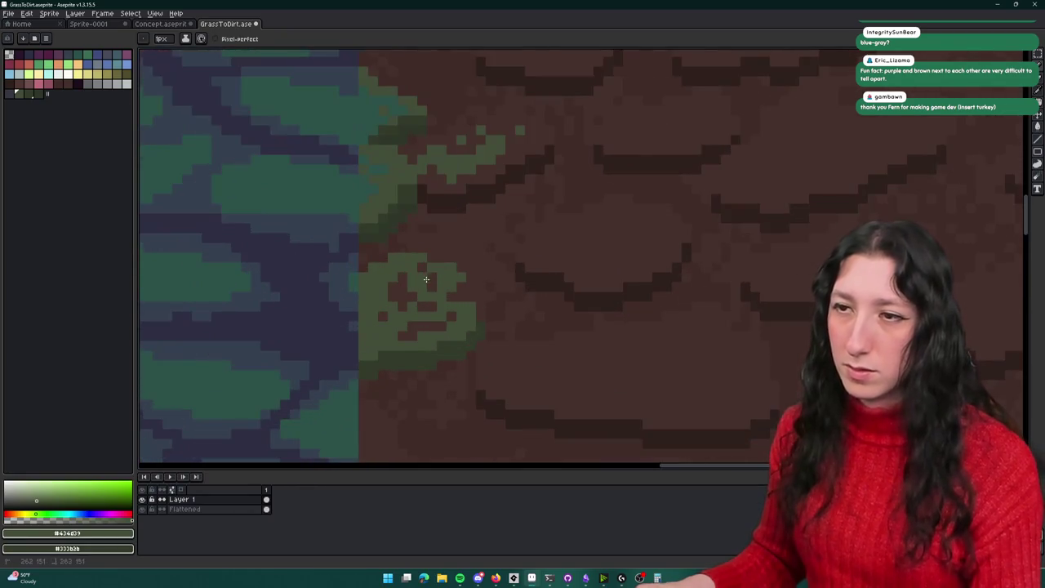
scroll(459, 252, "down", 3)
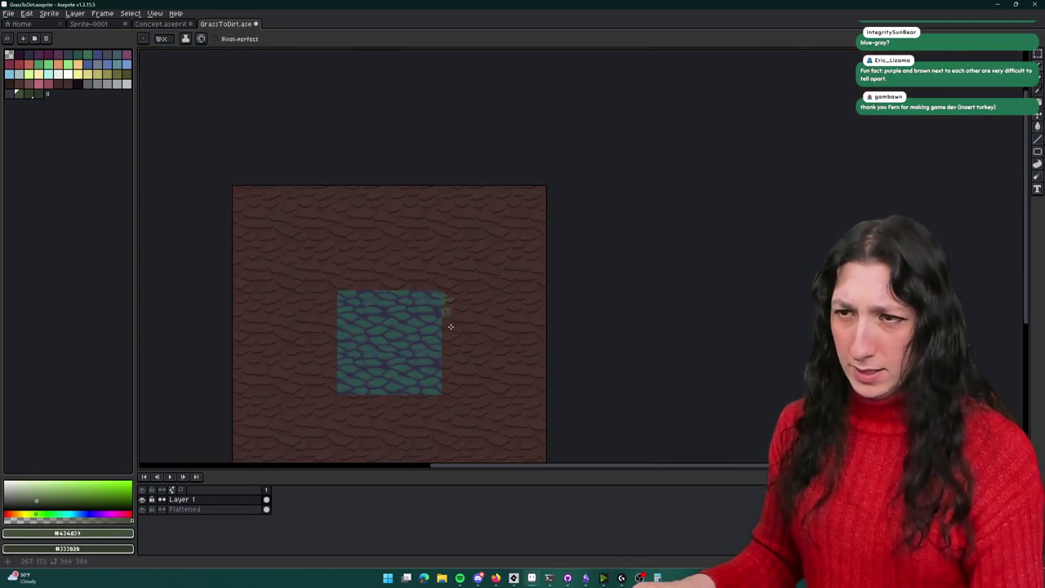
scroll(450, 324, "up", 2)
scroll(450, 327, "down", 1)
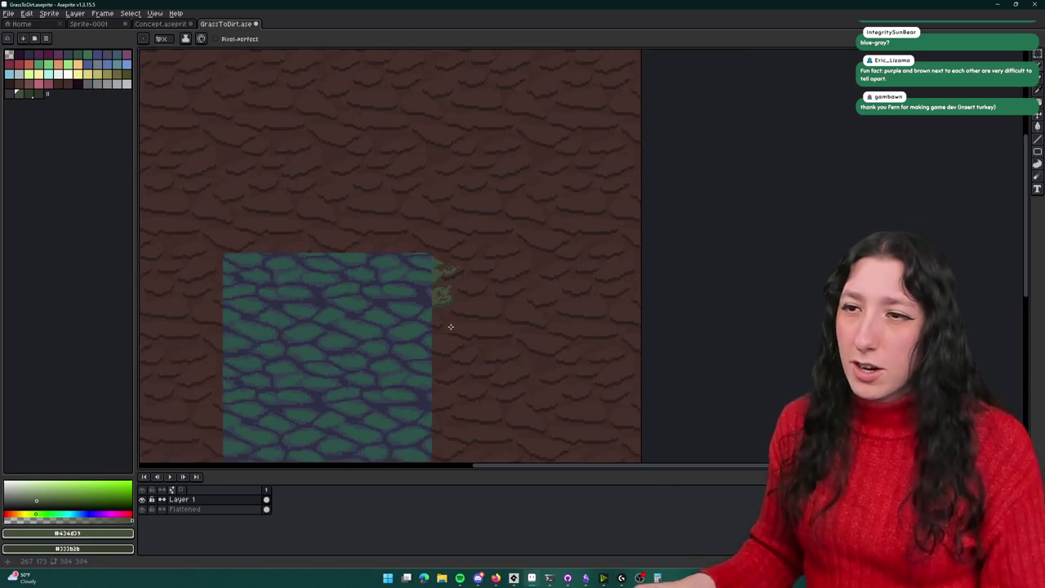
left_click_drag(450, 326, 490, 266)
scroll(490, 266, "down", 2)
scroll(446, 215, "up", 4)
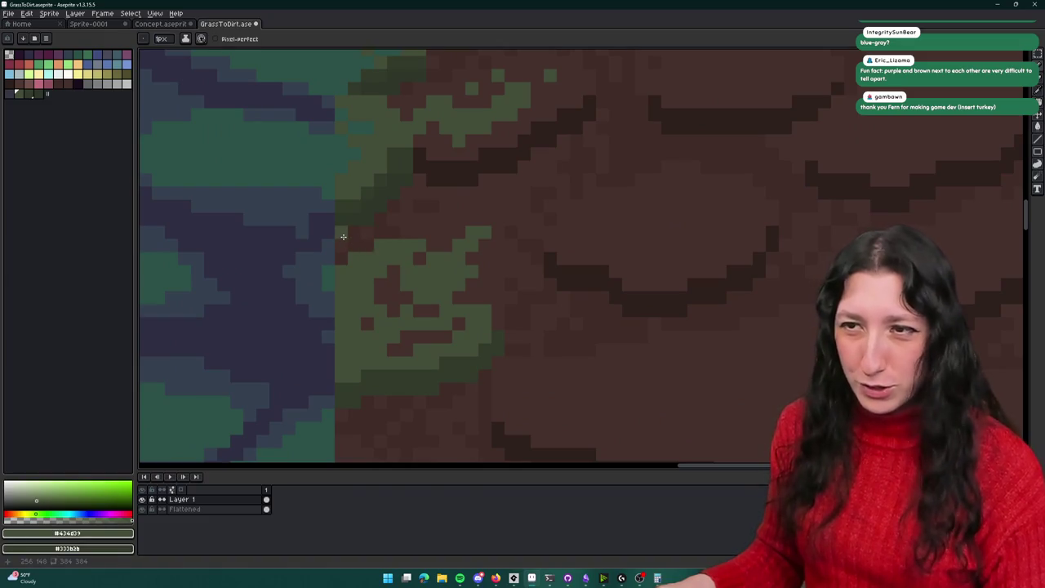
Step: Eyedrop the dark brown dirt colour and return to the Pencil
key("i")
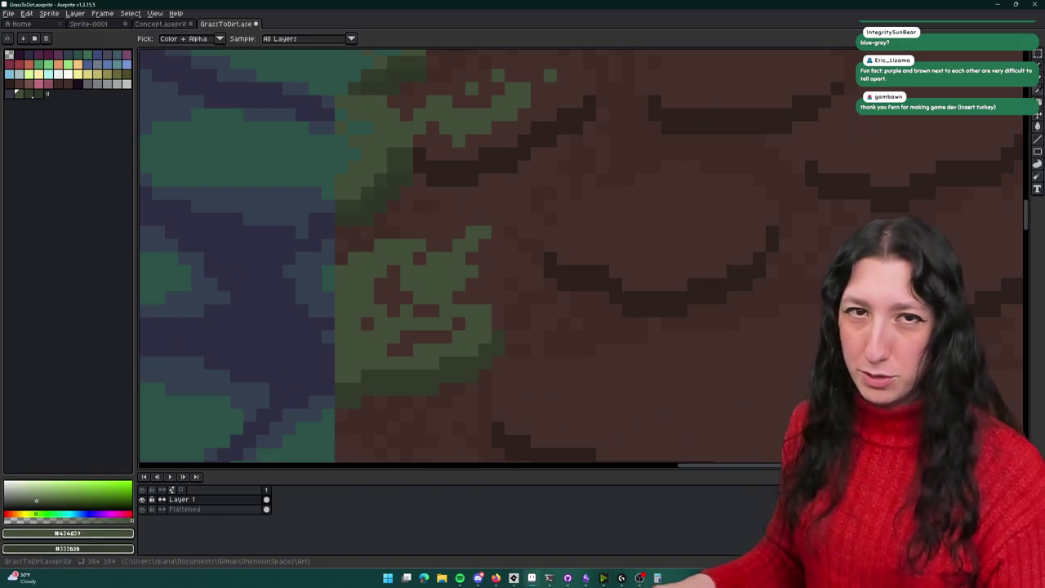
scroll(343, 140, "up", 2)
left_click(327, 311)
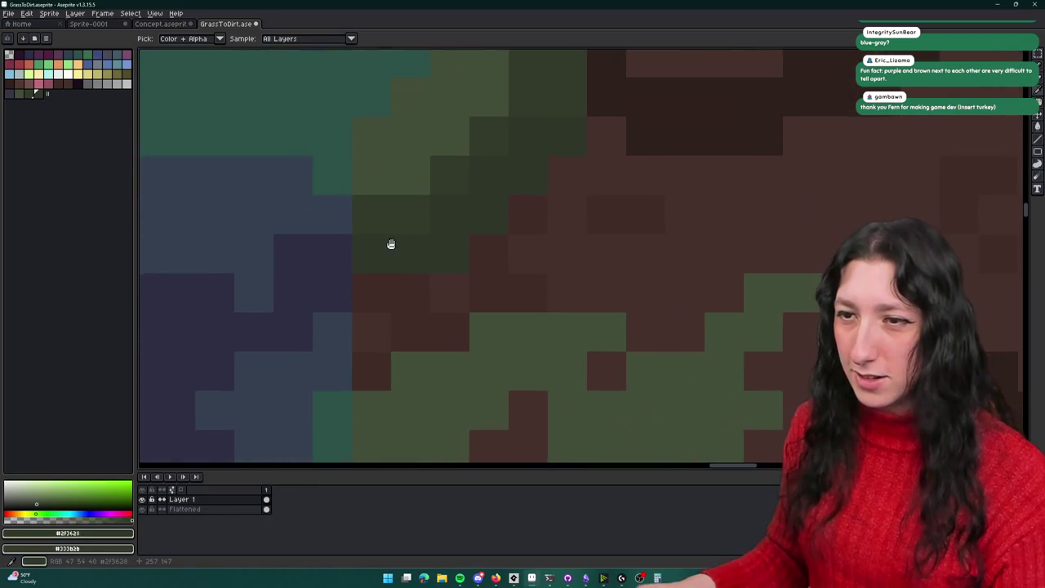
key("b")
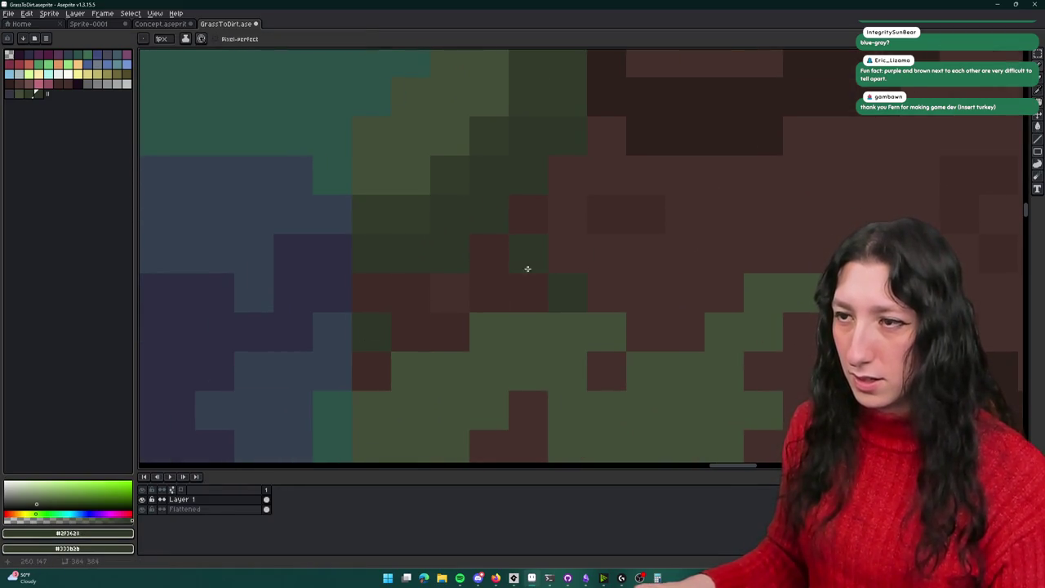
Step: Sample dark green #333b2b from the clump and paint the stray dirt pixel with it
scroll(698, 313, "down", 3)
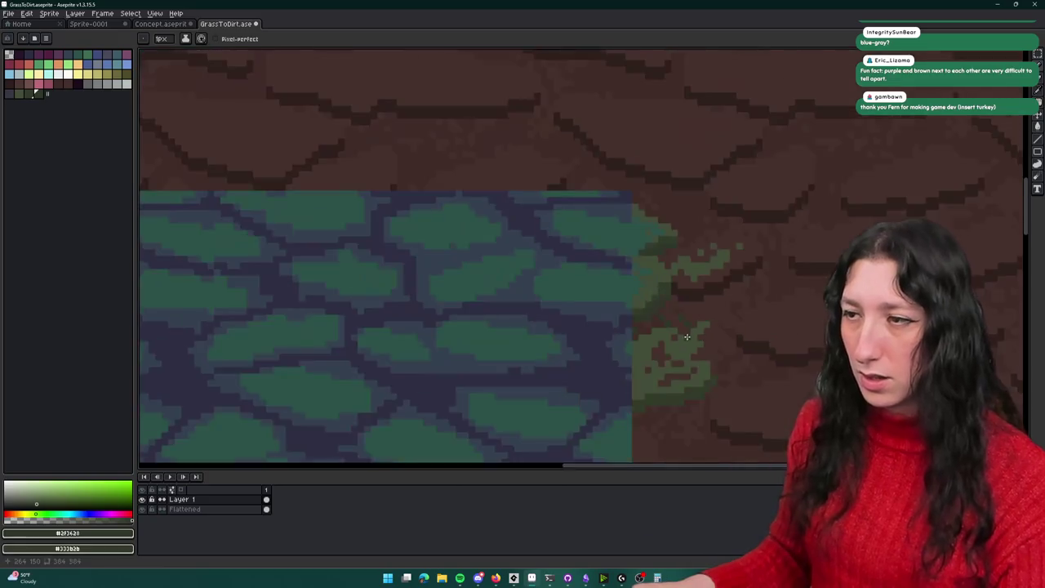
scroll(651, 313, "up", 2)
scroll(573, 293, "up", 3)
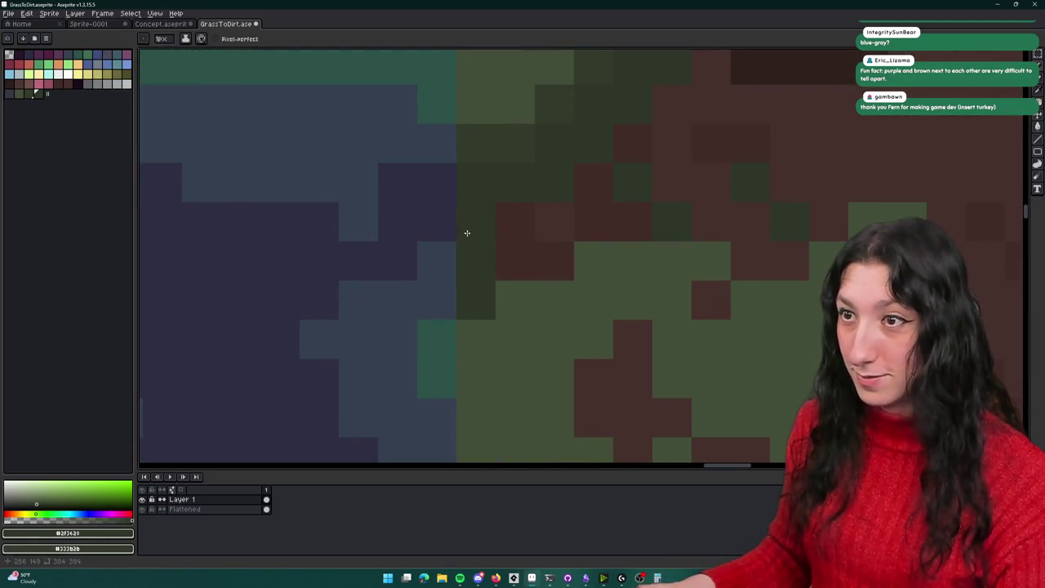
scroll(524, 228, "down", 3)
scroll(548, 254, "up", 3)
left_click(548, 254, "alt")
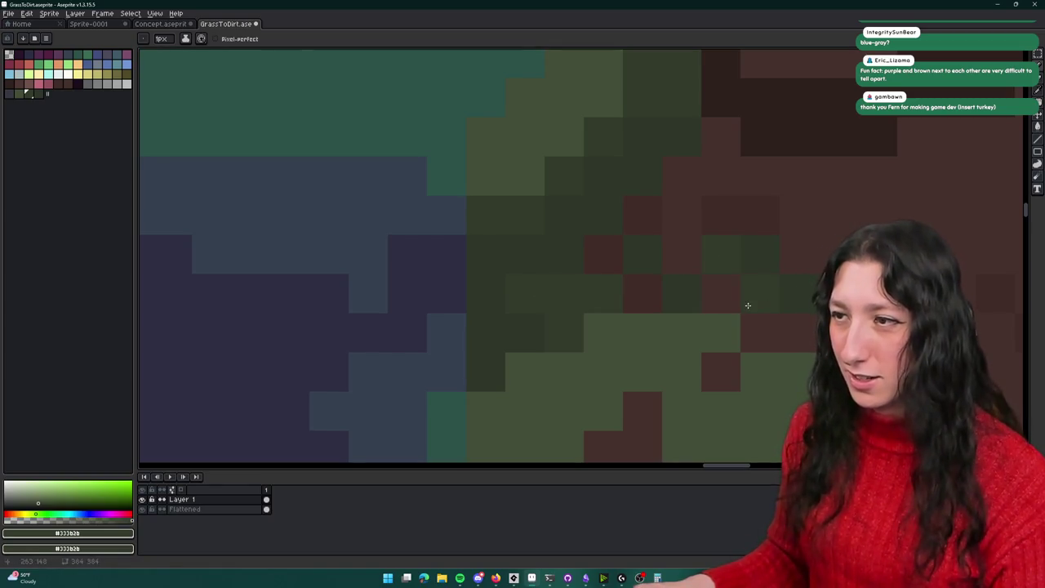
left_click(723, 366)
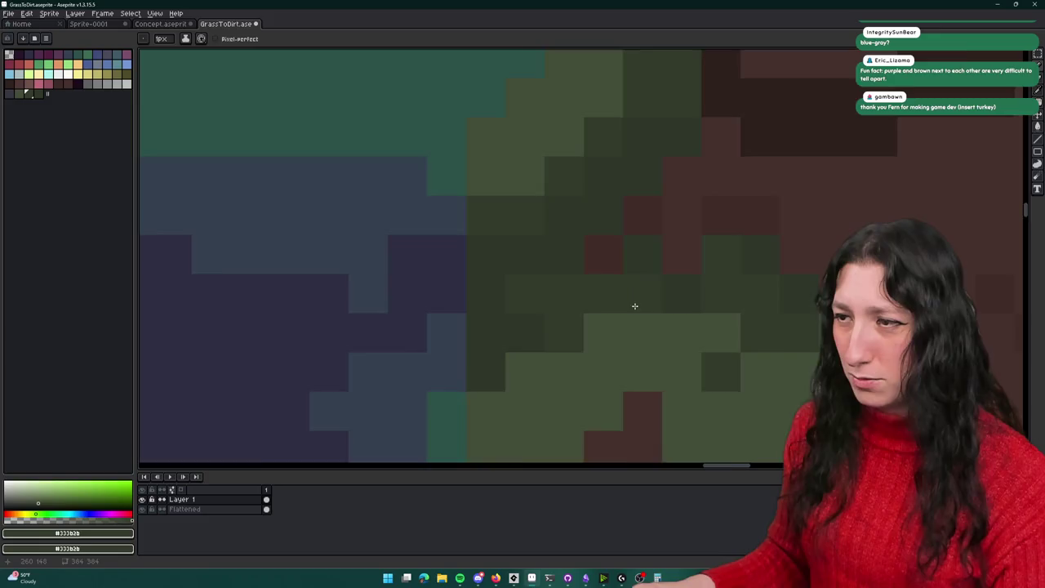
scroll(635, 307, "down", 4)
scroll(711, 298, "down", 1)
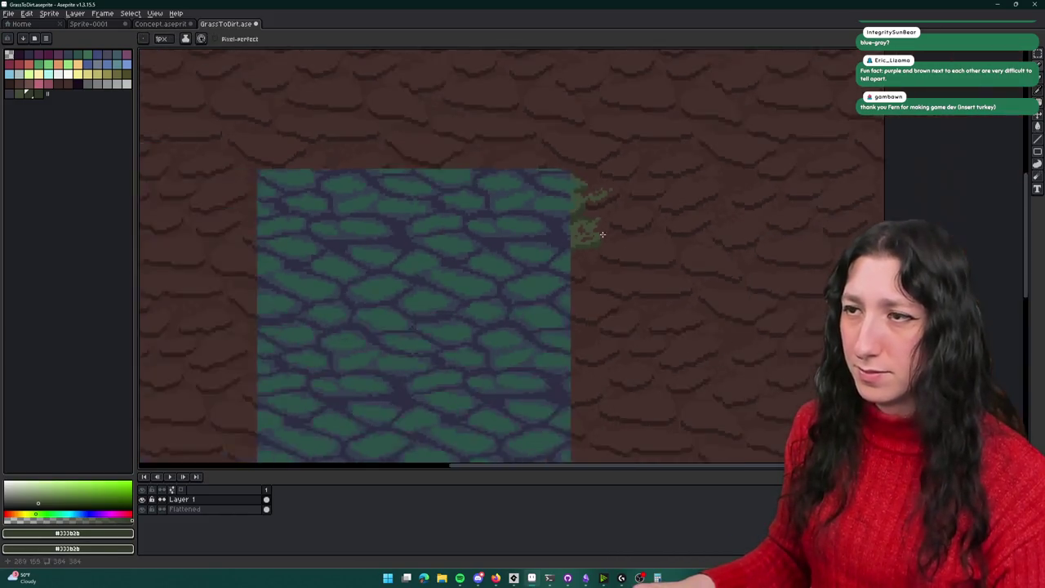
scroll(601, 234, "up", 5)
scroll(607, 203, "down", 2)
key("v")
key("b")
left_click(618, 142)
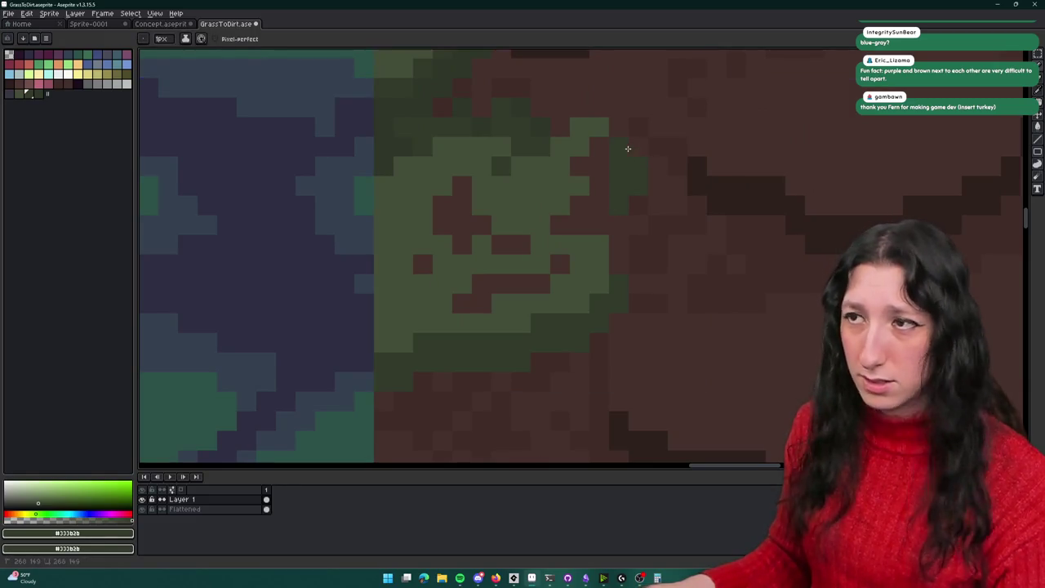
scroll(588, 173, "down", 3)
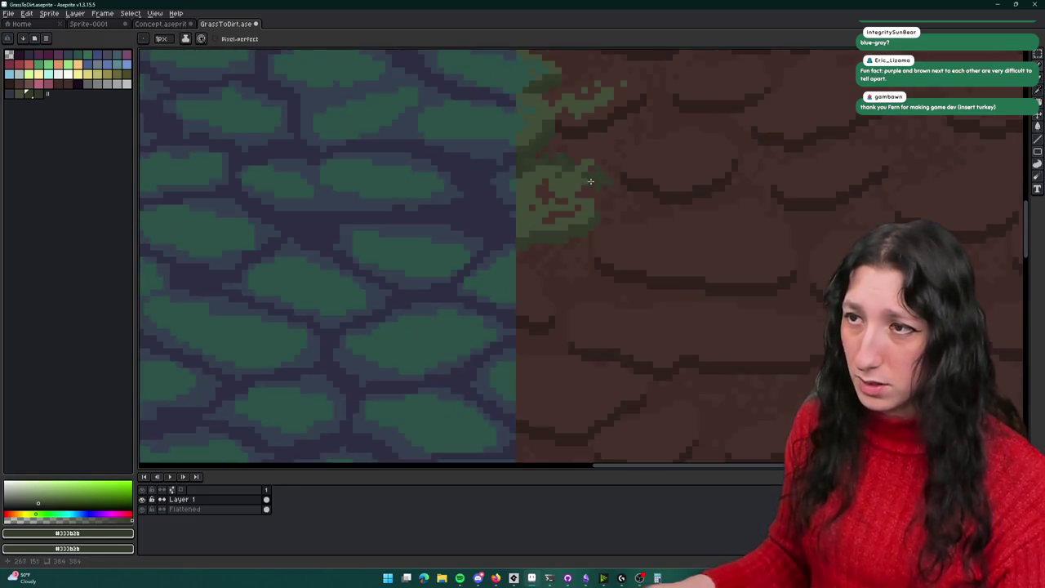
scroll(604, 213, "down", 1)
scroll(612, 221, "down", 1)
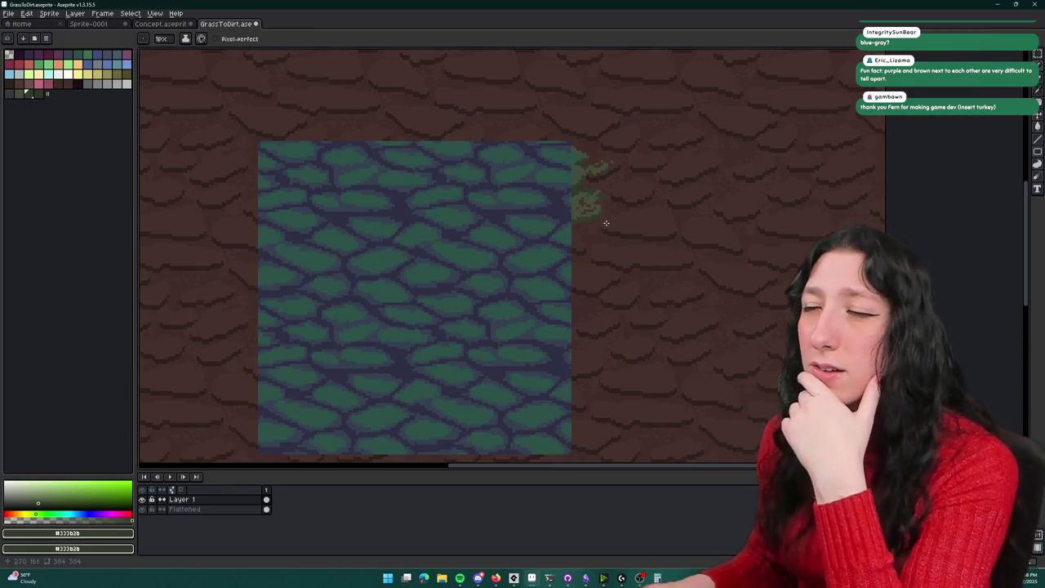
mouse_move(614, 241)
left_mouse_down()
mouse_move(509, 167)
mouse_move(527, 188)
left_mouse_up()
scroll(509, 167, "down", 2)
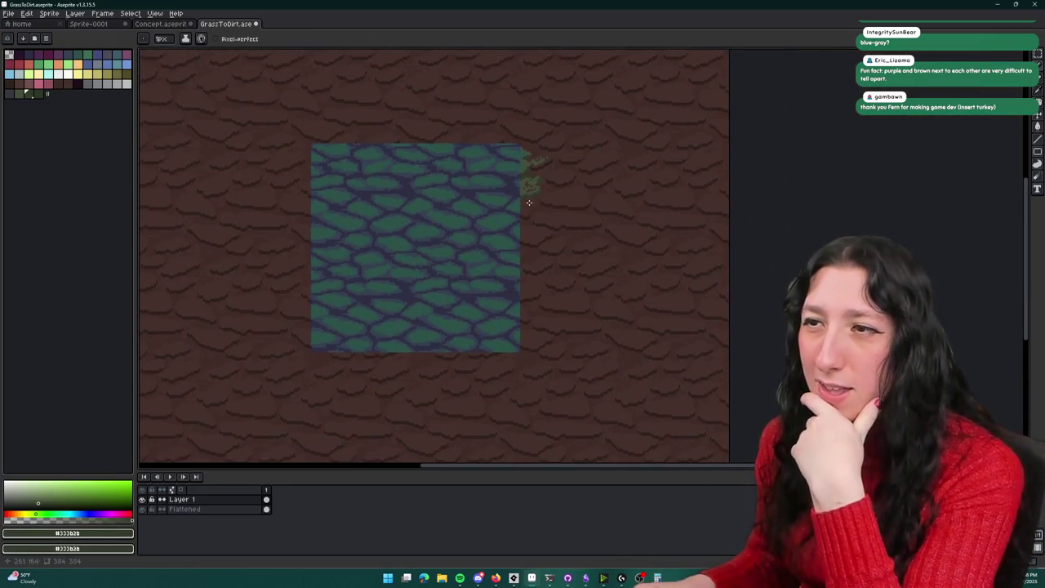
scroll(522, 196, "up", 4)
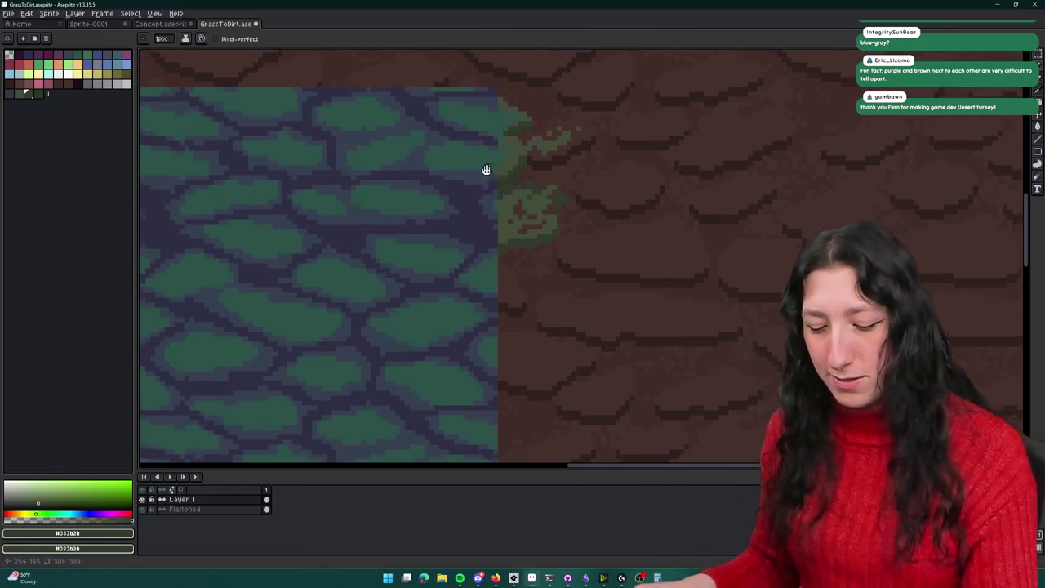
scroll(490, 145, "up", 2)
left_click(500, 318, "alt")
scroll(498, 258, "up", 2)
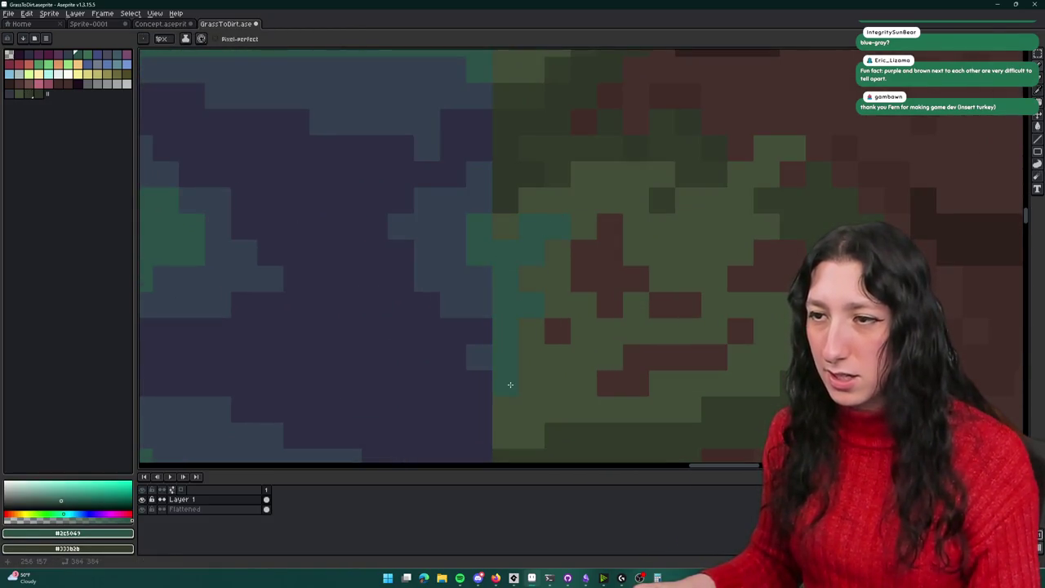
left_click_drag(495, 401, 480, 312)
left_click(457, 261, "alt")
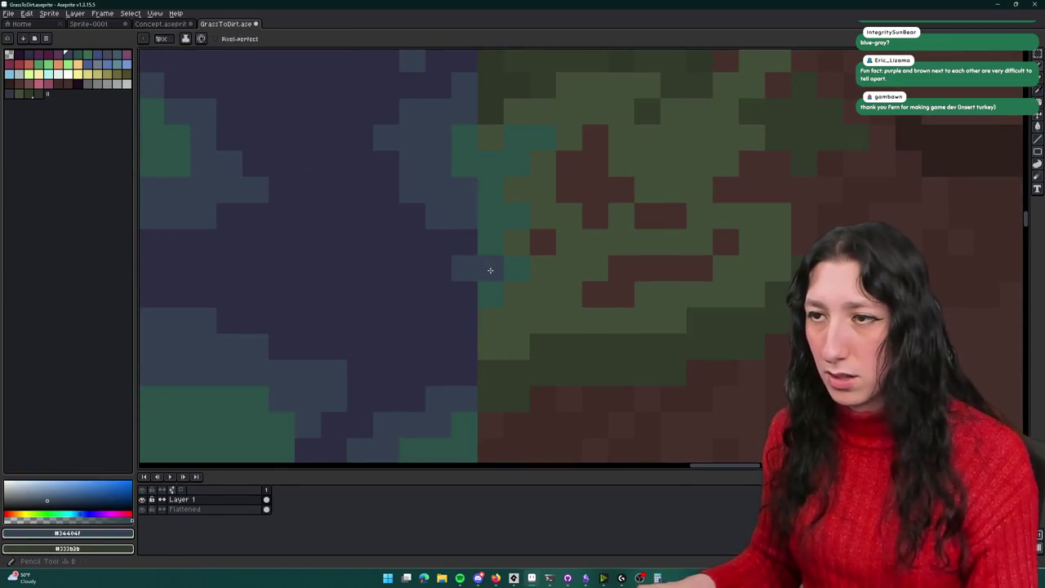
scroll(494, 258, "down", 3)
scroll(523, 319, "up", 4)
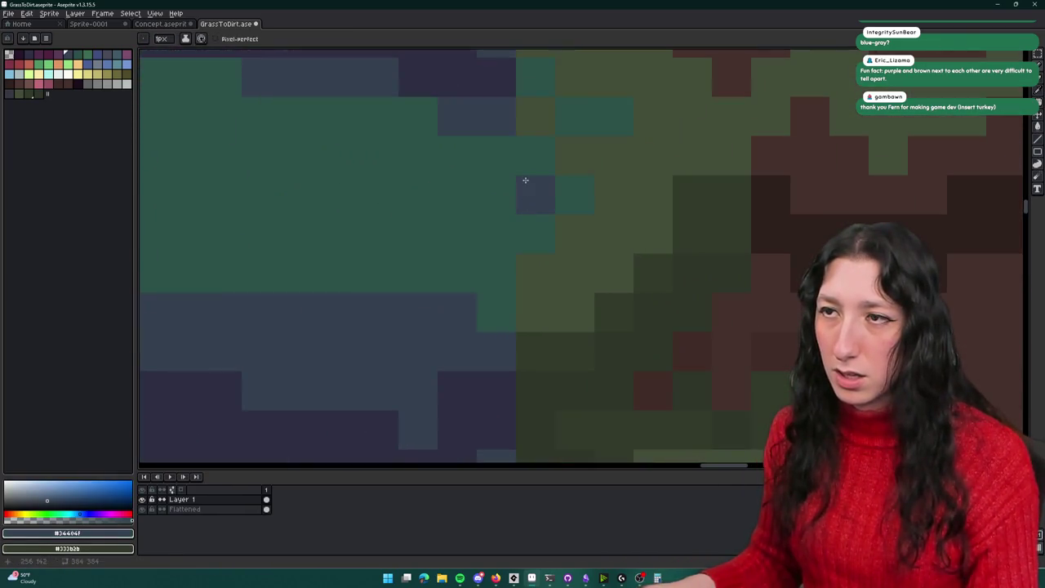
scroll(511, 194, "down", 2)
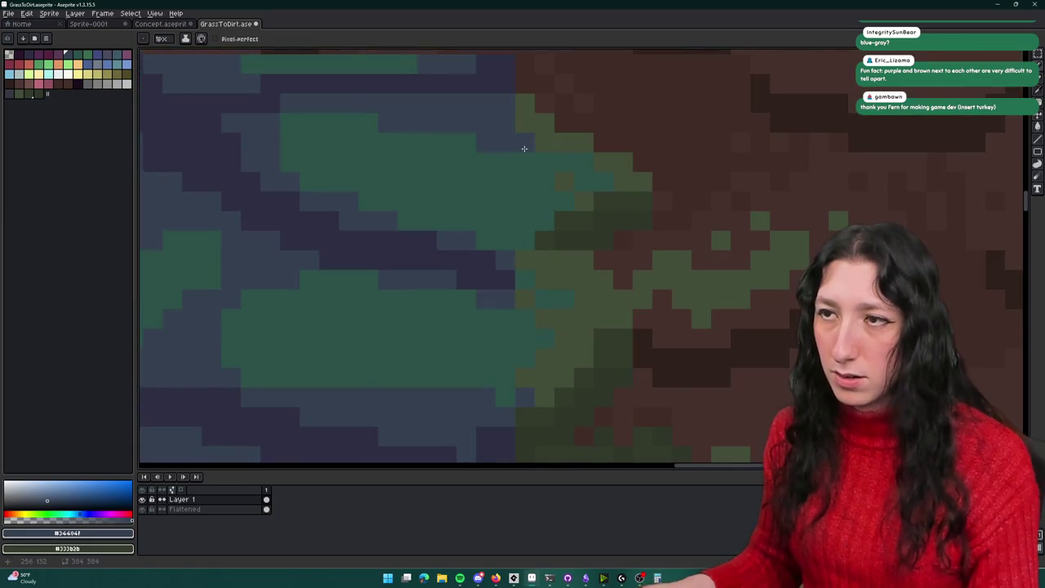
scroll(545, 148, "down", 3)
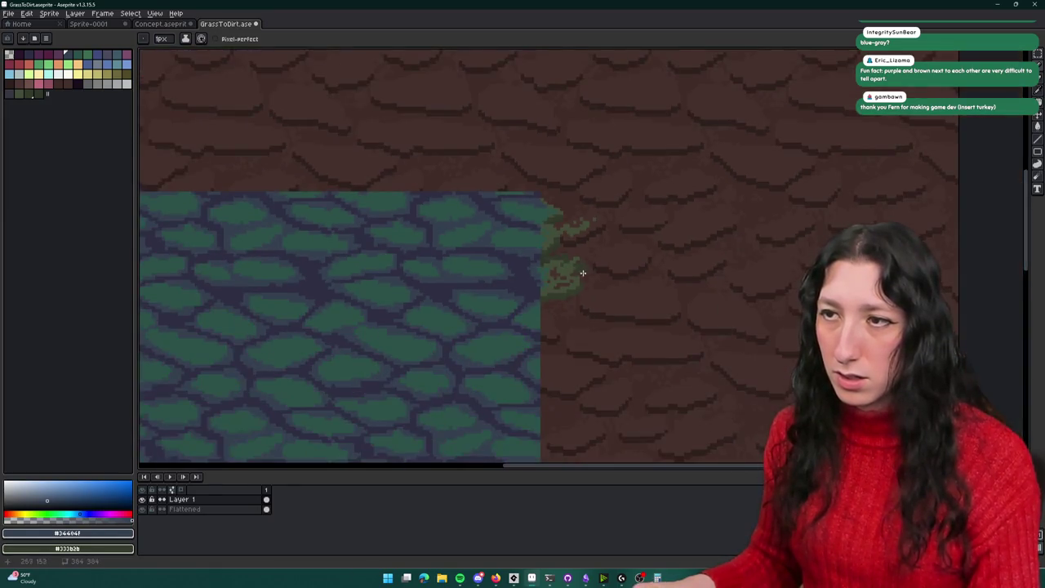
scroll(493, 187, "up", 3)
scroll(515, 212, "down", 3)
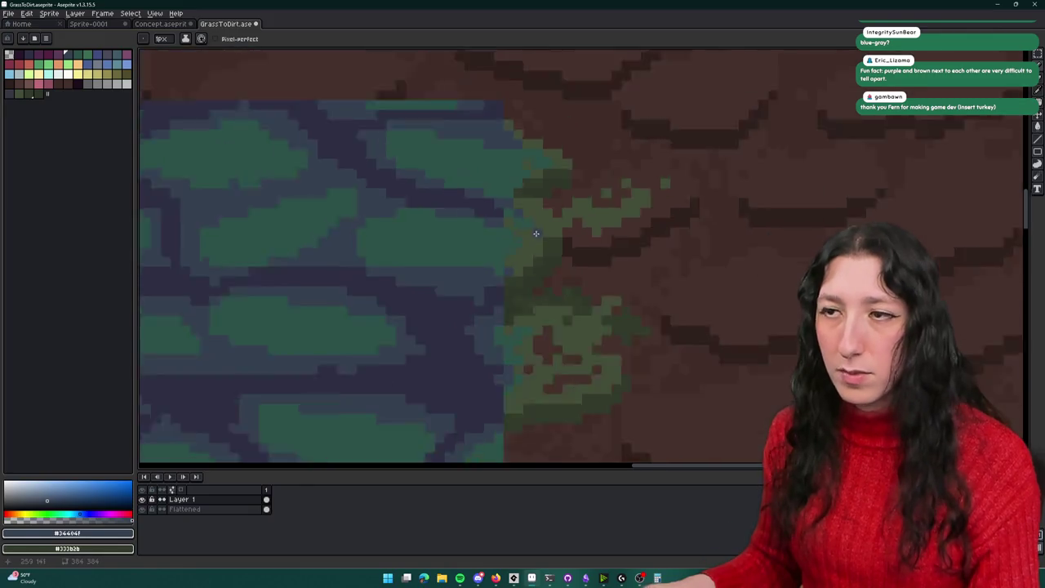
scroll(534, 250, "up", 3)
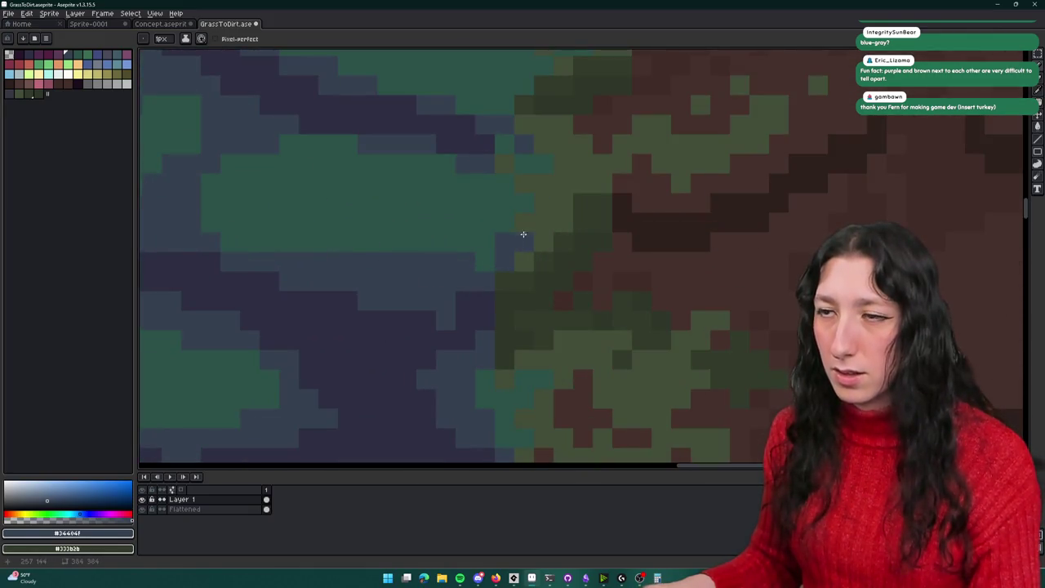
left_click(531, 207, "alt")
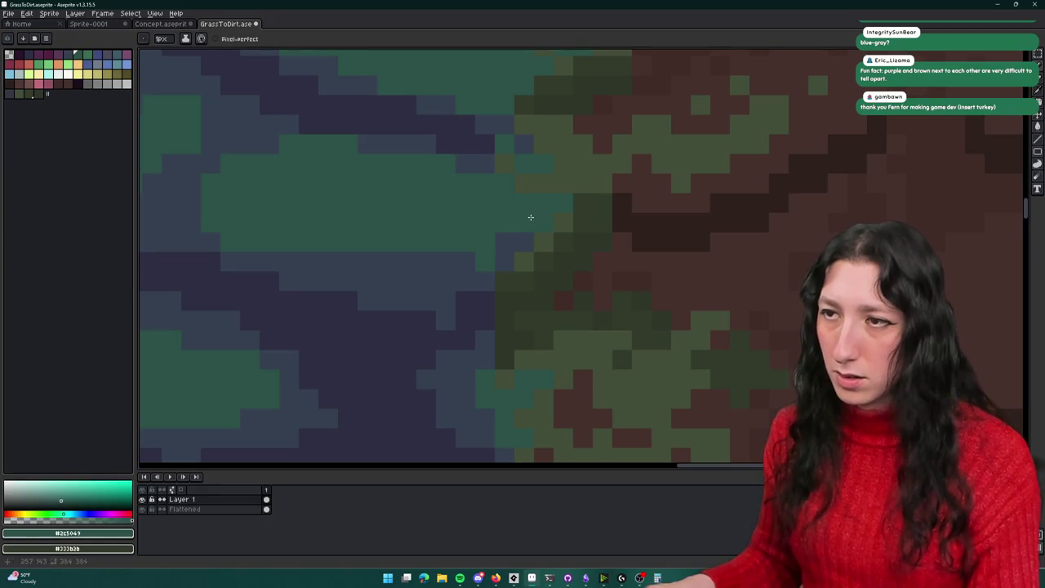
right_click(483, 160, "alt")
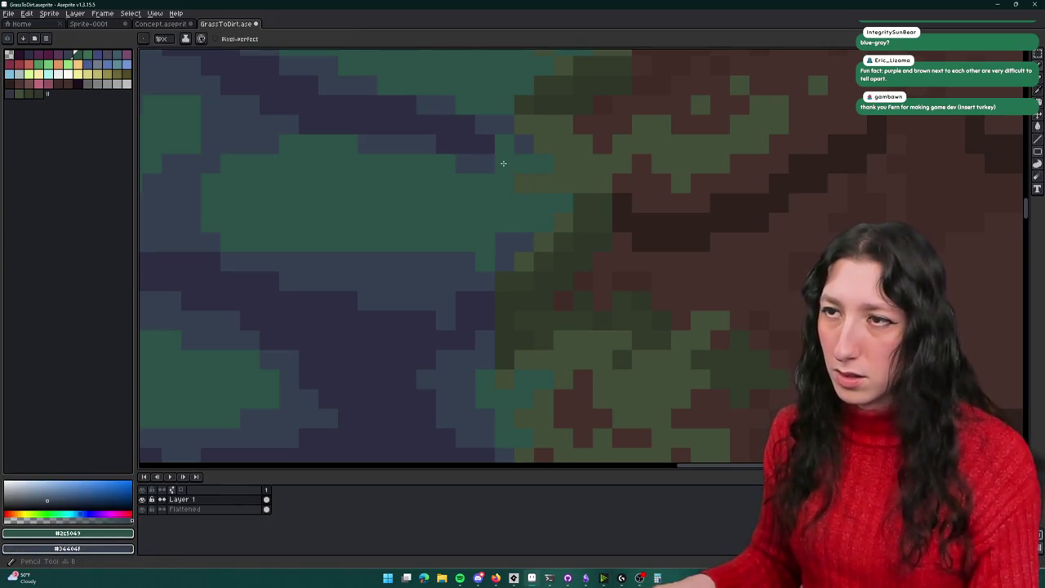
scroll(528, 174, "down", 3)
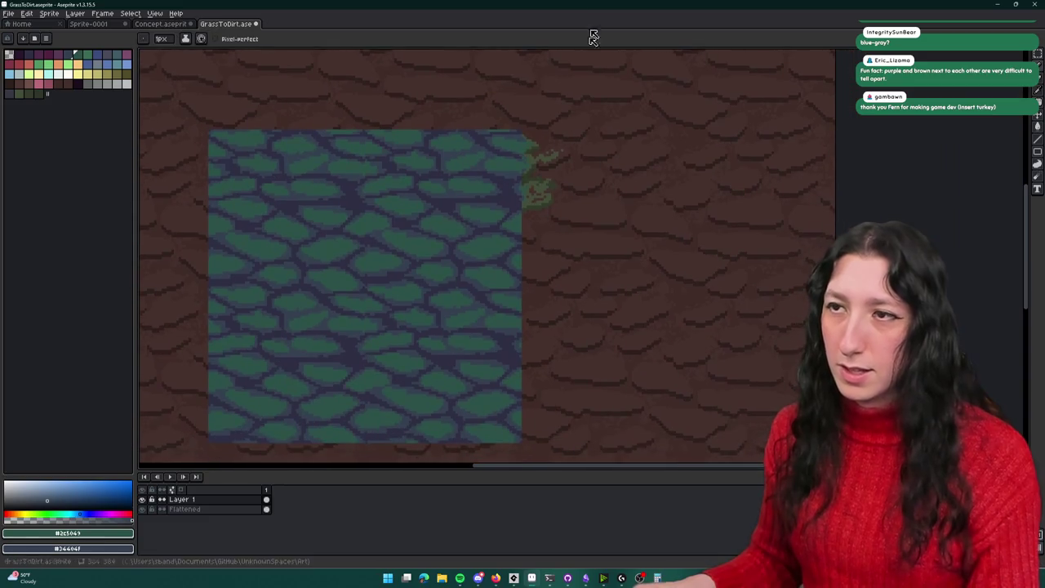
scroll(558, 129, "down", 1)
scroll(558, 128, "down", 1)
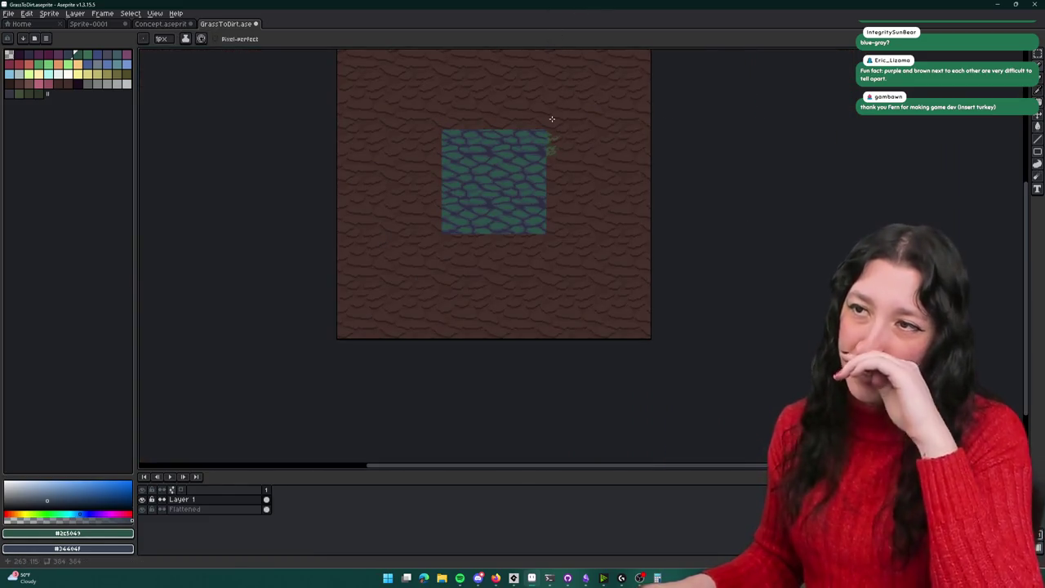
scroll(559, 147, "up", 4)
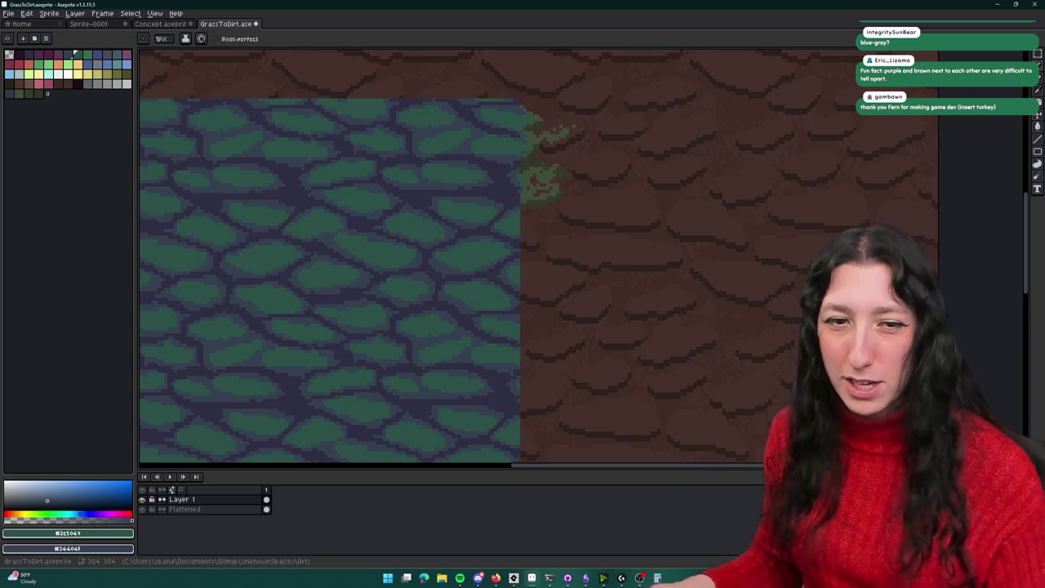
left_click(143, 510)
left_click(143, 510)
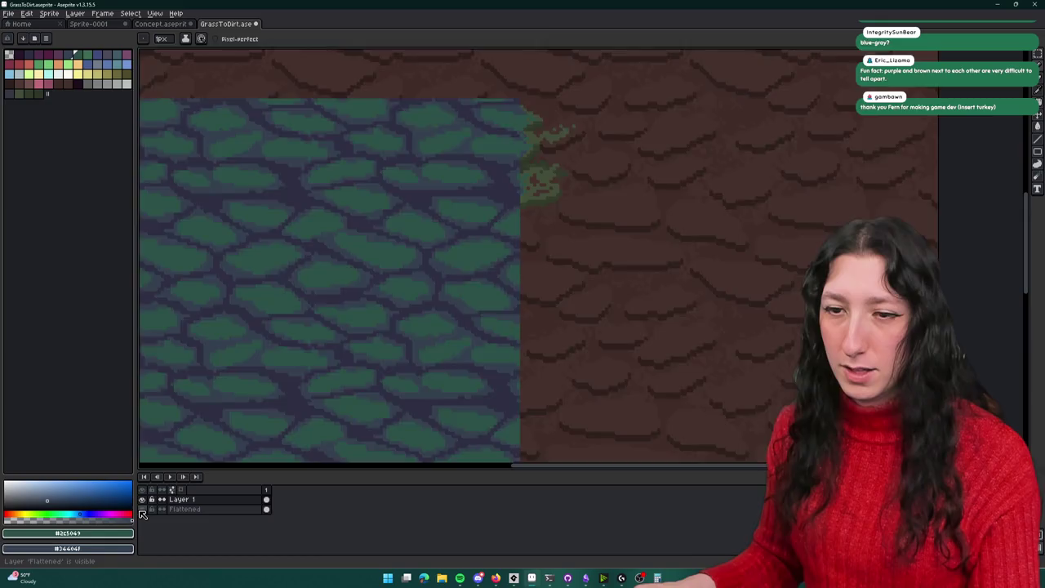
left_click(143, 509)
left_click(142, 509)
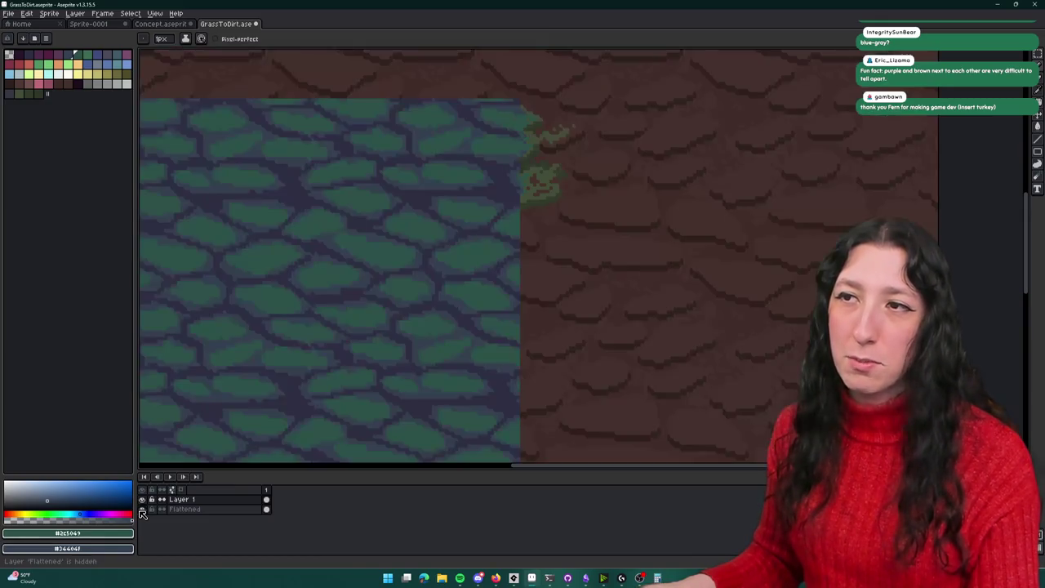
left_click(268, 499)
scroll(536, 208, "down", 2)
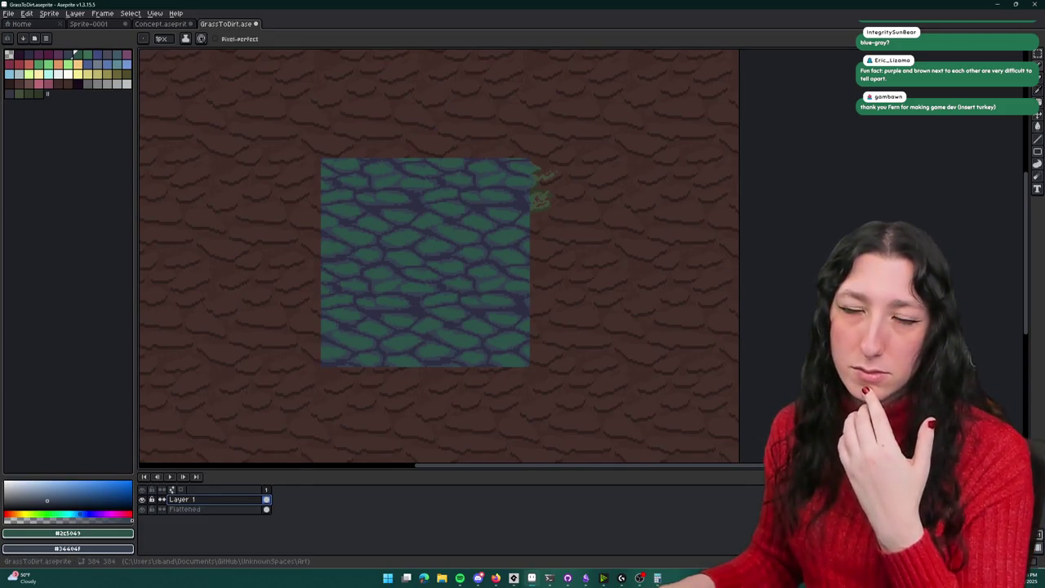
Step: Hide the Flattened layer so only Layer 1 is visible
key("i")
scroll(500, 190, "up", 1)
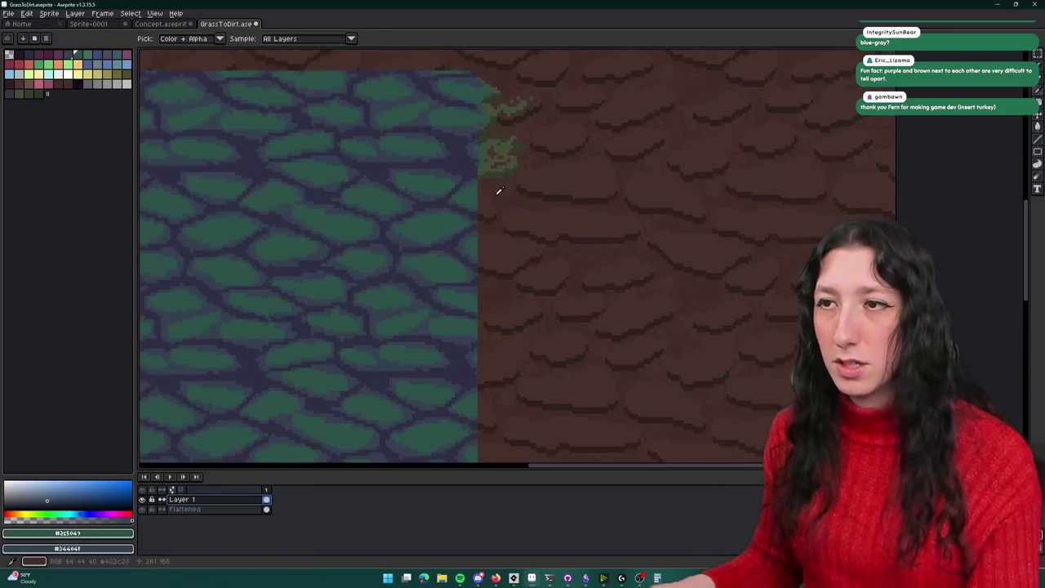
scroll(500, 191, "down", 1)
key("m")
left_click_drag(144, 503, 143, 514)
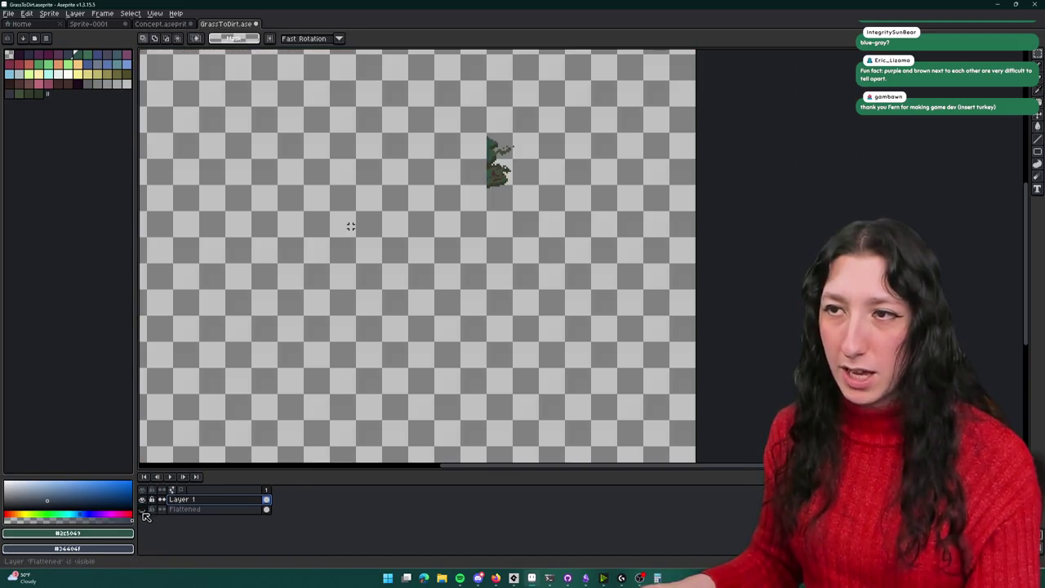
scroll(469, 187, "up", 5)
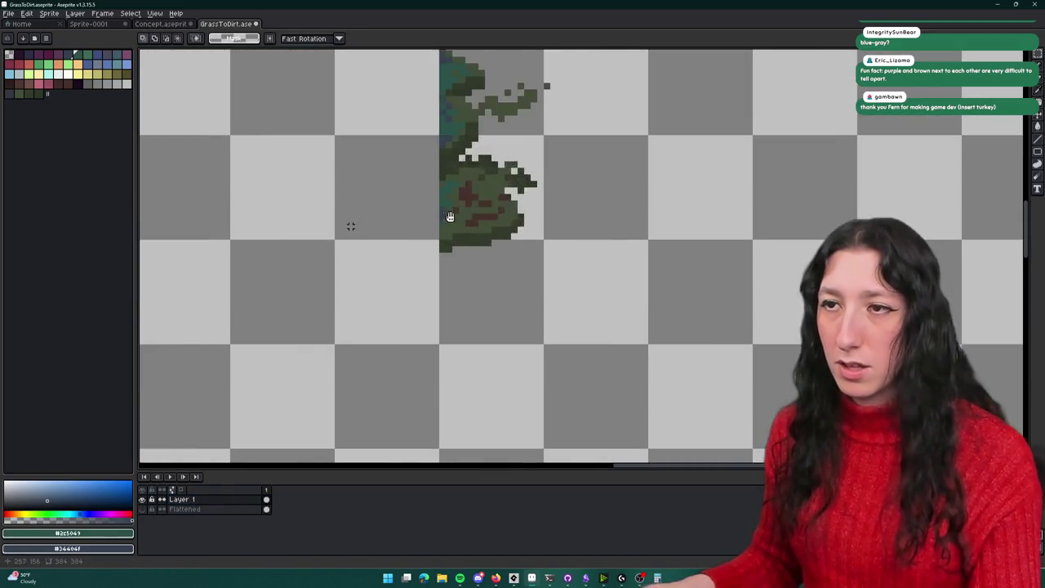
Step: Magic-wand the brown #45312d grass-clump pixels, replace them with transparency, and show Flattened again
key("w")
left_click(497, 159)
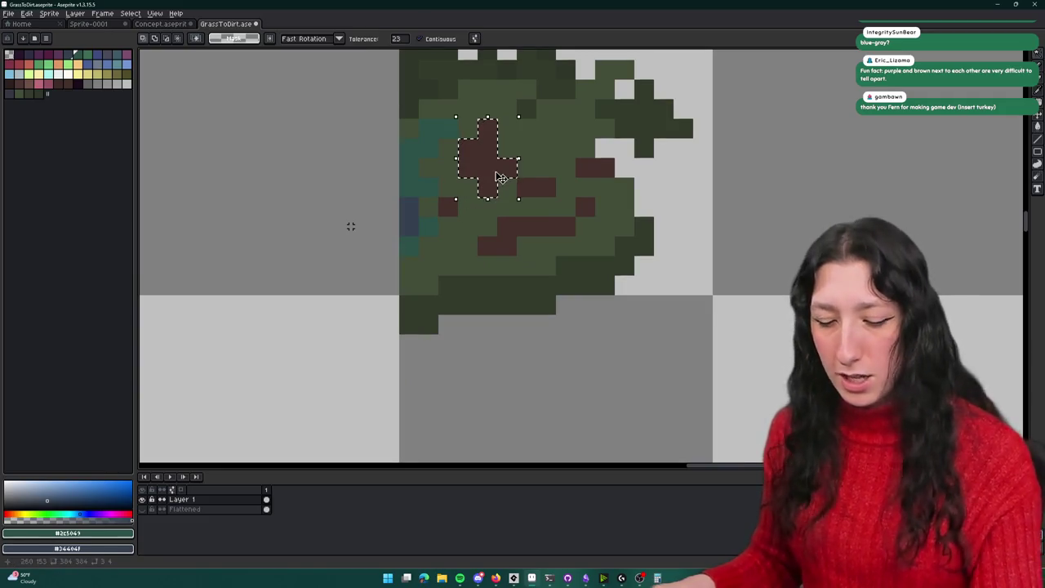
left_click(500, 177, "alt")
key("shift+r")
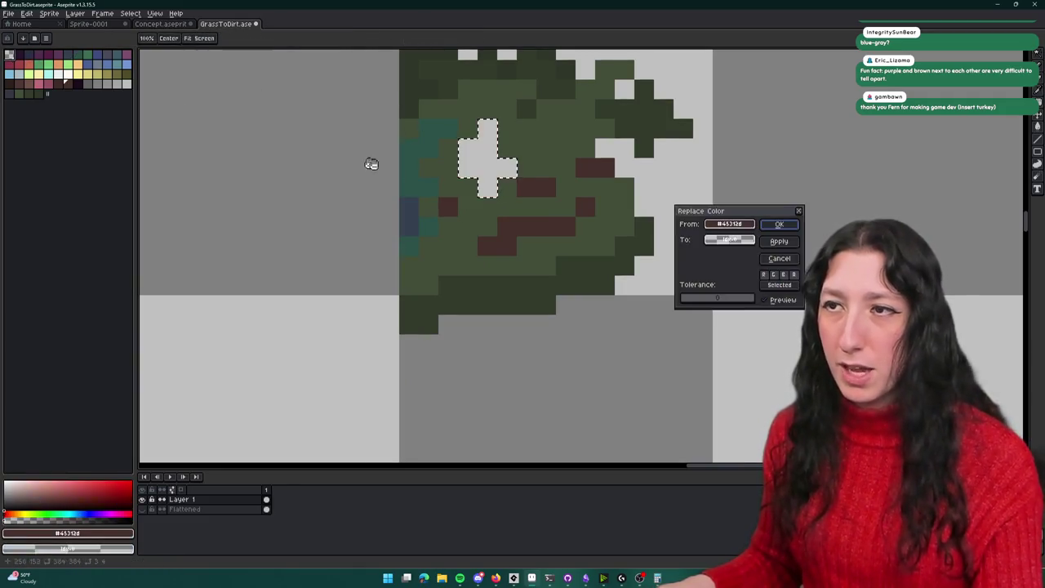
key("Return")
key("shift+r")
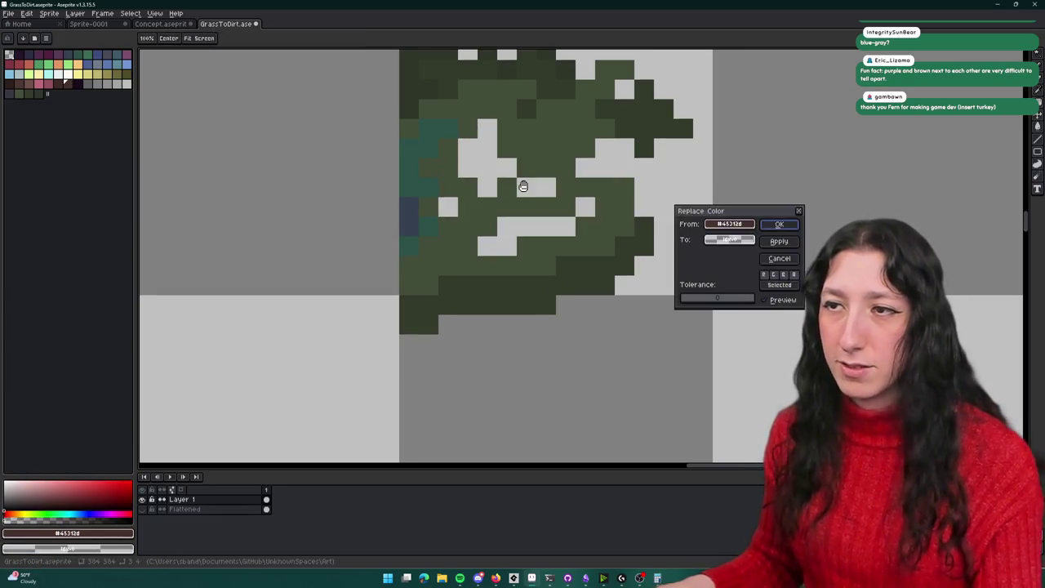
key("Return")
scroll(520, 180, "down", 5)
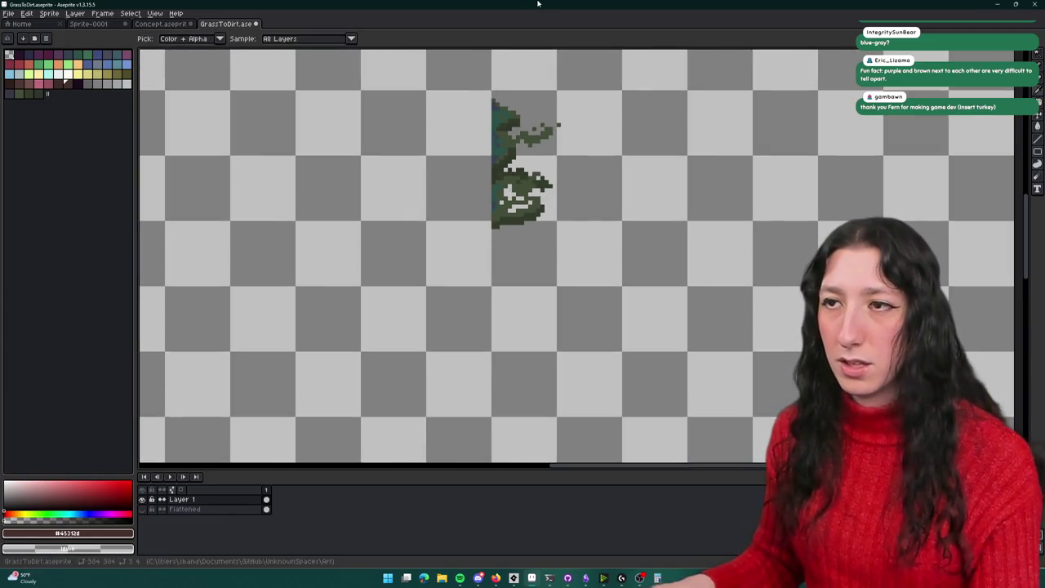
left_click_drag(442, 118, 409, 199)
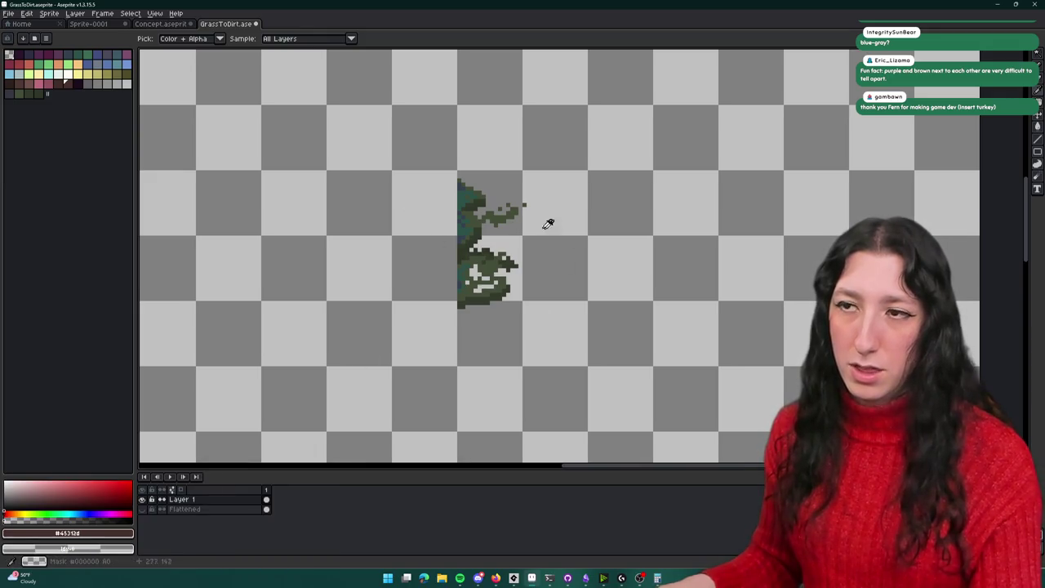
left_click(142, 508)
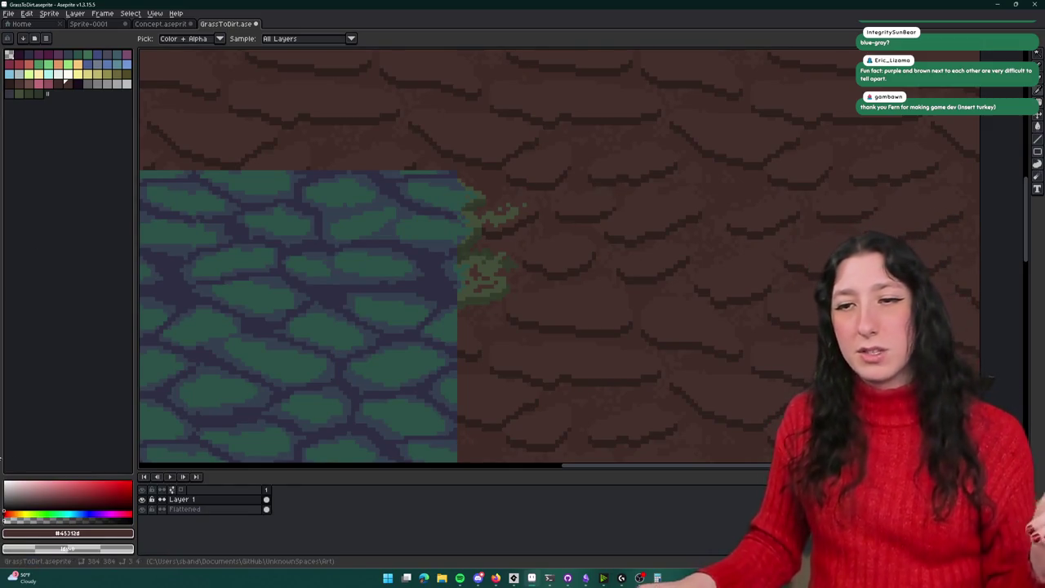
Step: Toggle Layer 1 and Flattened visibility to compare, then frame the grass edge
left_click(142, 499)
left_click(142, 509)
left_click(142, 499)
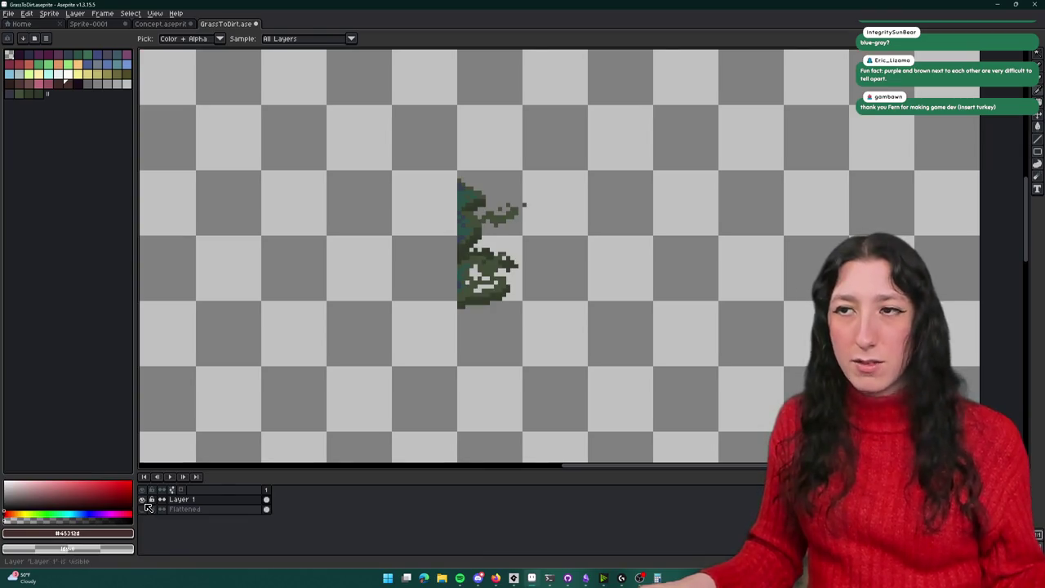
left_click(142, 499)
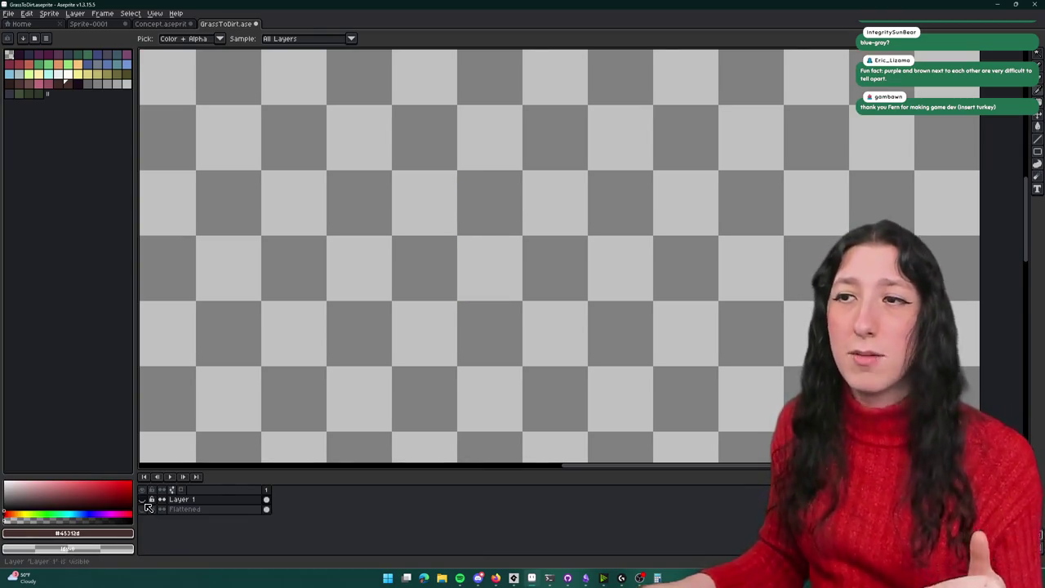
left_click(142, 499)
left_click(142, 509)
scroll(517, 274, "down", 1)
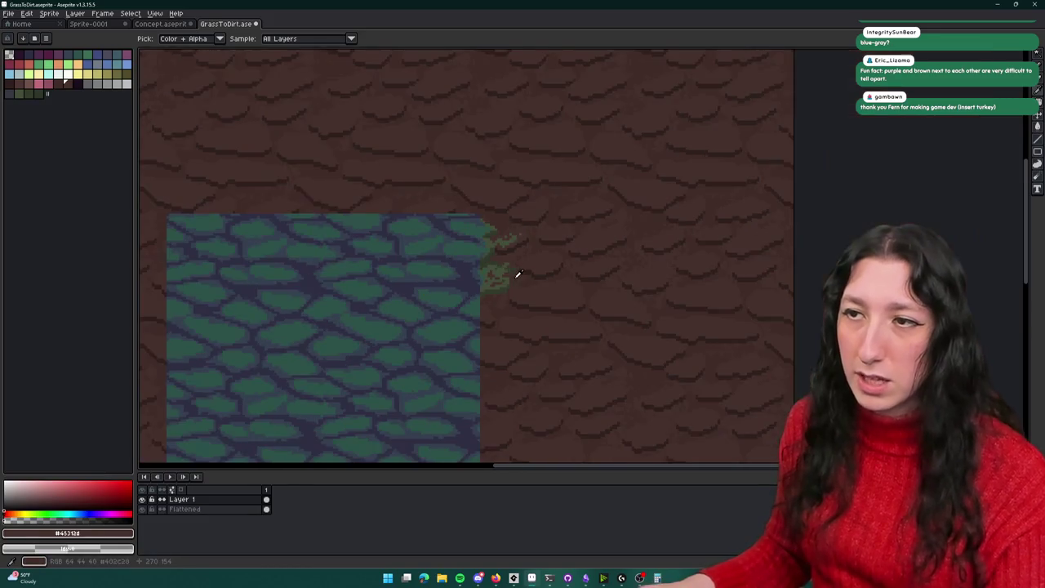
left_click_drag(516, 277, 530, 240)
scroll(530, 240, "up", 1)
scroll(498, 175, "up", 2)
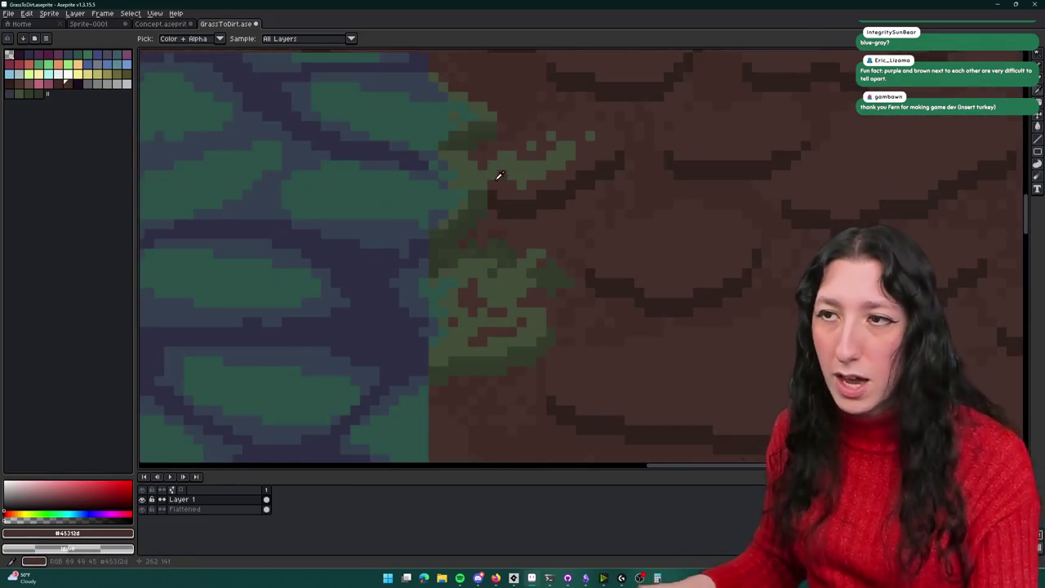
Step: Sample greens from the clump and paint a dark green #333b2b pixel on the light olive spot
left_click(499, 174)
key("b")
scroll(506, 184, "up", 1)
scroll(492, 180, "up", 1)
scroll(441, 168, "down", 6)
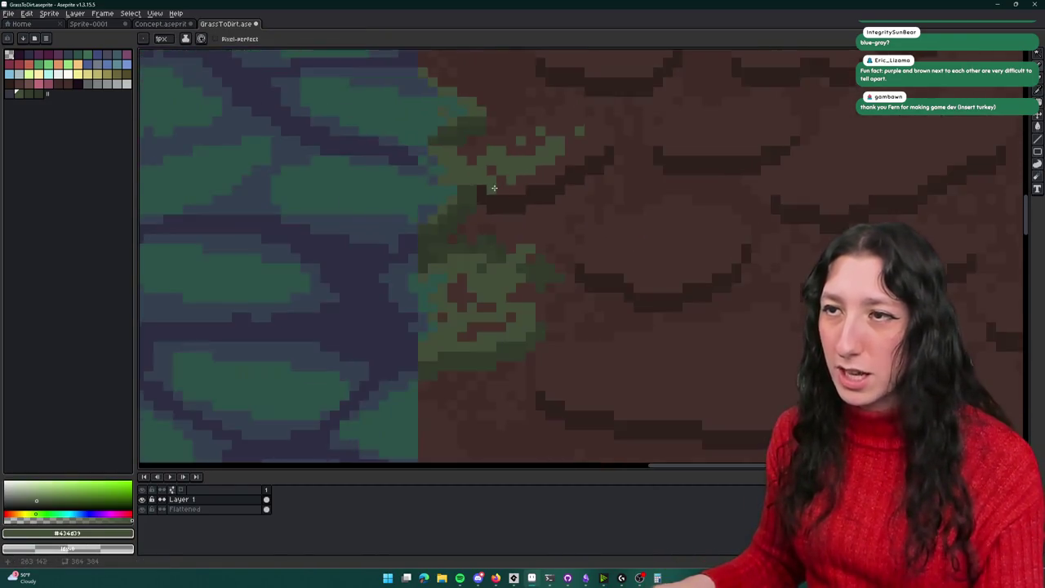
scroll(482, 188, "up", 5)
scroll(506, 191, "down", 2)
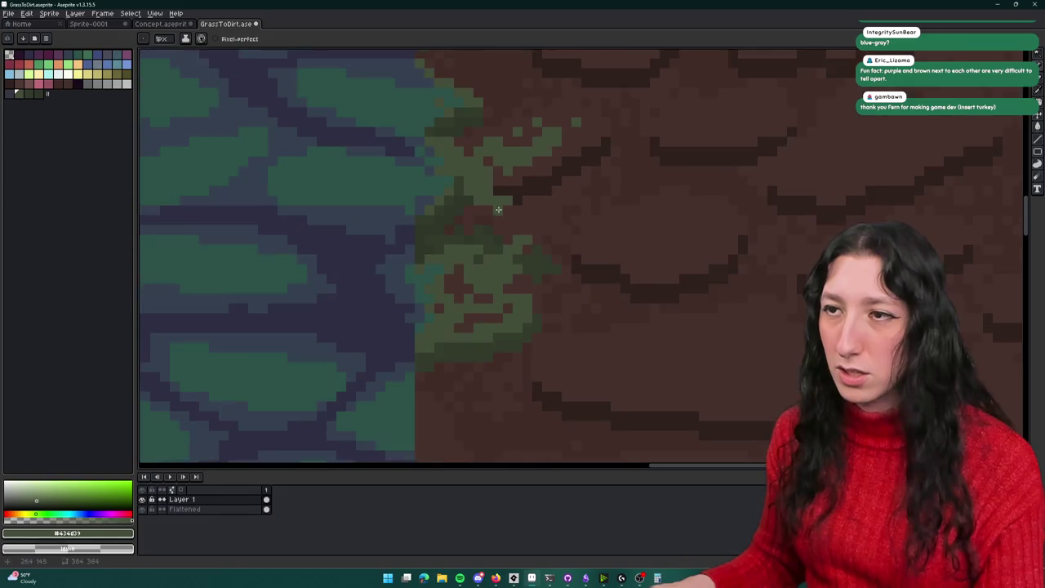
key("i")
left_click(464, 189)
scroll(447, 166, "up", 3)
key("b")
left_click(515, 176)
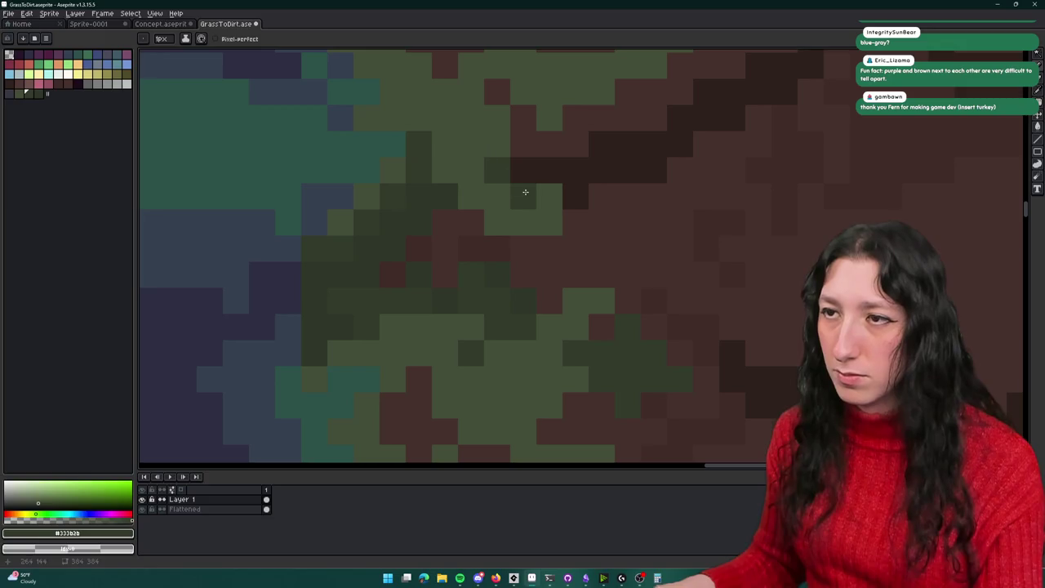